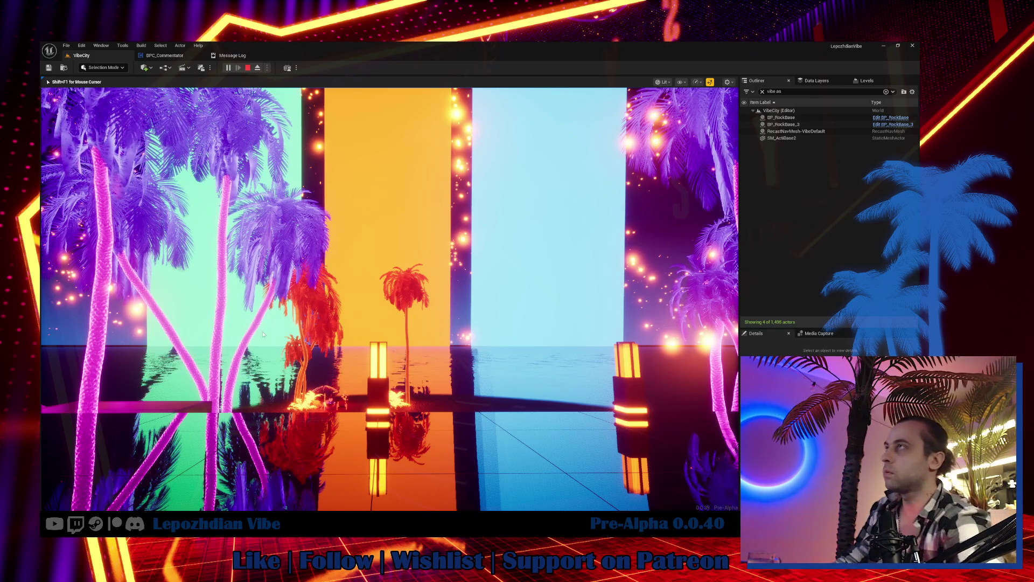
# Step: End the play session and pan BPC_Commentator's Event Graph to the replica-handling nodes
pyautogui.press('Escape')
pyautogui.click(151, 56)
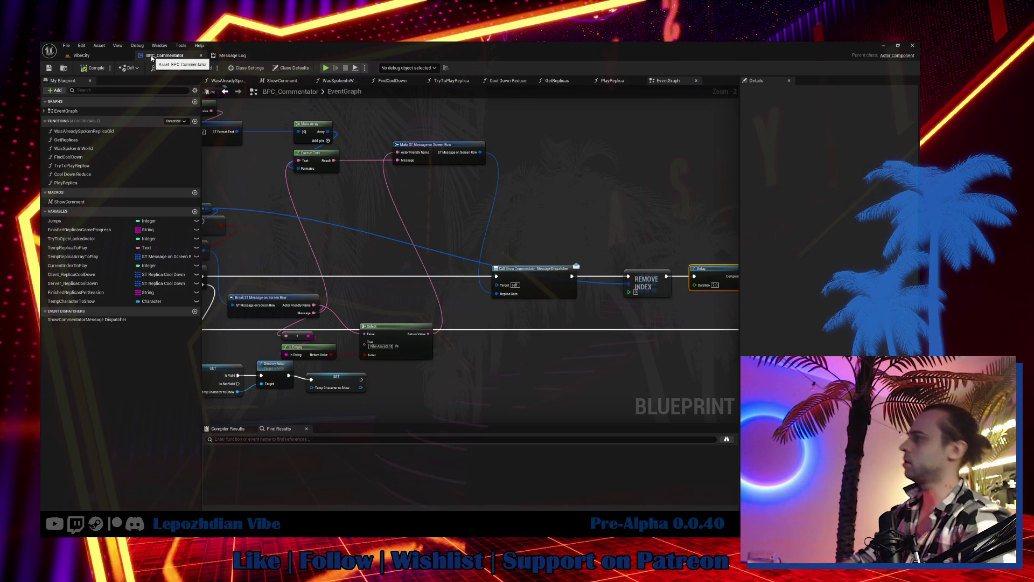
pyautogui.moveTo(411, 199)
pyautogui.mouseDown()
pyautogui.moveTo(547, 189)
pyautogui.moveTo(717, 232)
pyautogui.mouseUp()
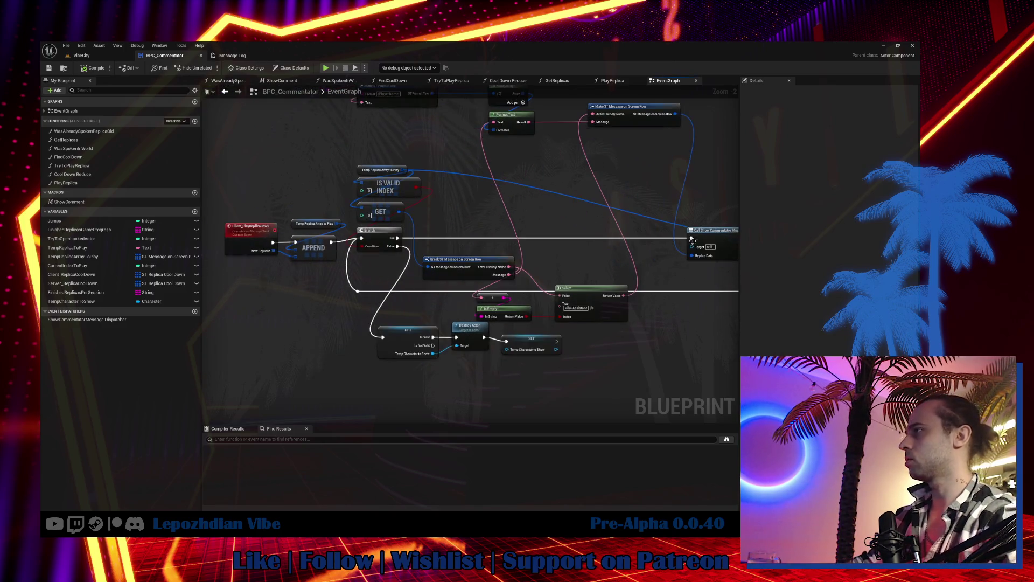
# Step: Add a custom event named Client_KeepPlayReplicaRows to the graph
pyautogui.rightClick(256, 286)
pyautogui.write('custom')
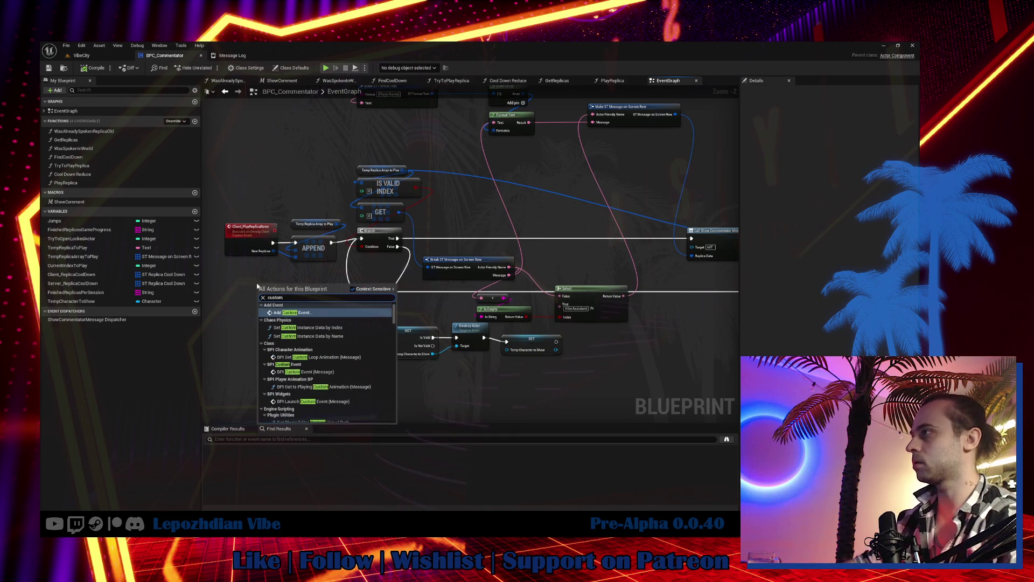
pyautogui.click(318, 312)
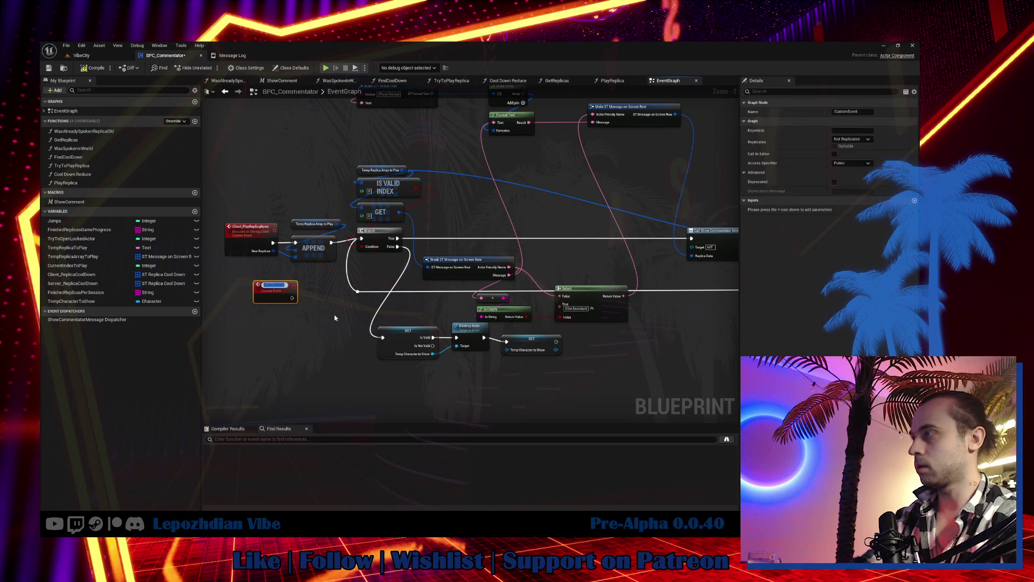
pyautogui.write('Client_')
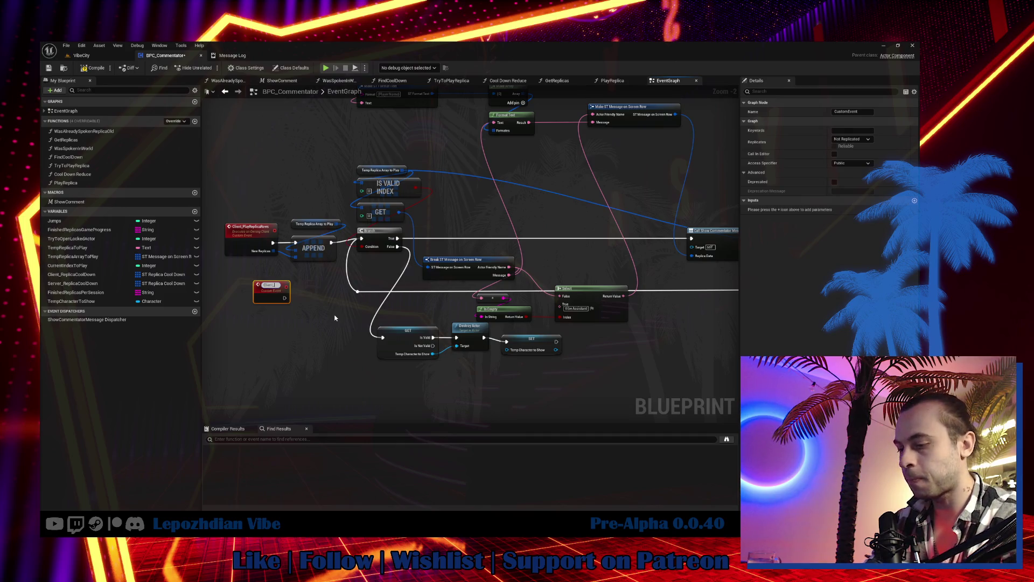
pyautogui.write('Repl')
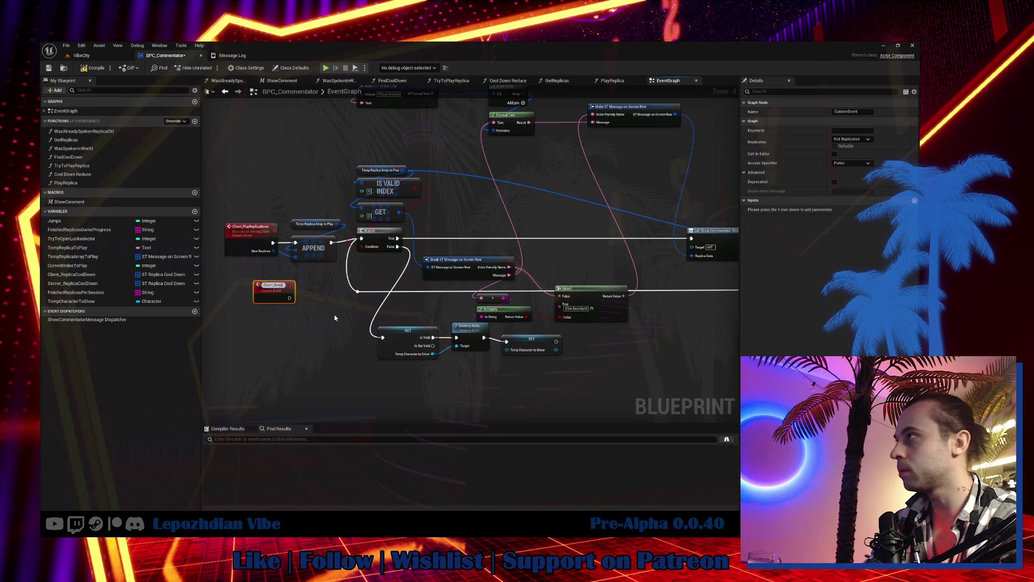
pyautogui.write('PlayRepl')
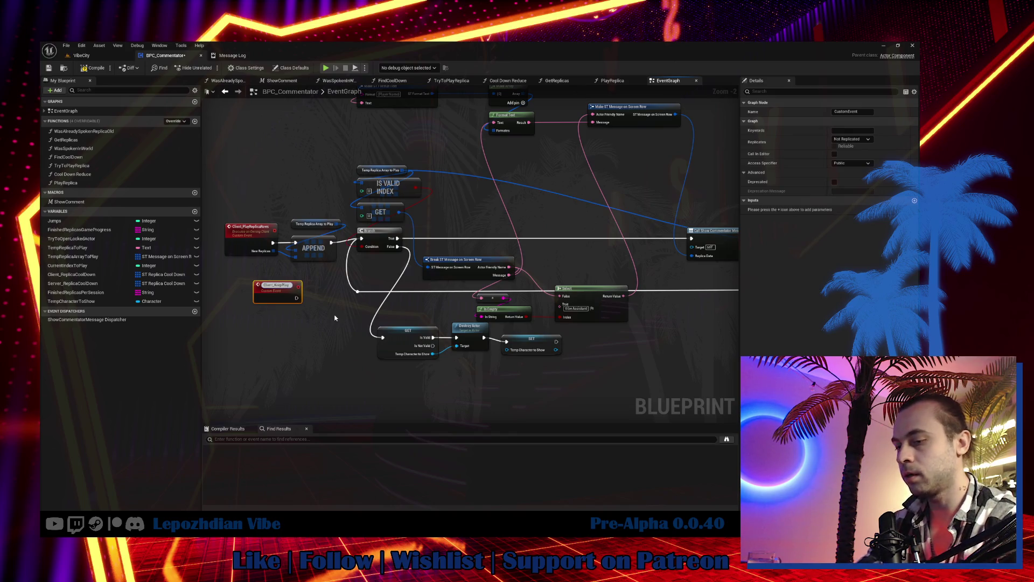
pyautogui.write('ica')
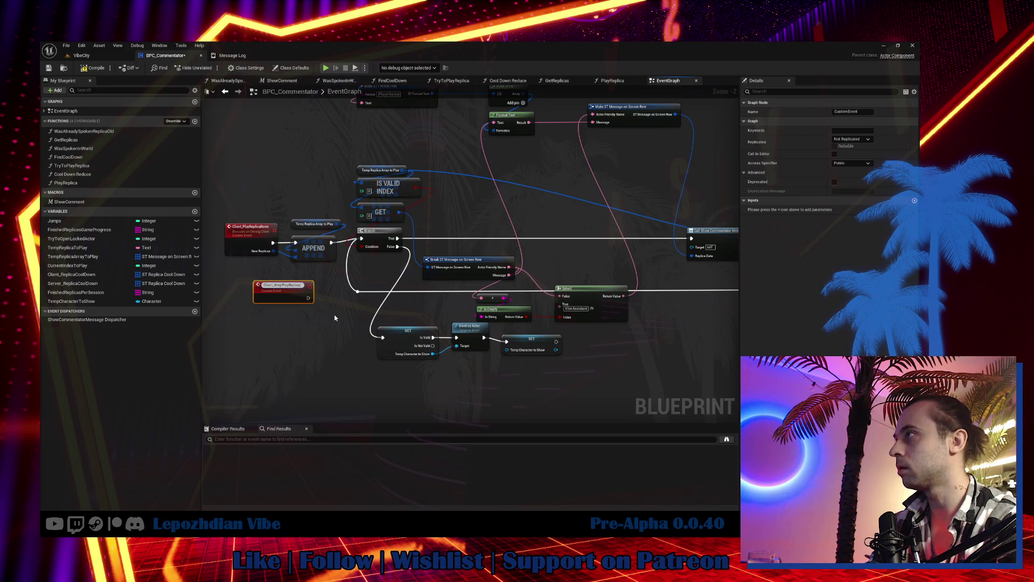
pyautogui.write('Rows')
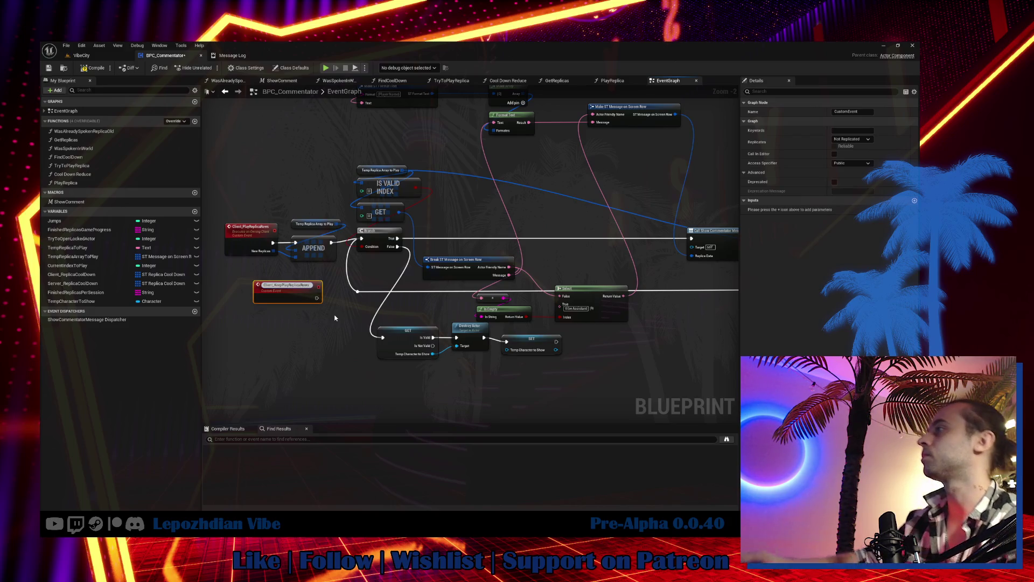
pyautogui.press('Return')
# Step: Make the event Reliable and Run on owning Client, then wire it into the replica Branch
pyautogui.click(851, 139)
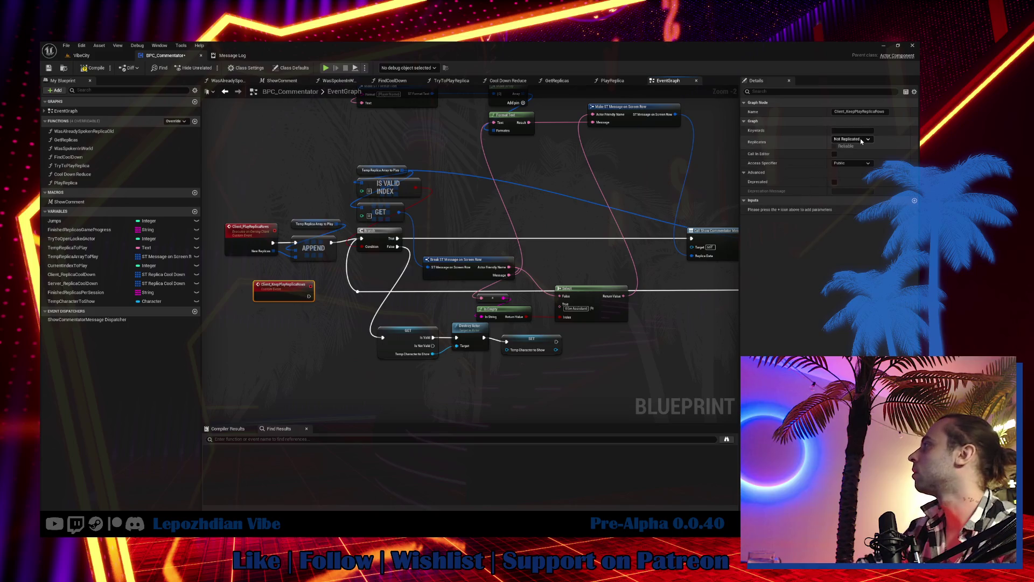
pyautogui.click(874, 176)
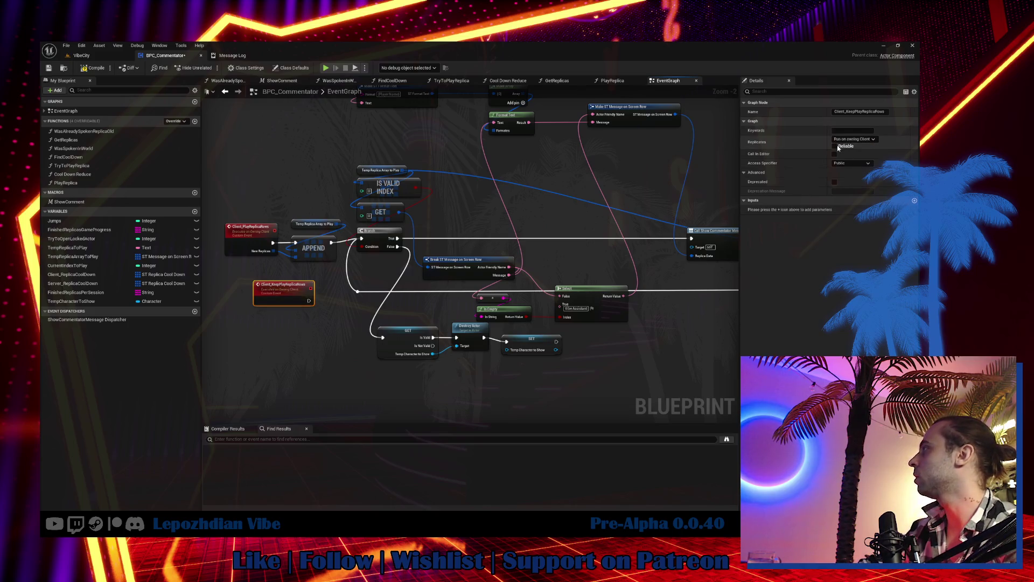
pyautogui.click(835, 146)
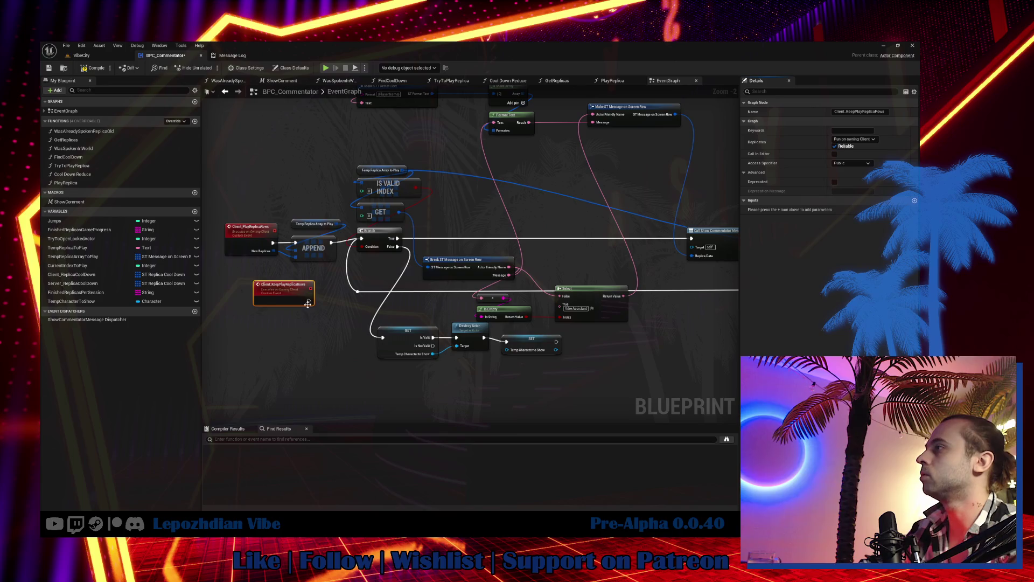
pyautogui.moveTo(309, 301); pyautogui.dragTo(361, 238)
pyautogui.moveTo(338, 160)
pyautogui.mouseDown()
pyautogui.moveTo(391, 312)
pyautogui.moveTo(387, 296)
pyautogui.mouseUp()
pyautogui.moveTo(374, 240)
pyautogui.mouseDown()
pyautogui.moveTo(330, 253)
pyautogui.moveTo(232, 252)
pyautogui.mouseUp()
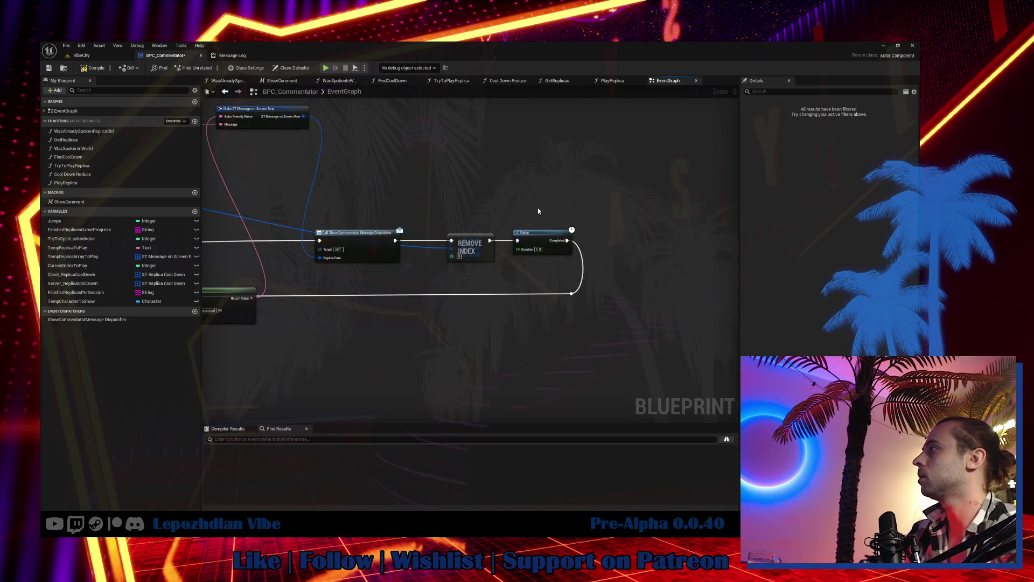
# Step: Compile the BPC_Commentator blueprint
pyautogui.click(541, 245)
pyautogui.moveTo(518, 256); pyautogui.dragTo(677, 237)
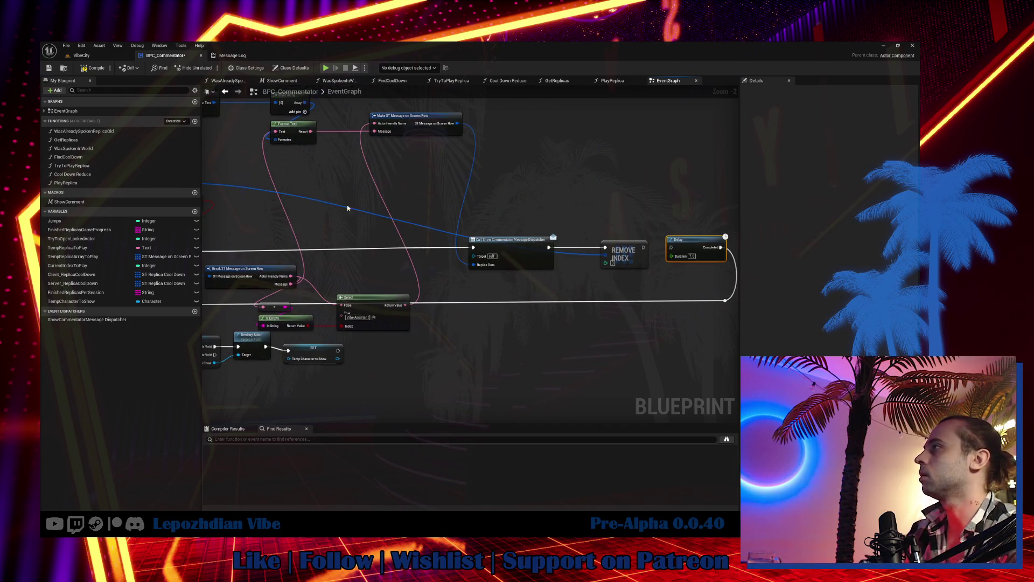
pyautogui.press('F7')
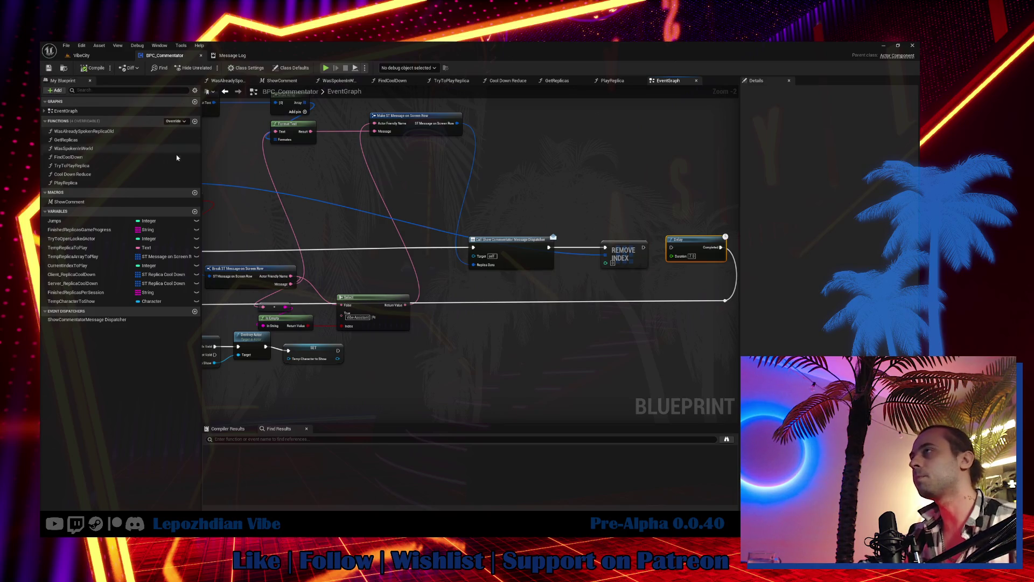
# Step: Nudge Client_KeepPlayReplicaRows slightly left, then open VibeCity's Content Drawer
pyautogui.moveTo(306, 210)
pyautogui.mouseDown()
pyautogui.moveTo(483, 229)
pyautogui.moveTo(411, 277)
pyautogui.mouseUp()
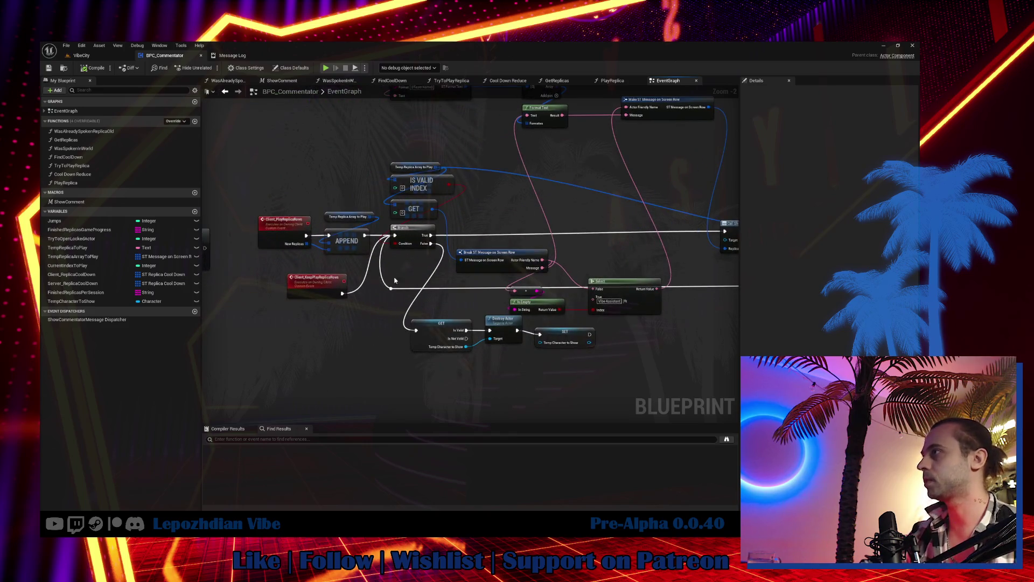
pyautogui.moveTo(303, 284); pyautogui.dragTo(274, 283)
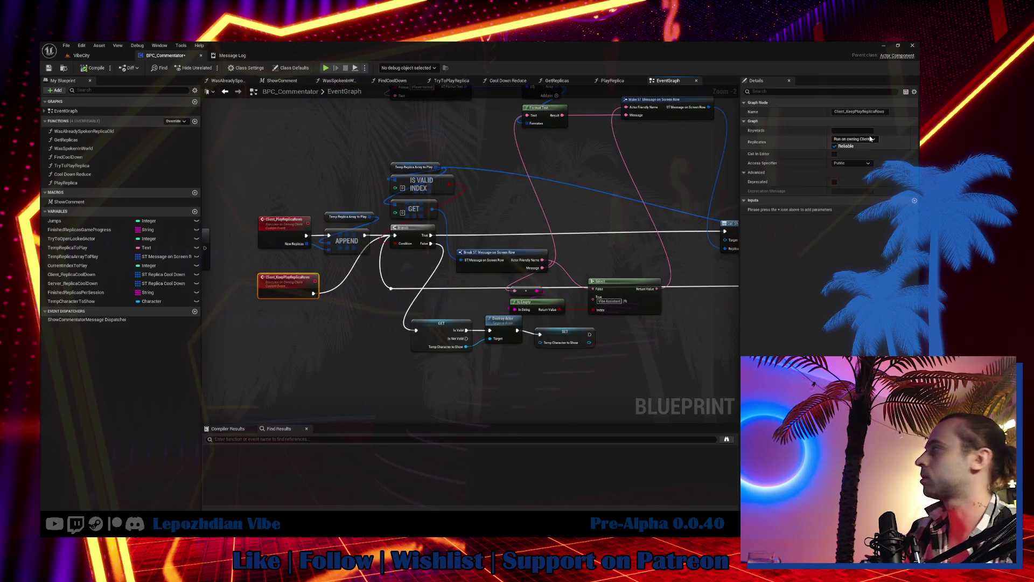
pyautogui.click(865, 112)
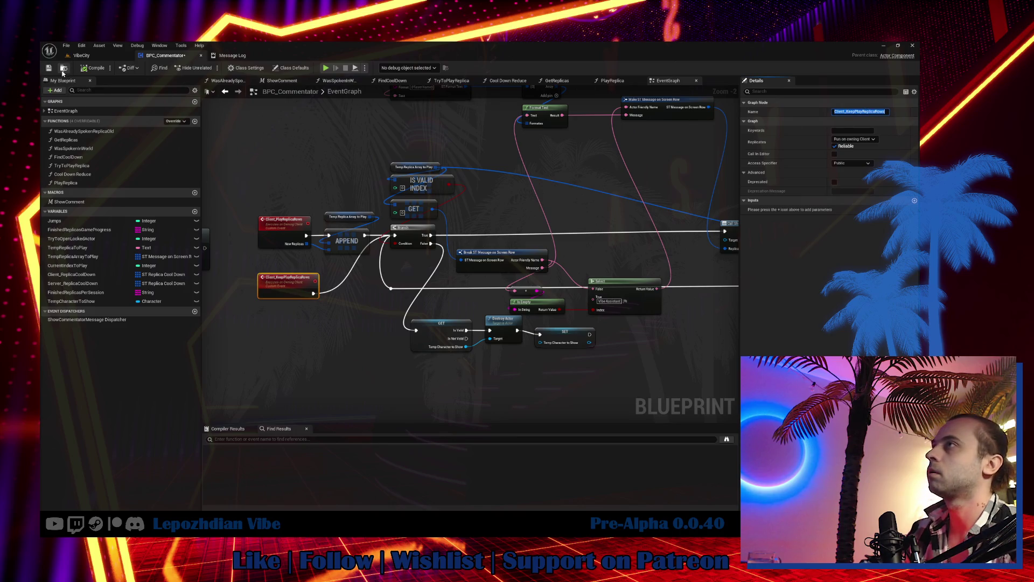
pyautogui.click(79, 56)
pyautogui.hotkey('ctrl', 'space')
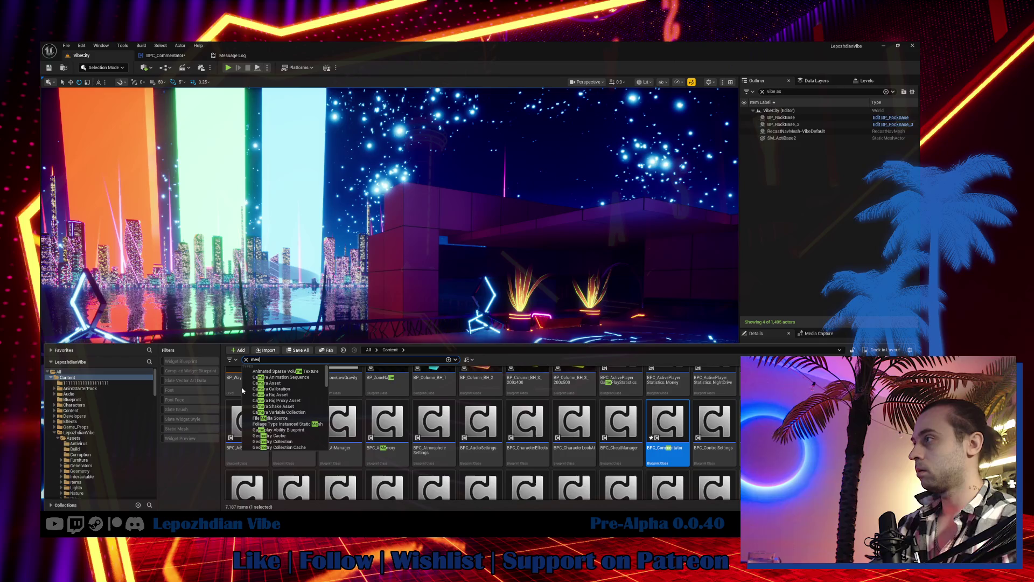
# Step: Search the content for message assets and open W_MessageOnScreen
pyautogui.write('a')
pyautogui.write('s')
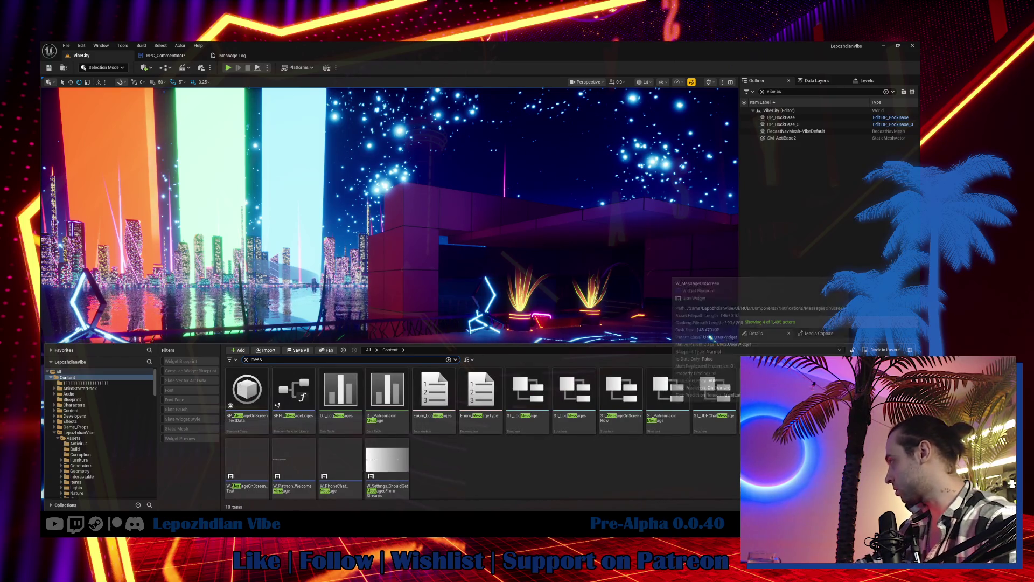
pyautogui.doubleClick(237, 461)
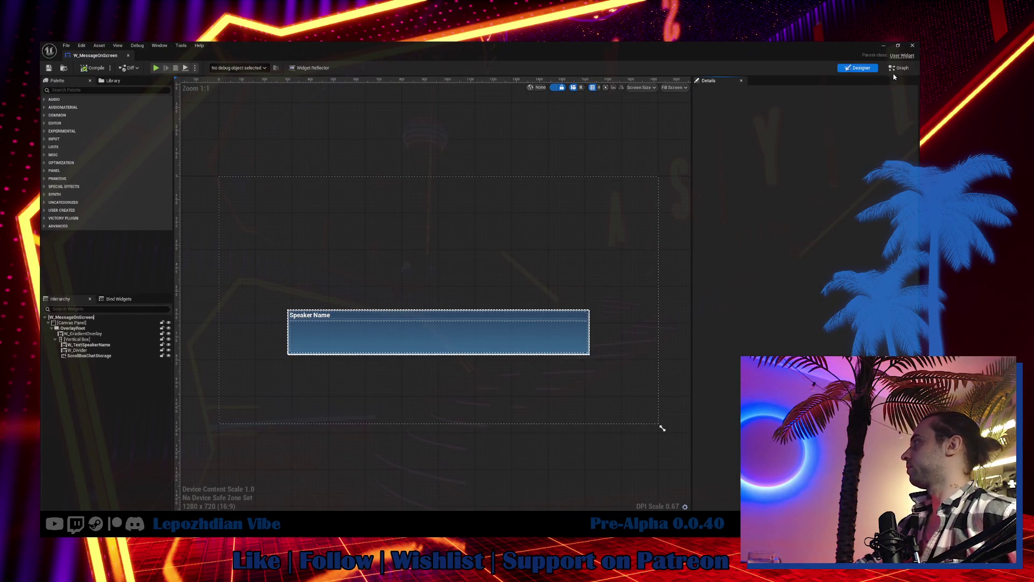
# Step: Show W_MessageOnScreen's event graph and move the owning-player binding nodes down-right
pyautogui.click(898, 68)
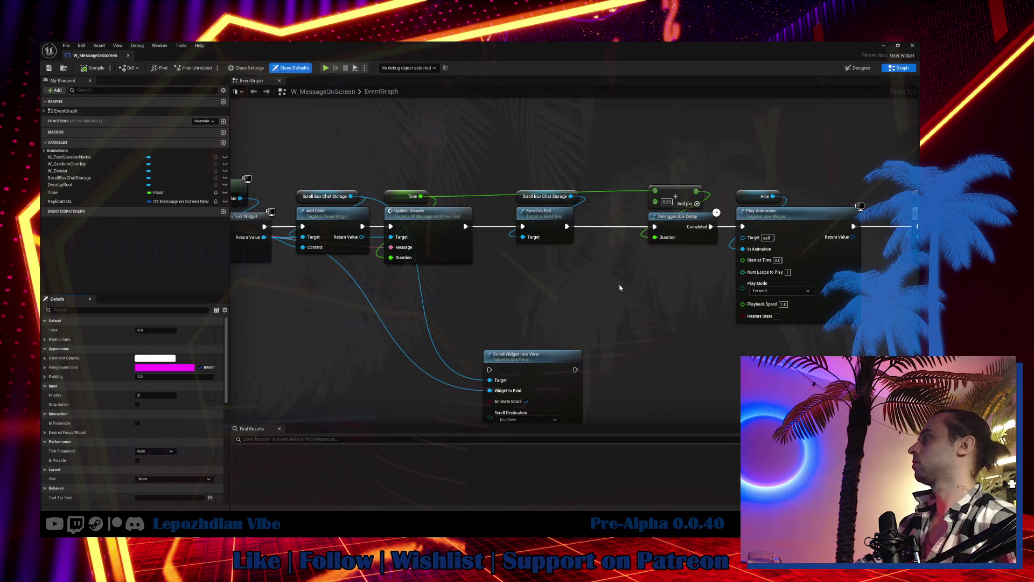
pyautogui.scroll(-5, 388, 113)
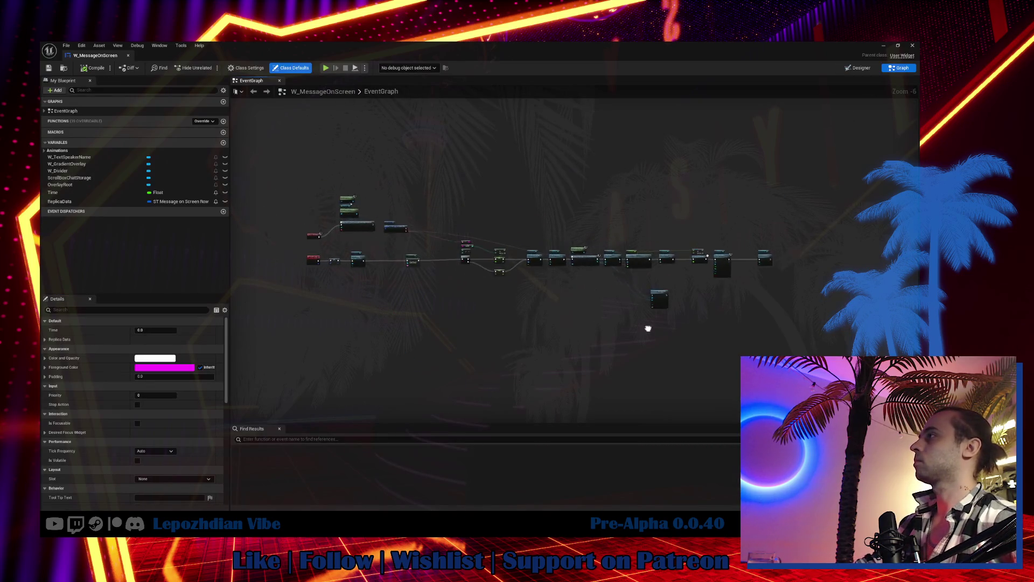
pyautogui.scroll(3, 444, 243)
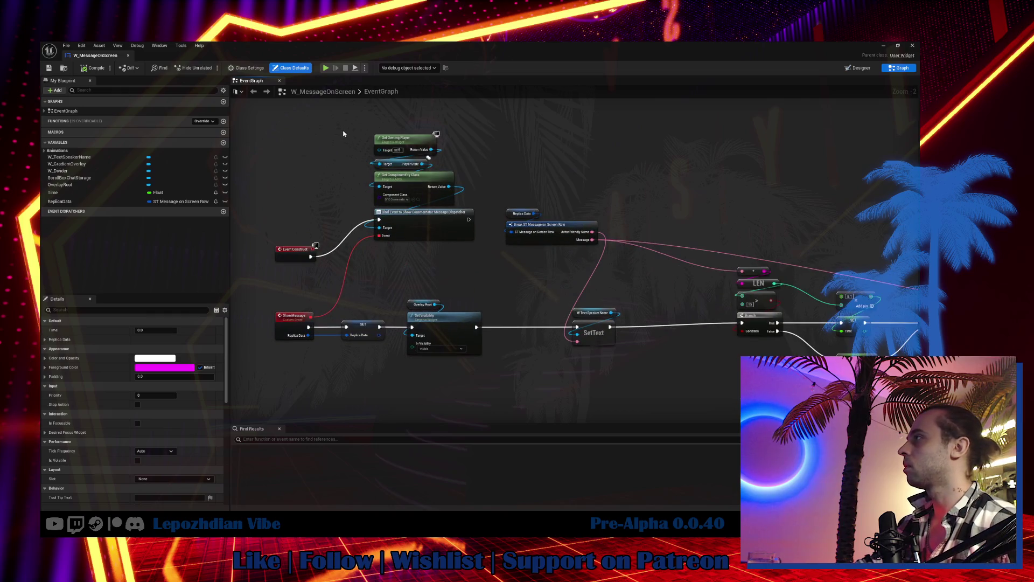
pyautogui.moveTo(356, 131)
pyautogui.mouseDown()
pyautogui.moveTo(458, 237)
pyautogui.moveTo(436, 265)
pyautogui.moveTo(150, 228)
pyautogui.mouseUp()
# Step: Select the Update Visuals node and open W_MessageOnScreen_Text alongside the graph
pyautogui.moveTo(538, 269); pyautogui.dragTo(344, 245)
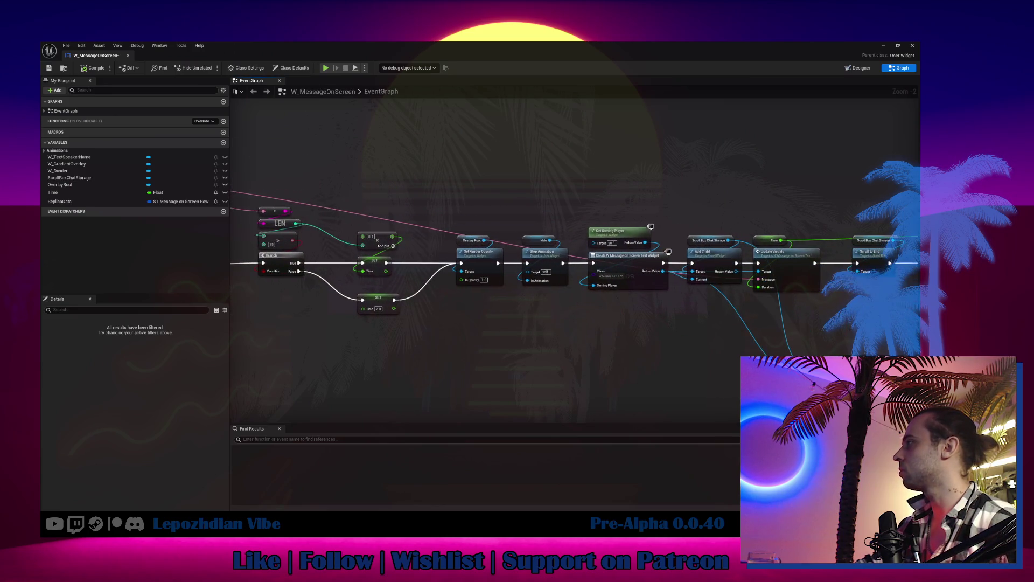
pyautogui.moveTo(539, 269); pyautogui.dragTo(208, 261)
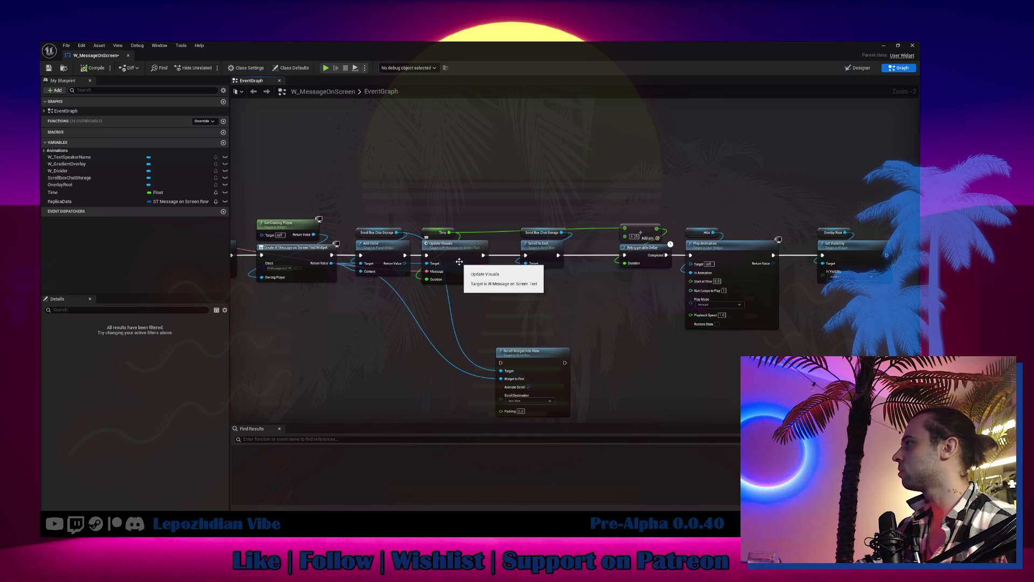
pyautogui.click(459, 263)
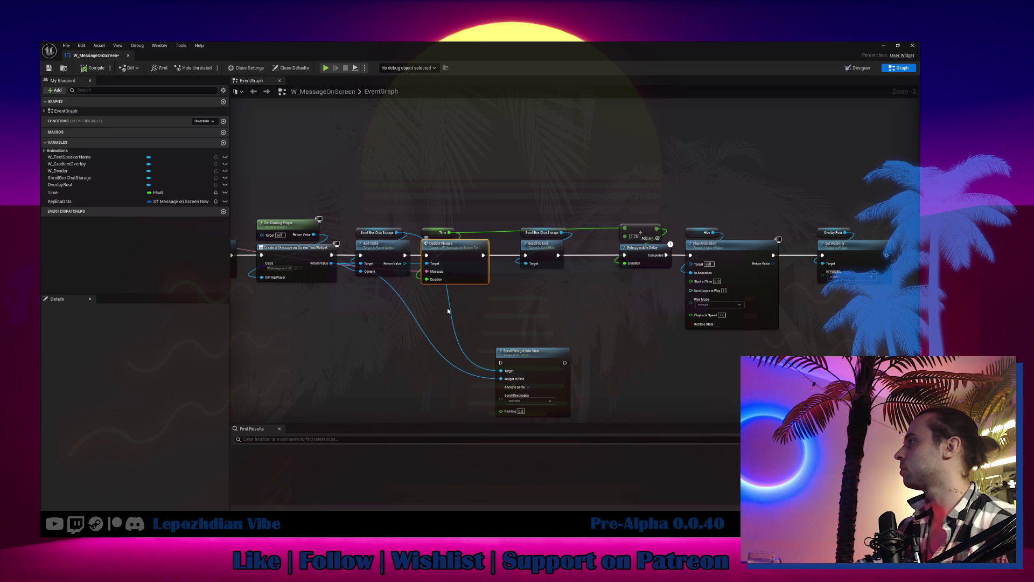
pyautogui.click(317, 55)
pyautogui.click(387, 55)
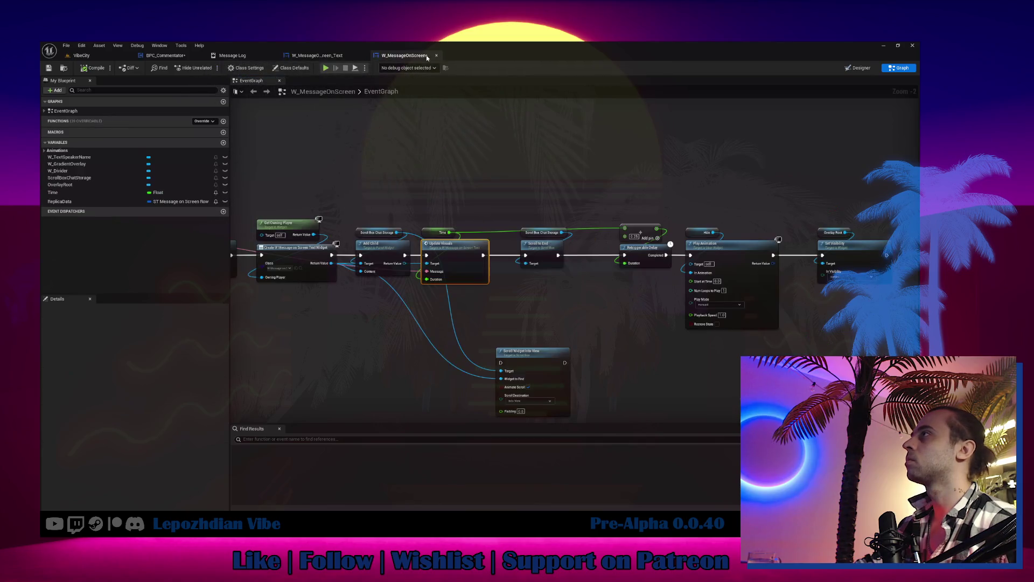
# Step: Shift the UpdateVisuals delay, animation and removal chain slightly left
pyautogui.doubleClick(465, 273)
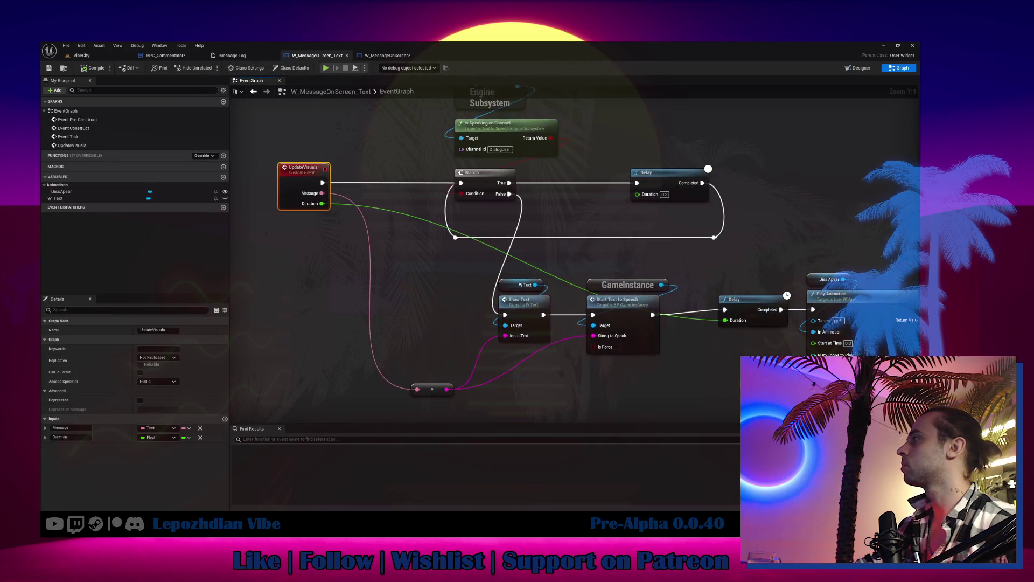
pyautogui.moveTo(920, 289); pyautogui.dragTo(825, 262)
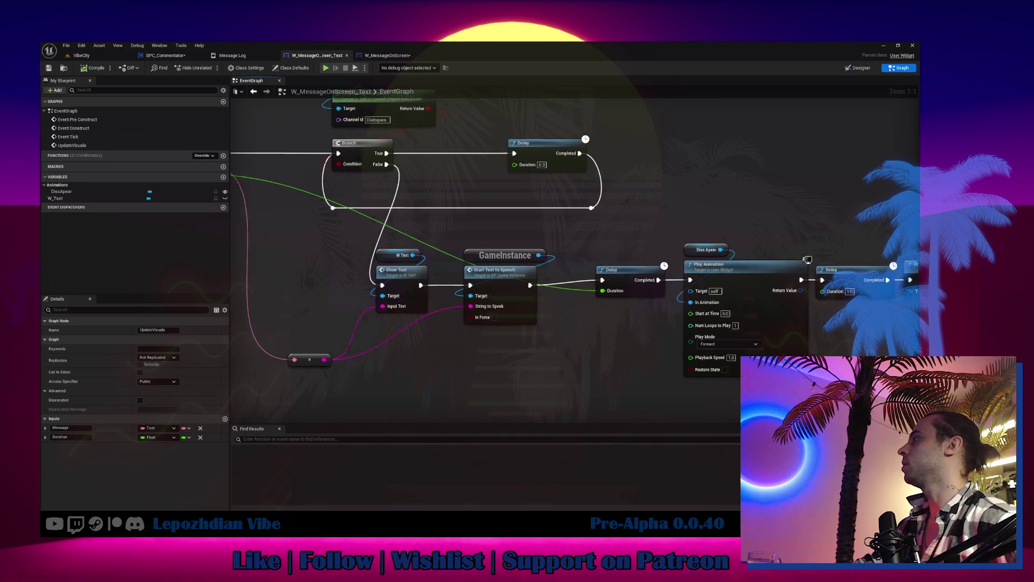
pyautogui.scroll(-2, 490, 244)
pyautogui.moveTo(490, 243)
pyautogui.mouseDown()
pyautogui.moveTo(709, 354)
pyautogui.moveTo(735, 356)
pyautogui.mouseUp()
pyautogui.moveTo(479, 274); pyautogui.dragTo(455, 283)
pyautogui.click(614, 222)
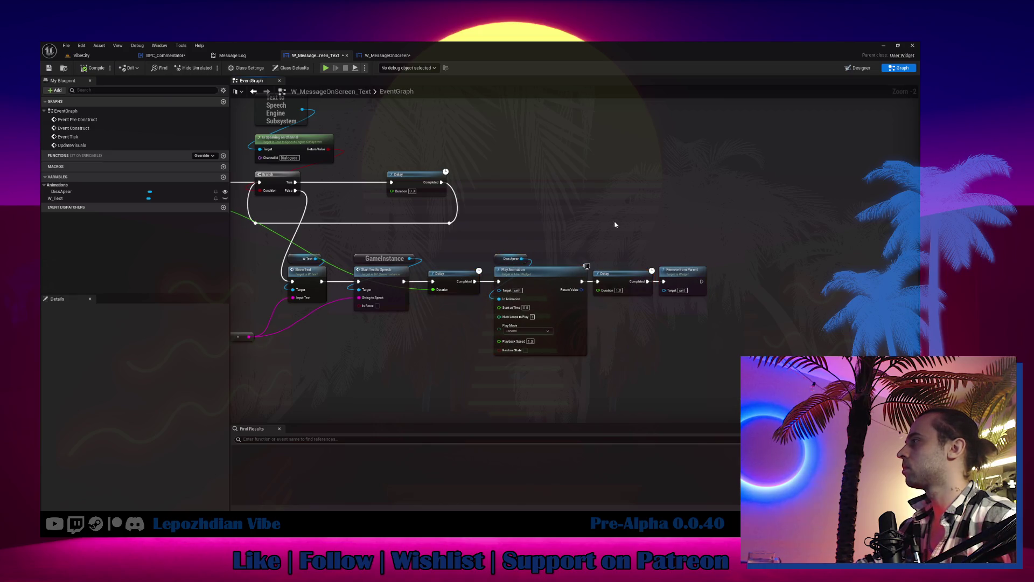
# Step: Move the final Delay and Remove from Parent nodes right to leave a gap
pyautogui.moveTo(627, 252); pyautogui.dragTo(661, 315)
pyautogui.moveTo(624, 278); pyautogui.dragTo(690, 280)
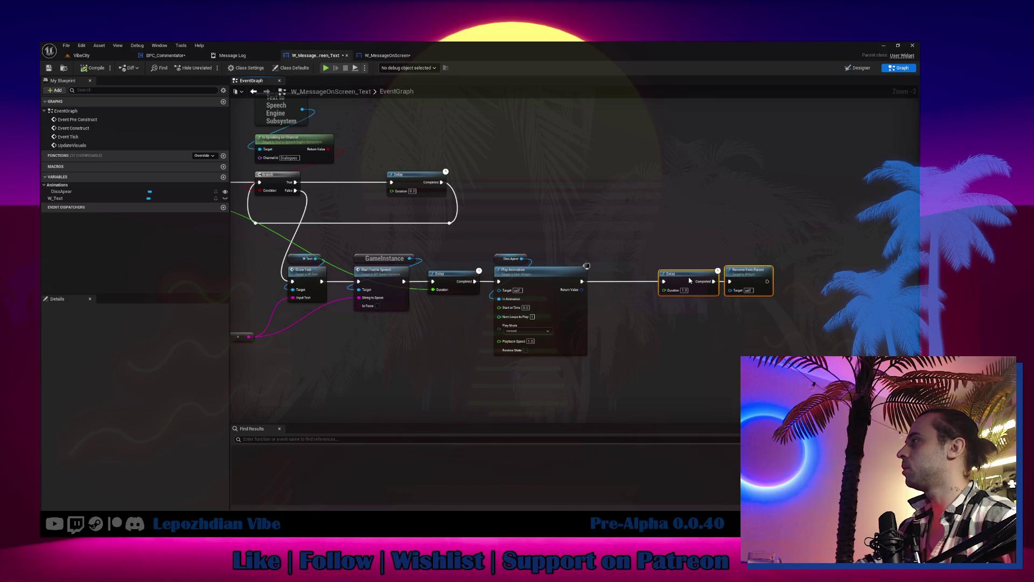
pyautogui.scroll(-1, 628, 316)
pyautogui.scroll(-1, 458, 335)
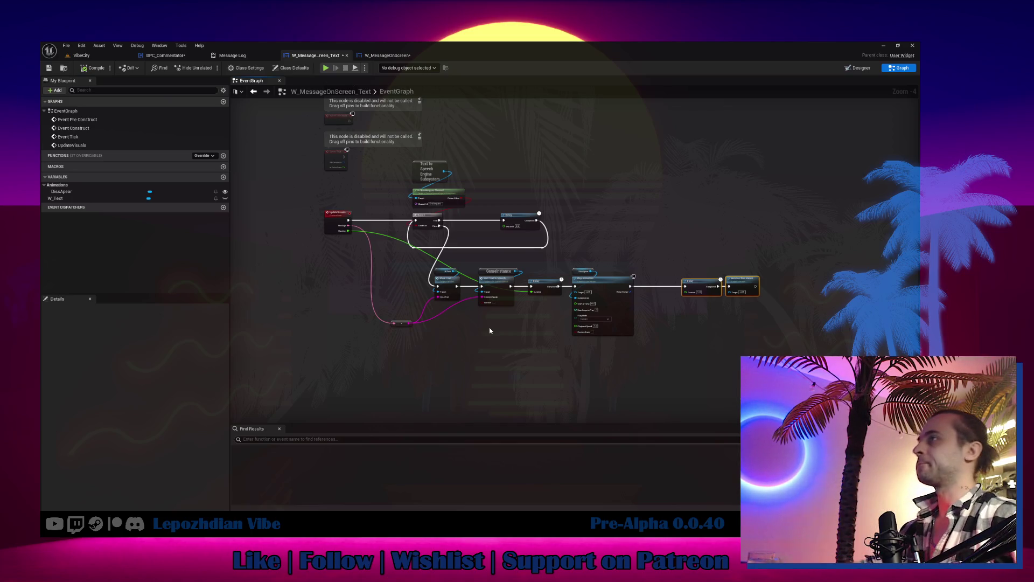
# Step: Create the MessageDissappearedDispatcher event dispatcher and drag it into the graph
pyautogui.click(223, 207)
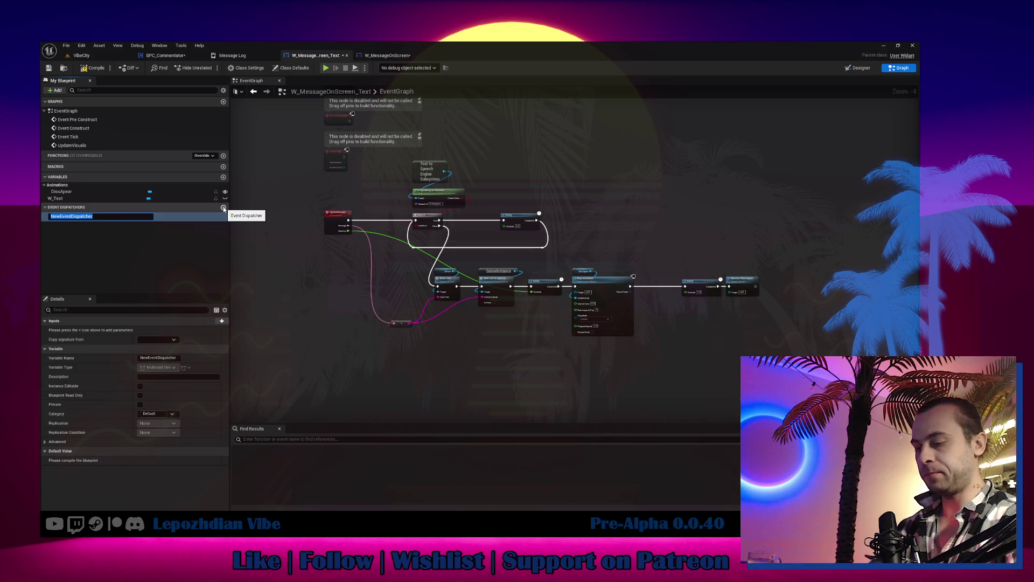
pyautogui.write('Te')
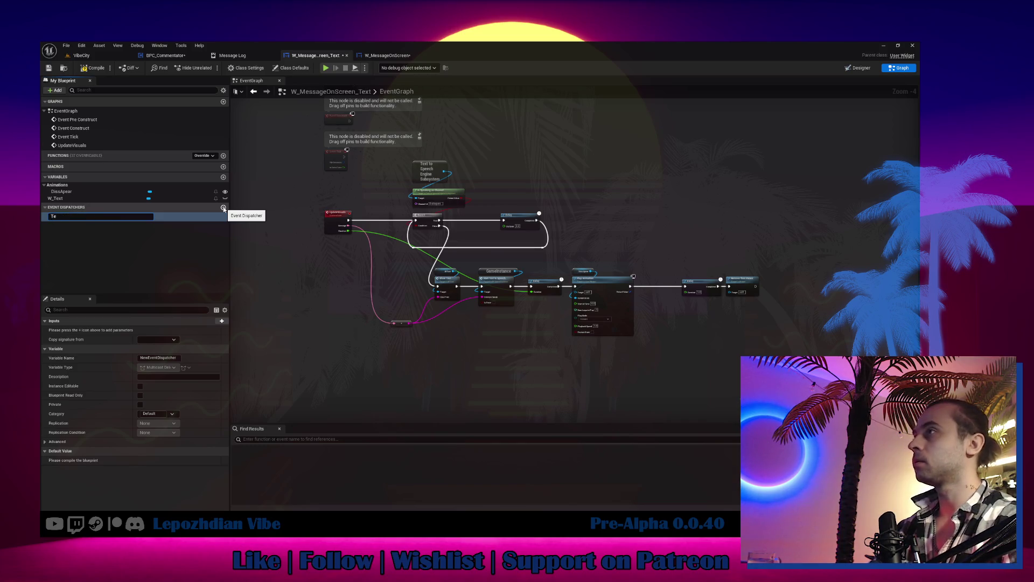
pyautogui.press('BackSpace')
pyautogui.press('BackSpace')
pyautogui.write('Me')
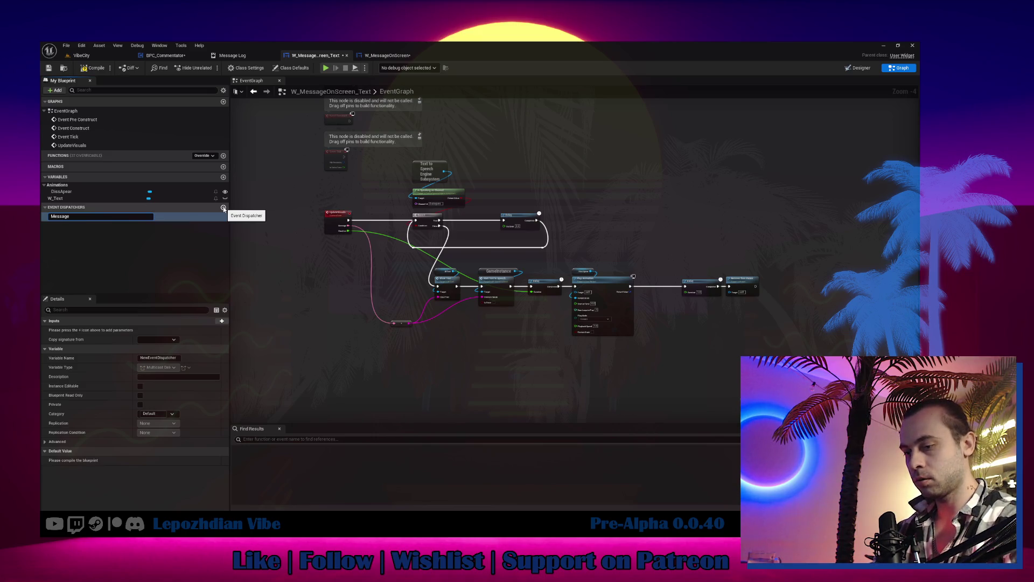
pyautogui.write('ssapp')
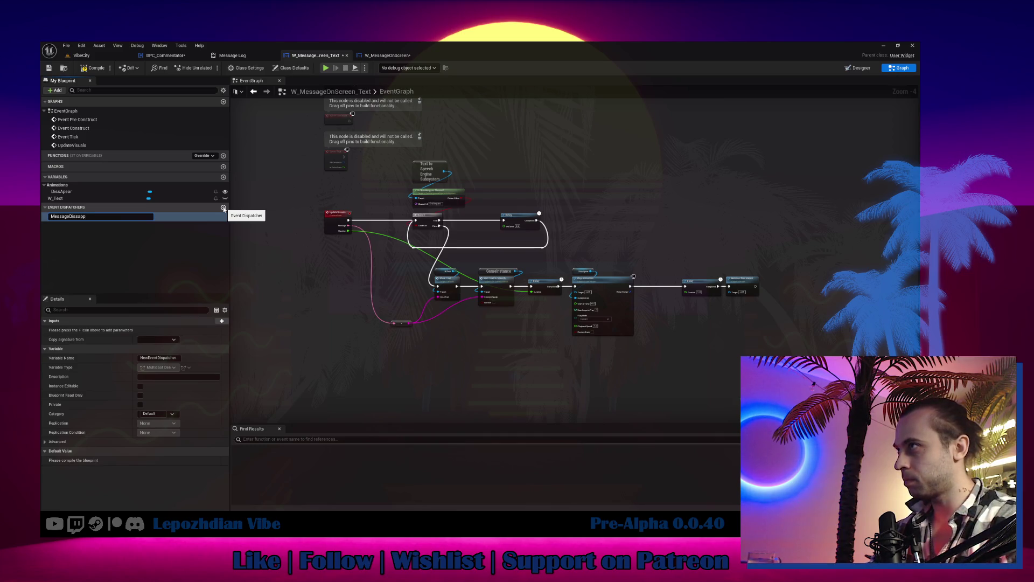
pyautogui.write('aredD')
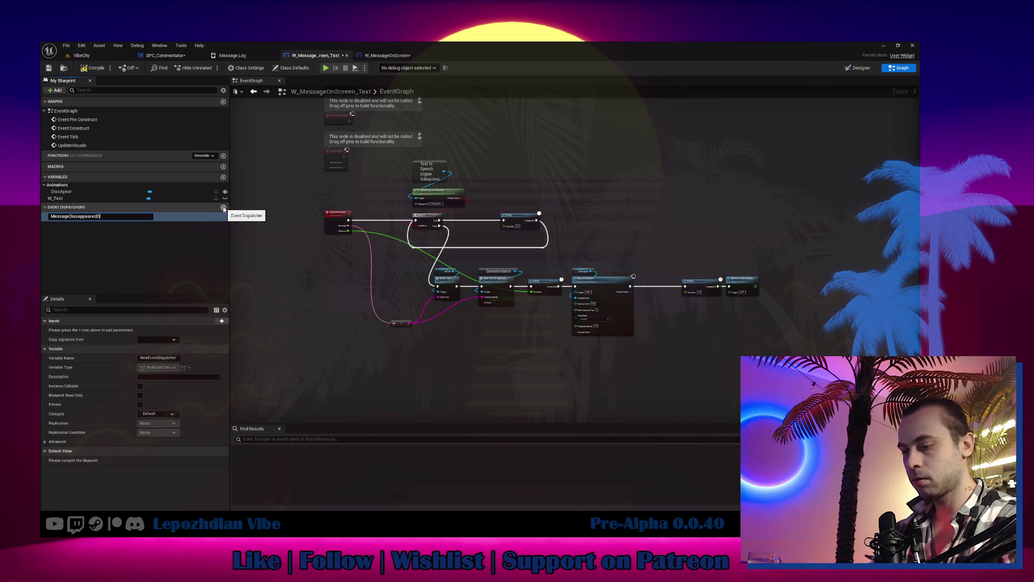
pyautogui.write('er')
pyautogui.press('Return')
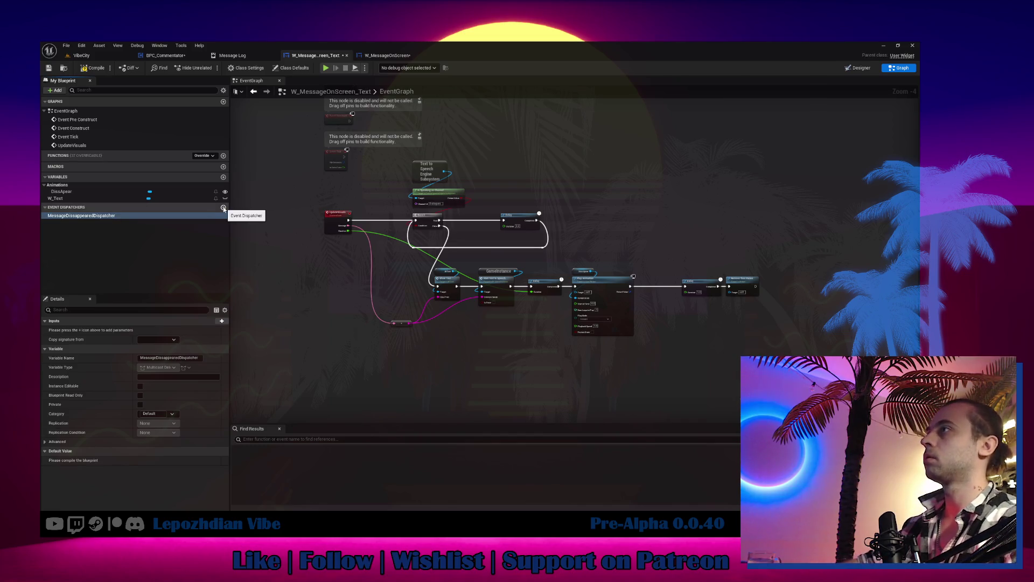
pyautogui.moveTo(116, 216)
pyautogui.mouseDown()
pyautogui.moveTo(798, 339)
pyautogui.moveTo(655, 303)
pyautogui.mouseUp()
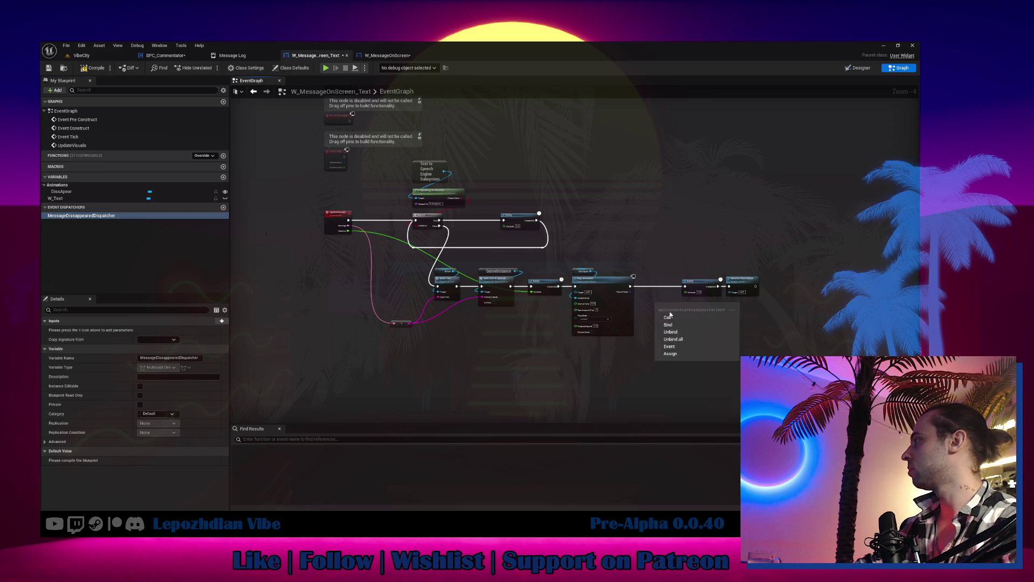
# Step: Place a Call MessageDissappearedDispatcher node between the final Delay and Remove from Parent
pyautogui.click(673, 317)
pyautogui.scroll(1, 662, 299)
pyautogui.scroll(3, 663, 298)
pyautogui.moveTo(596, 274)
pyautogui.mouseDown()
pyautogui.moveTo(651, 318)
pyautogui.moveTo(645, 270)
pyautogui.moveTo(474, 268)
pyautogui.moveTo(497, 319)
pyautogui.mouseUp()
pyautogui.moveTo(431, 273)
pyautogui.mouseDown()
pyautogui.moveTo(555, 273)
pyautogui.moveTo(479, 272)
pyautogui.moveTo(466, 331)
pyautogui.mouseUp()
pyautogui.press('Escape')
pyautogui.moveTo(528, 273)
pyautogui.mouseDown()
pyautogui.moveTo(463, 329)
pyautogui.moveTo(532, 321)
pyautogui.moveTo(586, 280)
pyautogui.moveTo(610, 308)
pyautogui.mouseUp()
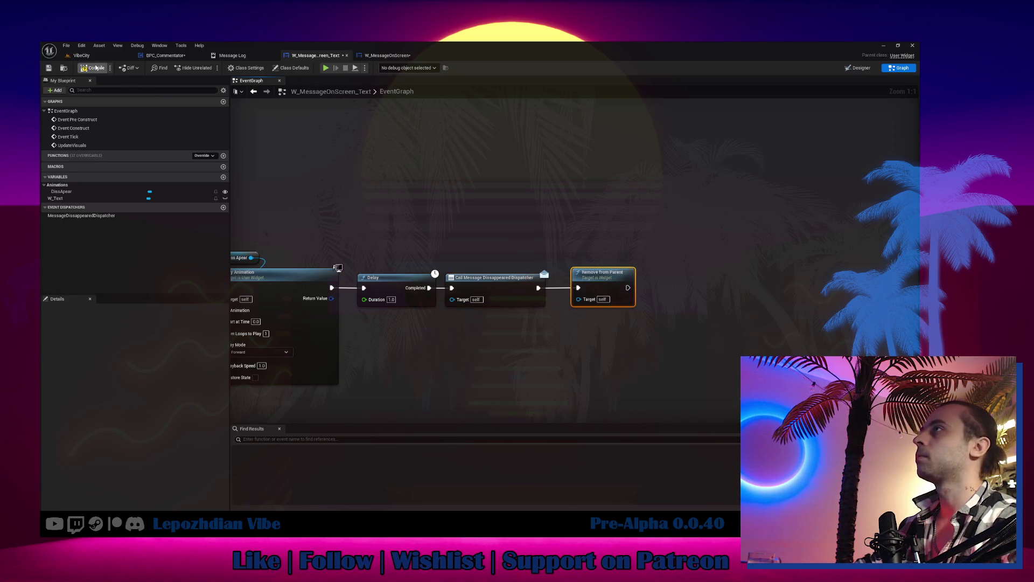
# Step: Glance at the BPC_Commentator graph, then return to W_MessageOnScreen_Text
pyautogui.click(178, 56)
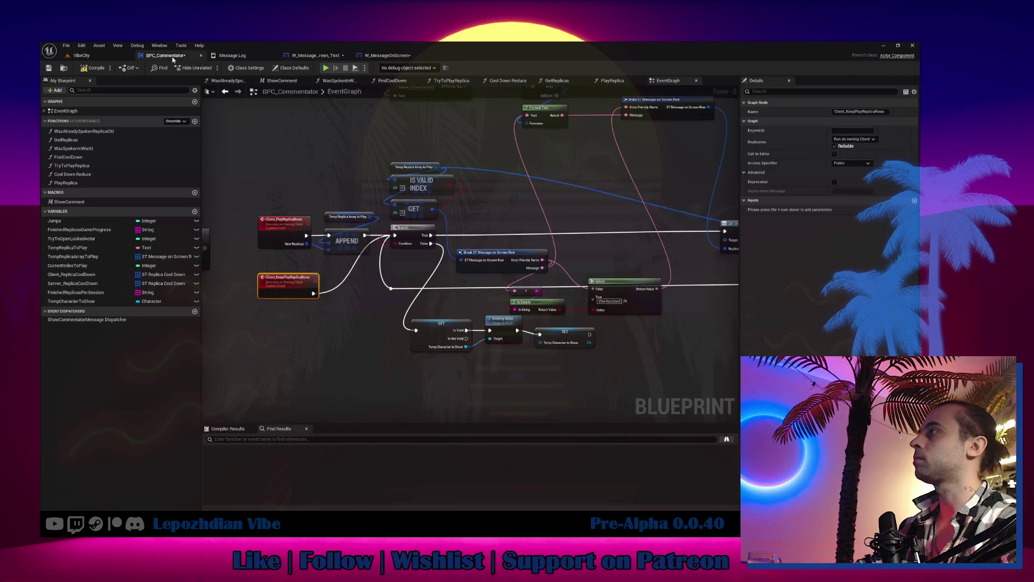
pyautogui.scroll(1, 285, 198)
pyautogui.click(315, 56)
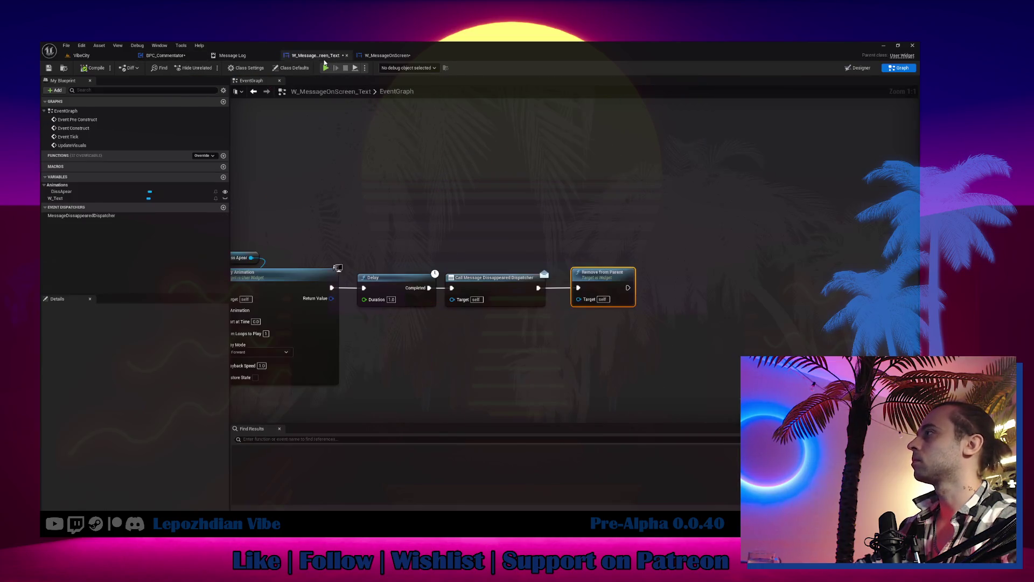
# Step: Bind the created widget's Message Dissappeared Dispatcher, chained after Update Visuals
pyautogui.click(400, 54)
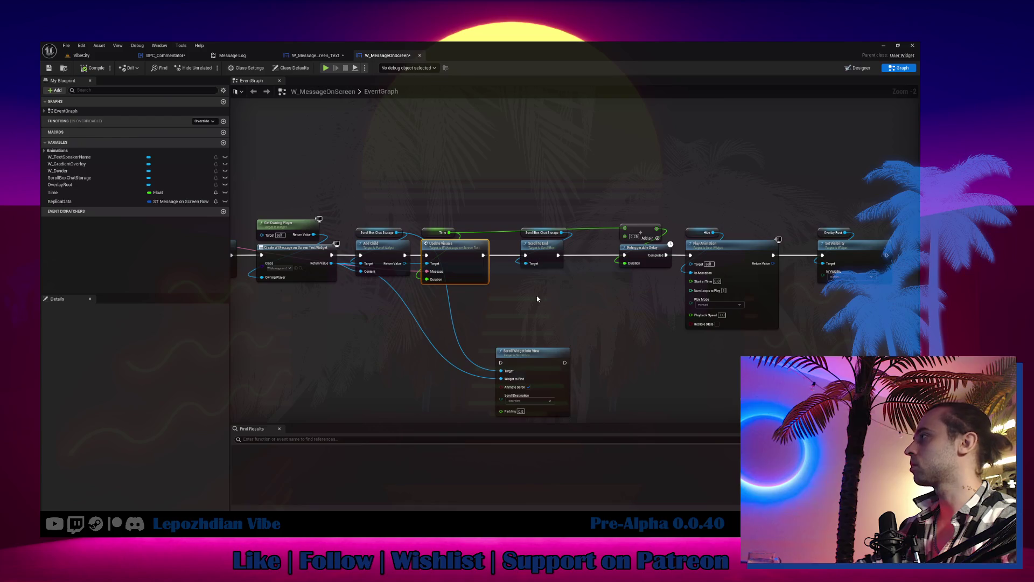
pyautogui.moveTo(331, 263); pyautogui.dragTo(375, 305)
pyautogui.write('bind messa')
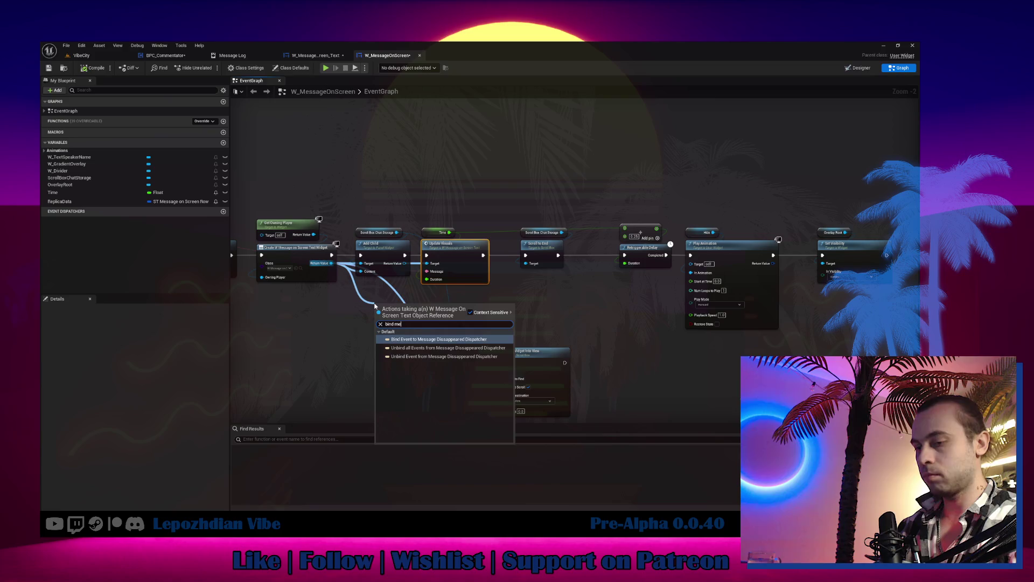
pyautogui.click(418, 339)
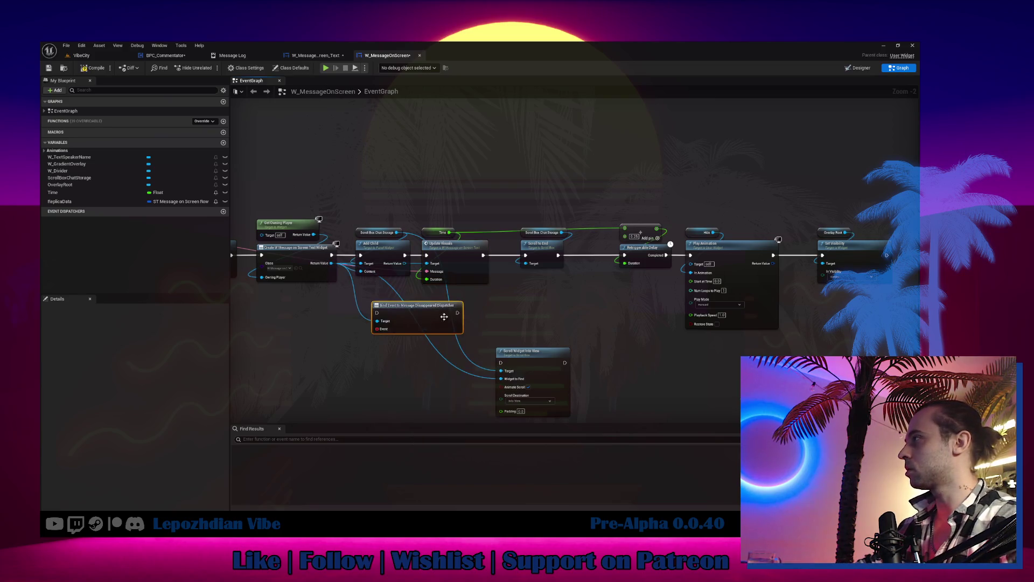
pyautogui.moveTo(428, 318); pyautogui.dragTo(544, 302)
pyautogui.moveTo(483, 255); pyautogui.dragTo(492, 297)
pyautogui.click(401, 202)
# Step: Create an OnTextPlayFinish custom event on the binding's Event pin, placed beside it
pyautogui.moveTo(751, 180)
pyautogui.mouseDown()
pyautogui.moveTo(491, 334)
pyautogui.moveTo(388, 324)
pyautogui.moveTo(419, 248)
pyautogui.moveTo(531, 251)
pyautogui.mouseUp()
pyautogui.scroll(2, 550, 239)
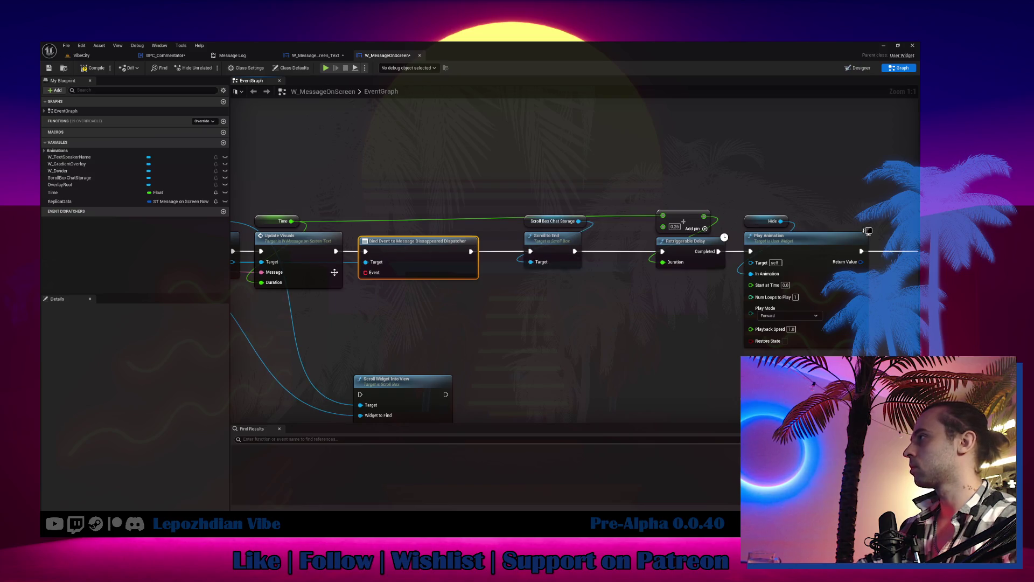
pyautogui.moveTo(370, 274); pyautogui.dragTo(366, 299)
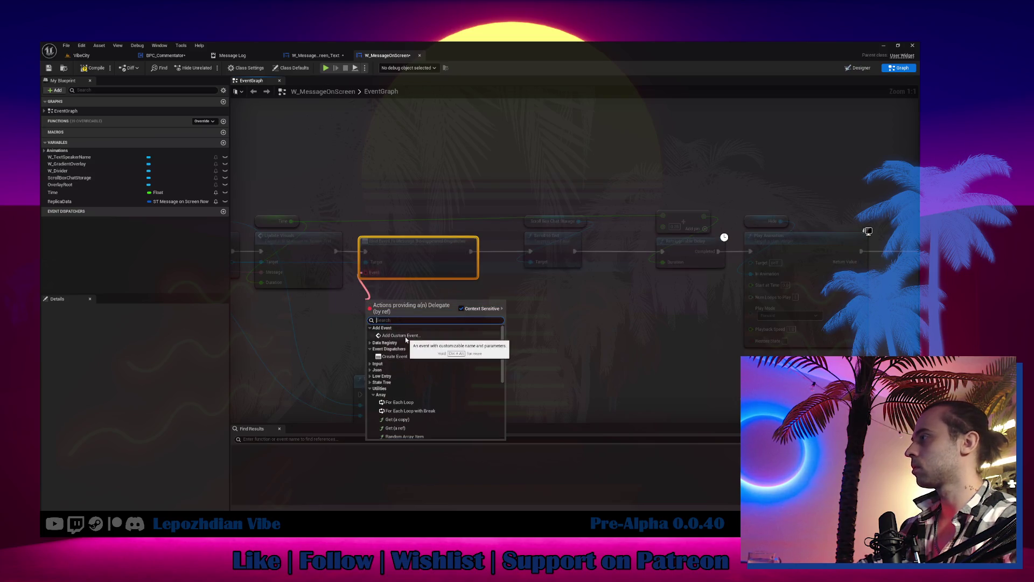
pyautogui.click(405, 337)
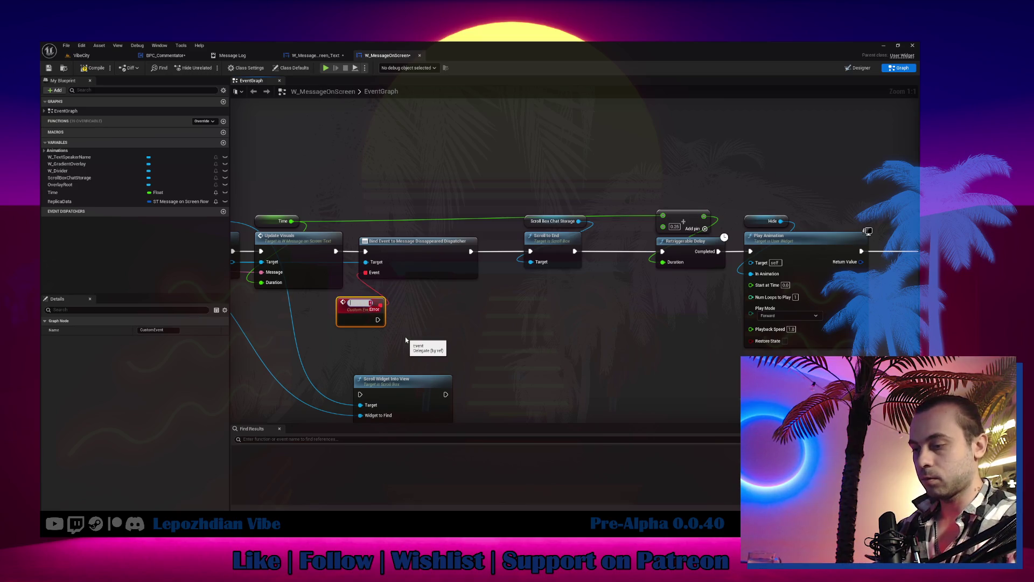
pyautogui.write('OnTextPlayFinish')
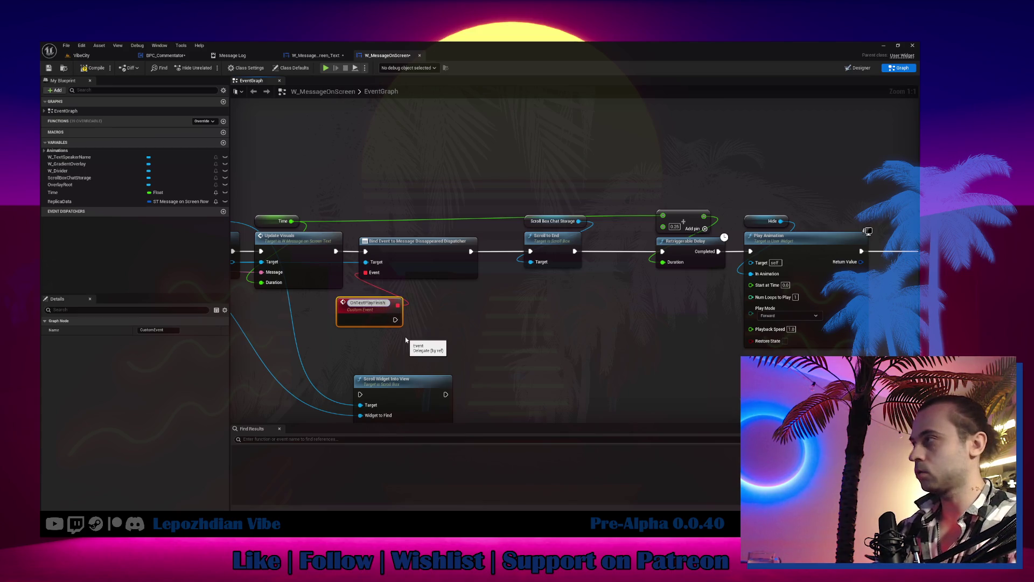
pyautogui.press('Return')
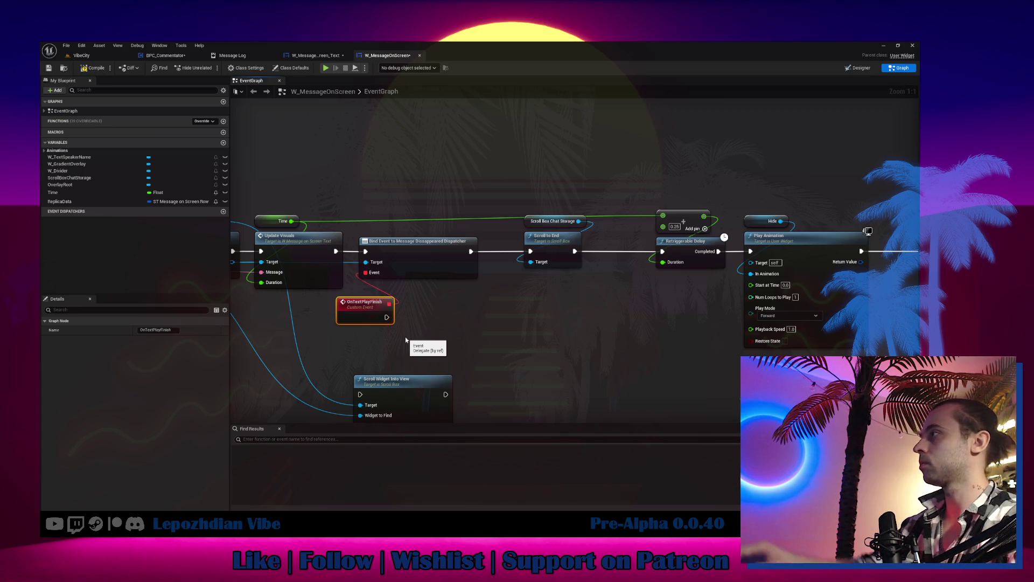
pyautogui.moveTo(370, 321); pyautogui.dragTo(392, 315)
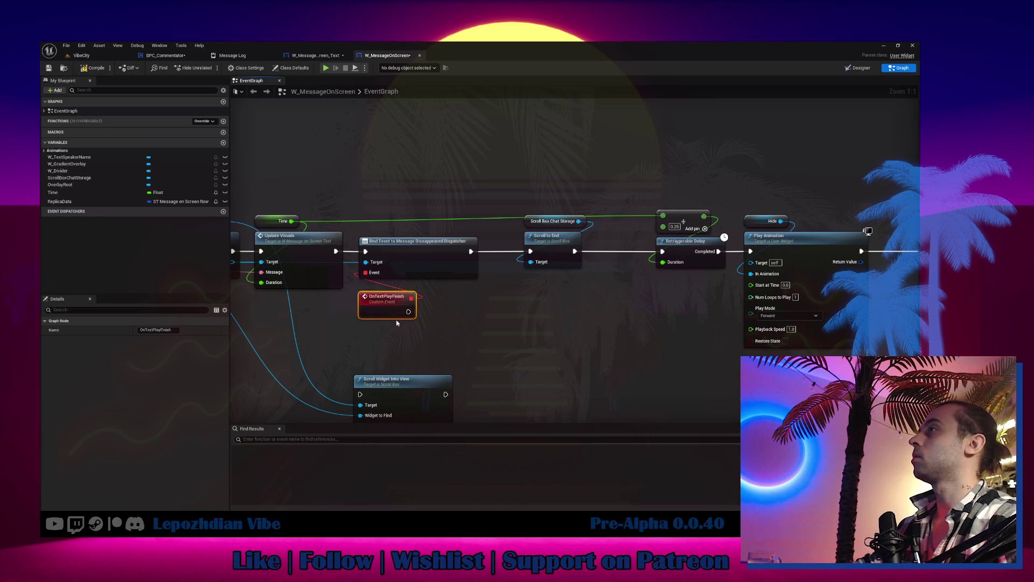
pyautogui.scroll(-3, 396, 322)
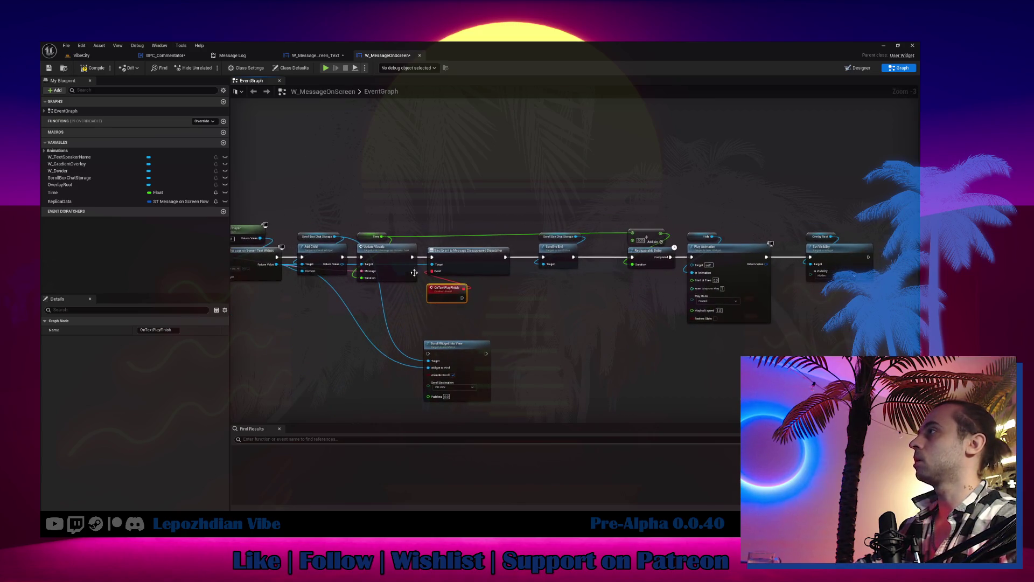
pyautogui.click(329, 232)
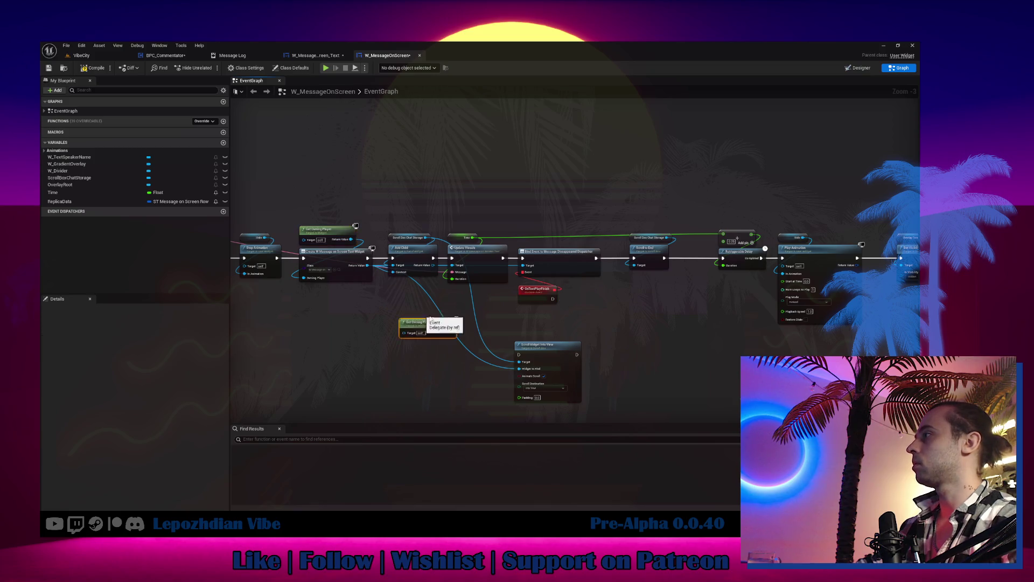
# Step: Duplicate Get Owning Player and add a Get Player State node from it
pyautogui.scroll(3, 427, 318)
pyautogui.hotkey('ctrl', 'c')
pyautogui.hotkey('ctrl', 'v')
pyautogui.moveTo(459, 338); pyautogui.dragTo(485, 335)
pyautogui.write('pl')
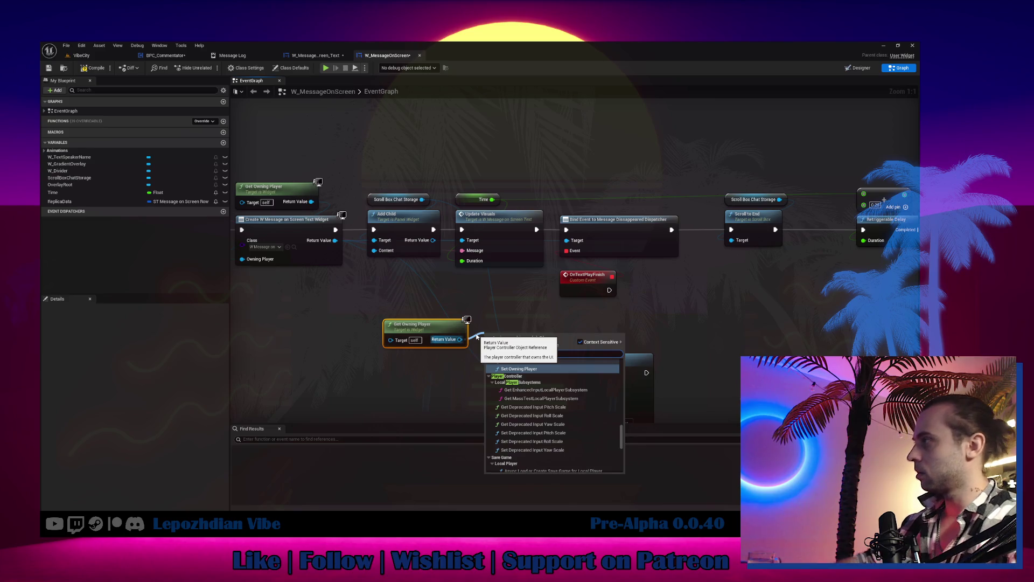
pyautogui.scroll(-5, 540, 372)
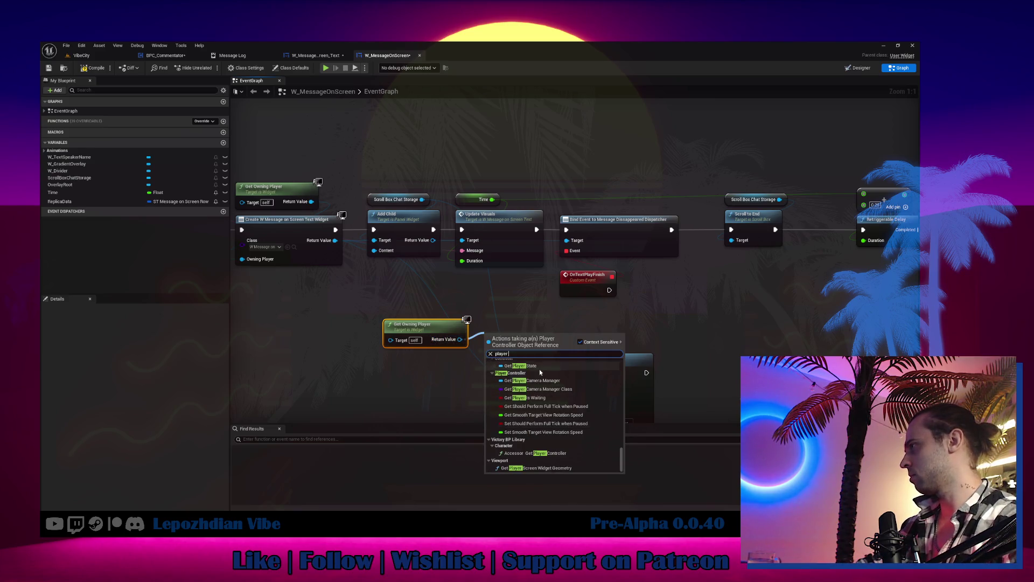
pyautogui.click(540, 365)
pyautogui.moveTo(514, 339)
pyautogui.mouseDown()
pyautogui.moveTo(474, 365)
pyautogui.moveTo(442, 365)
pyautogui.mouseUp()
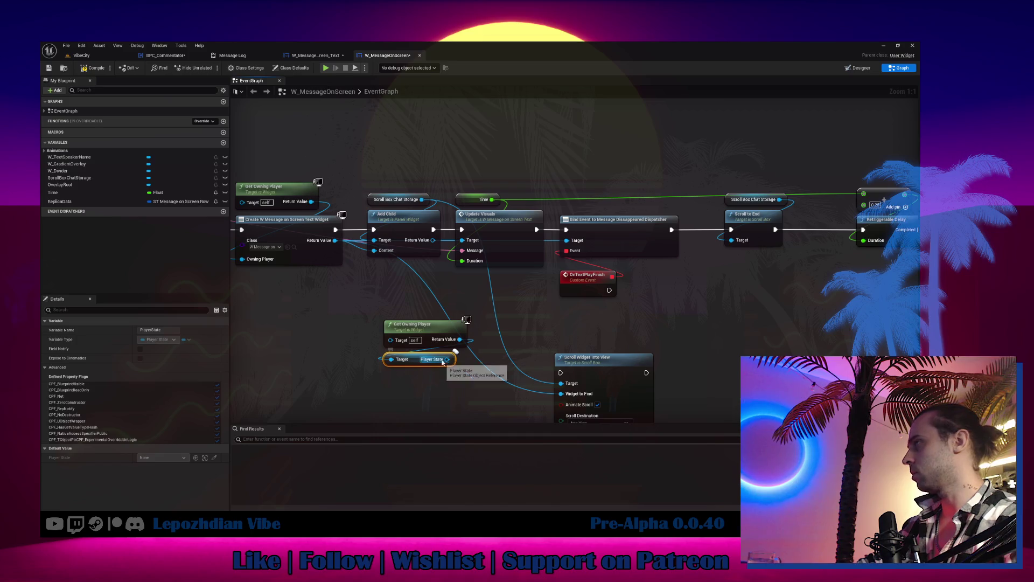
# Step: Add a Get Component by Class node on the Player State, set to BPC_Commentator
pyautogui.moveTo(449, 359); pyautogui.dragTo(451, 377)
pyautogui.write('get component ')
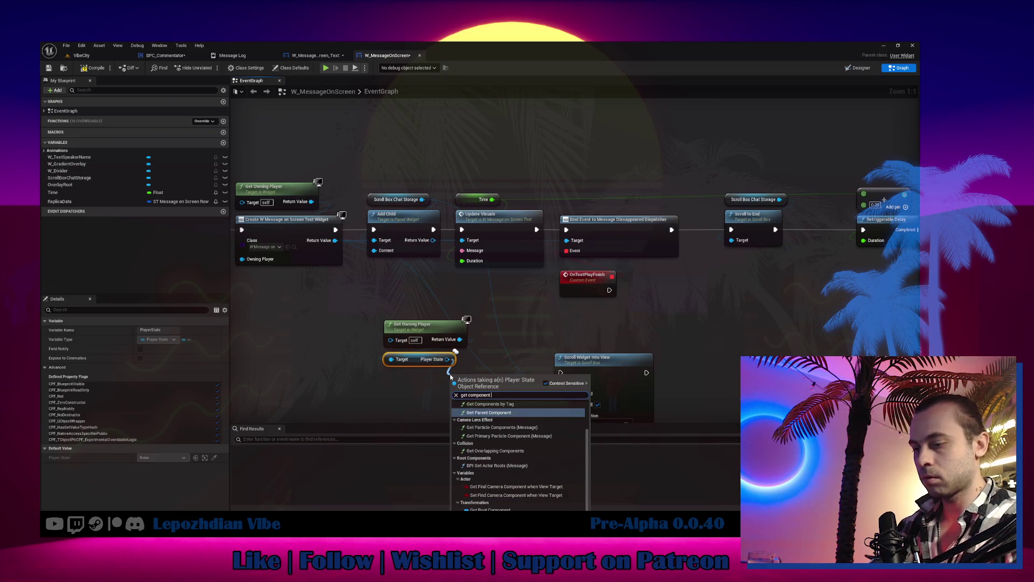
pyautogui.write('by')
pyautogui.click(489, 410)
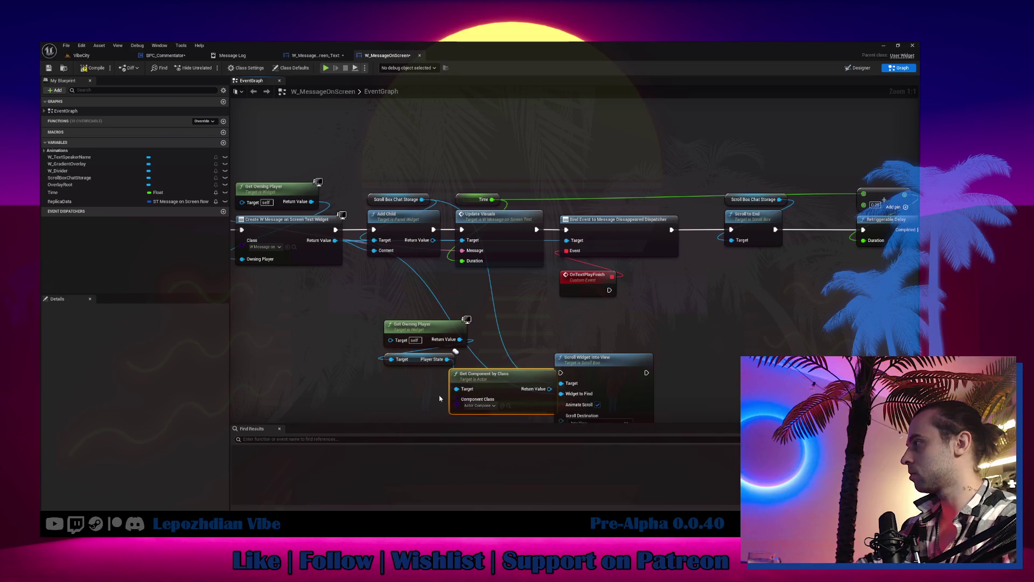
pyautogui.click(478, 405)
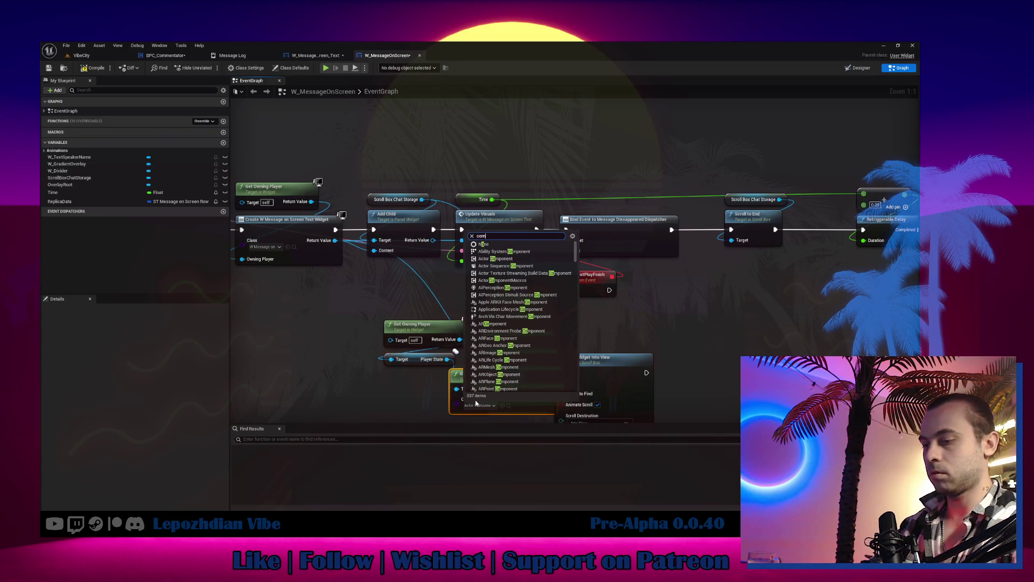
pyautogui.write('mme')
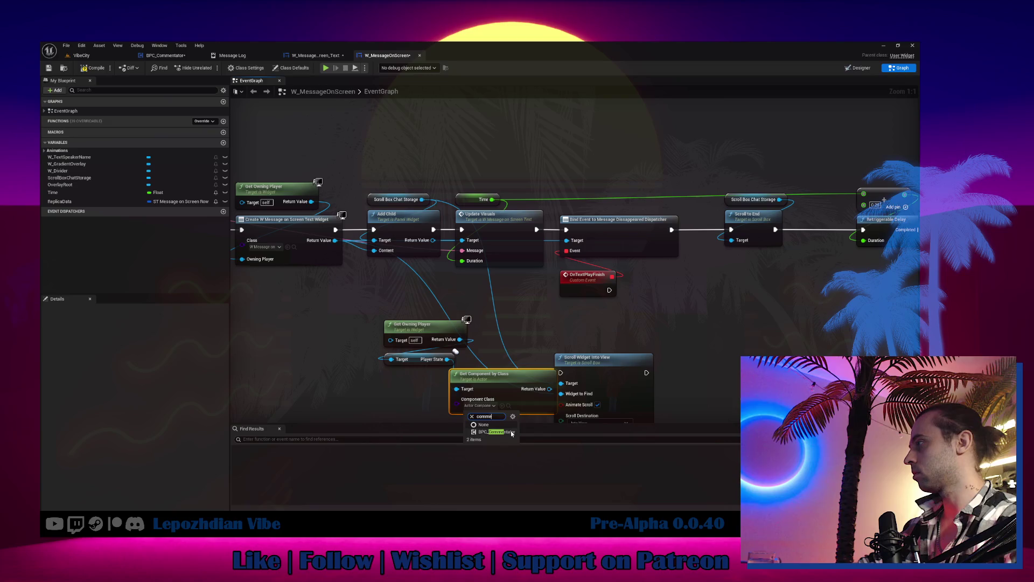
pyautogui.click(512, 433)
# Step: Rearrange the new nodes and Scroll Widget Into View, then view BPC_Commentator's graph
pyautogui.moveTo(485, 374); pyautogui.dragTo(419, 379)
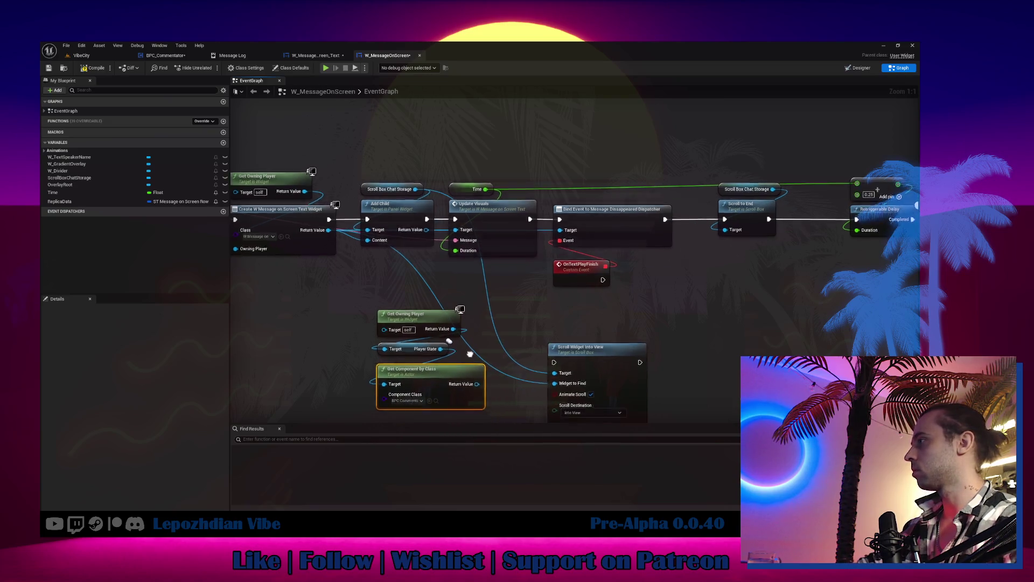
pyautogui.moveTo(469, 354); pyautogui.dragTo(433, 284)
pyautogui.moveTo(545, 277); pyautogui.dragTo(642, 282)
pyautogui.moveTo(438, 314); pyautogui.dragTo(474, 315)
pyautogui.click(165, 55)
pyautogui.moveTo(427, 179); pyautogui.dragTo(605, 160)
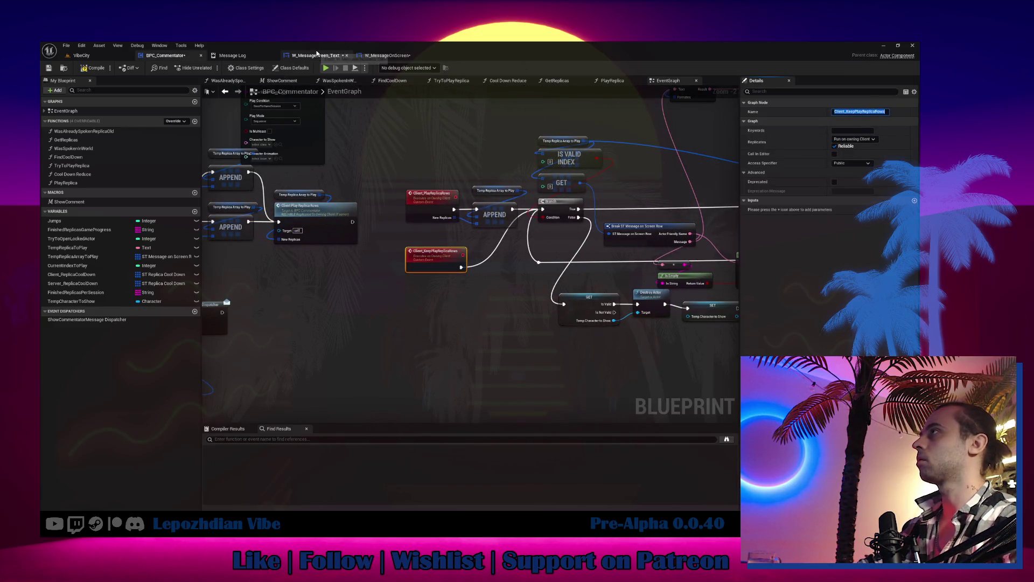
# Step: In W_MessageOnScreen, add Client Keep Play Replica Rows from the commentator component's Return Value
pyautogui.click(315, 55)
pyautogui.hotkey('ctrl', 'Tab')
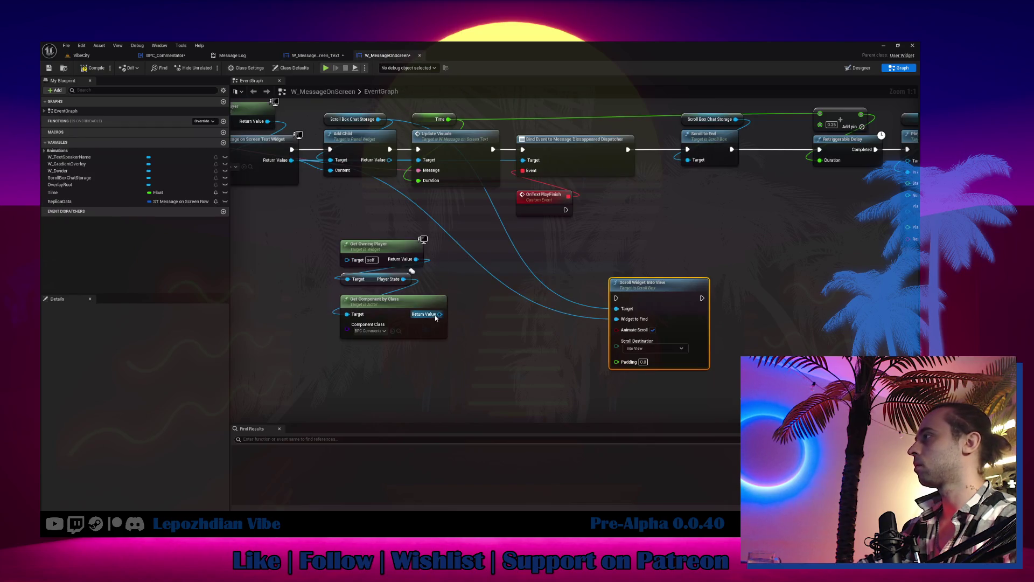
pyautogui.moveTo(436, 318); pyautogui.dragTo(457, 308)
pyautogui.write('keep')
pyautogui.click(511, 342)
pyautogui.moveTo(511, 326); pyautogui.dragTo(397, 365)
pyautogui.moveTo(523, 338)
pyautogui.mouseDown()
pyautogui.moveTo(543, 350)
pyautogui.moveTo(433, 368)
pyautogui.mouseUp()
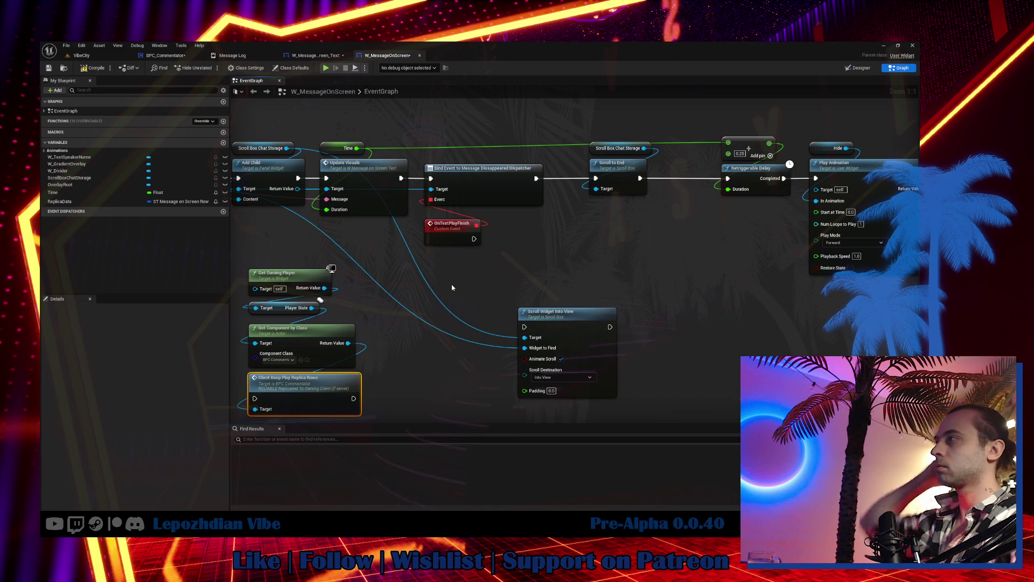
# Step: Run Client Keep Play Replica Rows after OnTextPlayFinish and tidy the surrounding nodes
pyautogui.moveTo(473, 239)
pyautogui.mouseDown()
pyautogui.moveTo(245, 381)
pyautogui.moveTo(254, 380)
pyautogui.mouseUp()
pyautogui.scroll(-4, 456, 334)
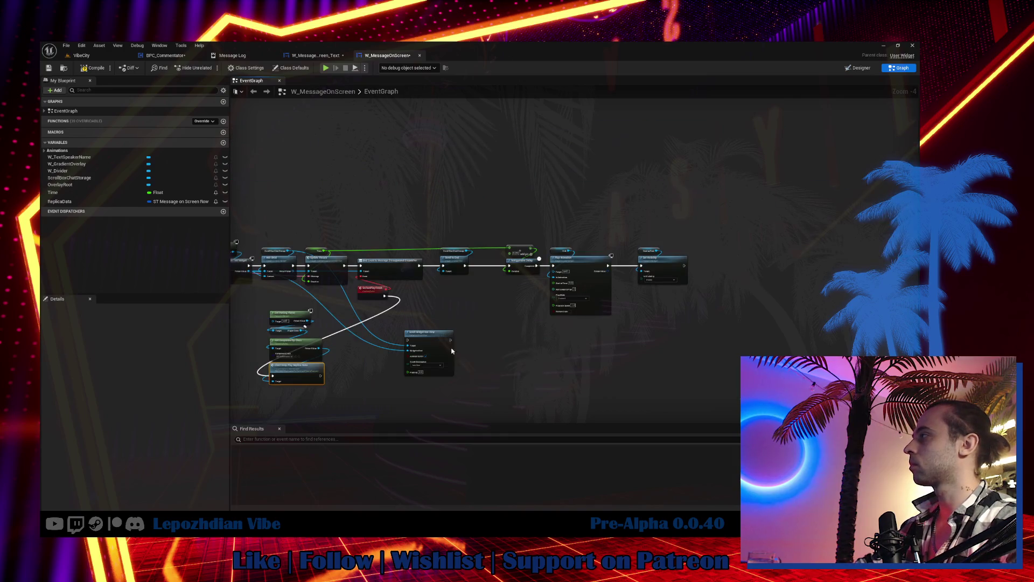
pyautogui.moveTo(447, 345); pyautogui.dragTo(502, 405)
pyautogui.moveTo(255, 301)
pyautogui.mouseDown()
pyautogui.moveTo(324, 397)
pyautogui.moveTo(430, 349)
pyautogui.mouseUp()
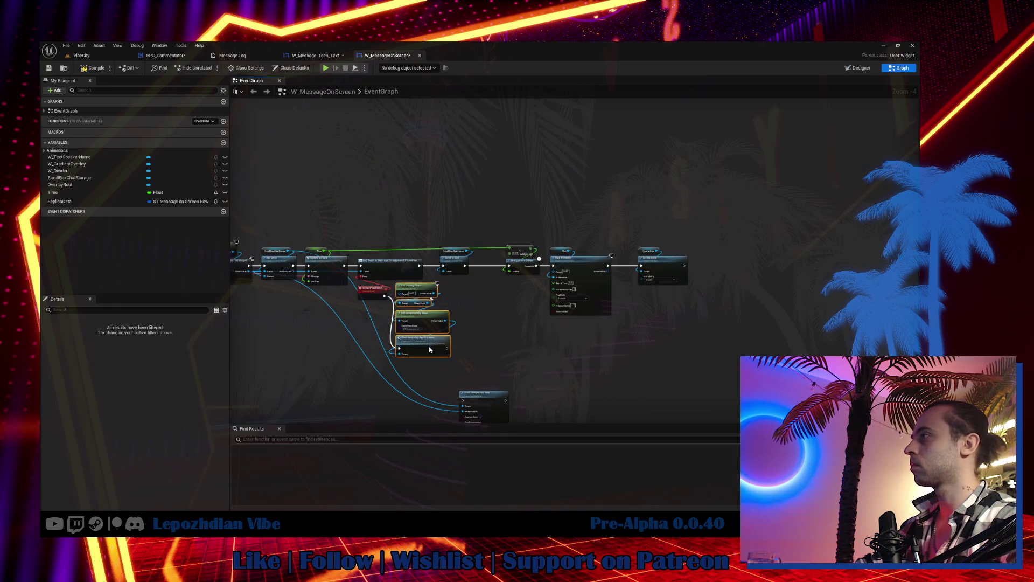
pyautogui.click(164, 56)
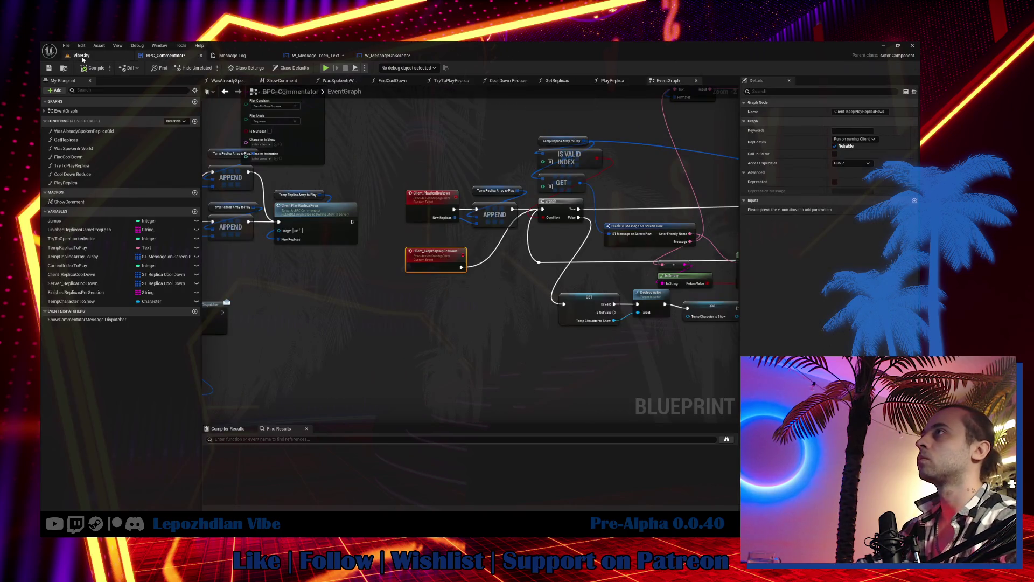
# Step: From the VibeCity level, save all modified assets, backing out of Save As
pyautogui.click(80, 55)
pyautogui.click(66, 45)
pyautogui.click(98, 136)
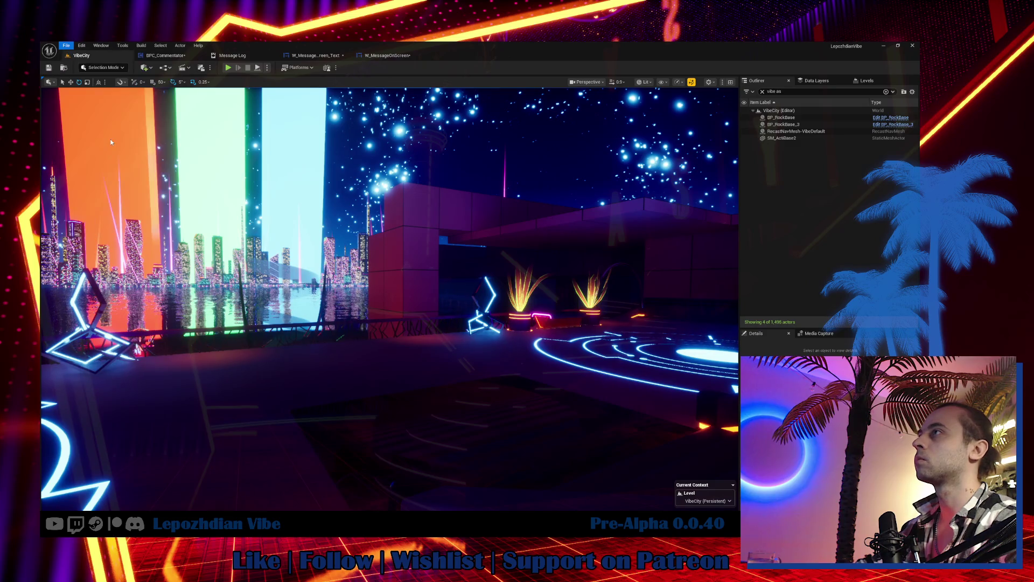
pyautogui.click(670, 169)
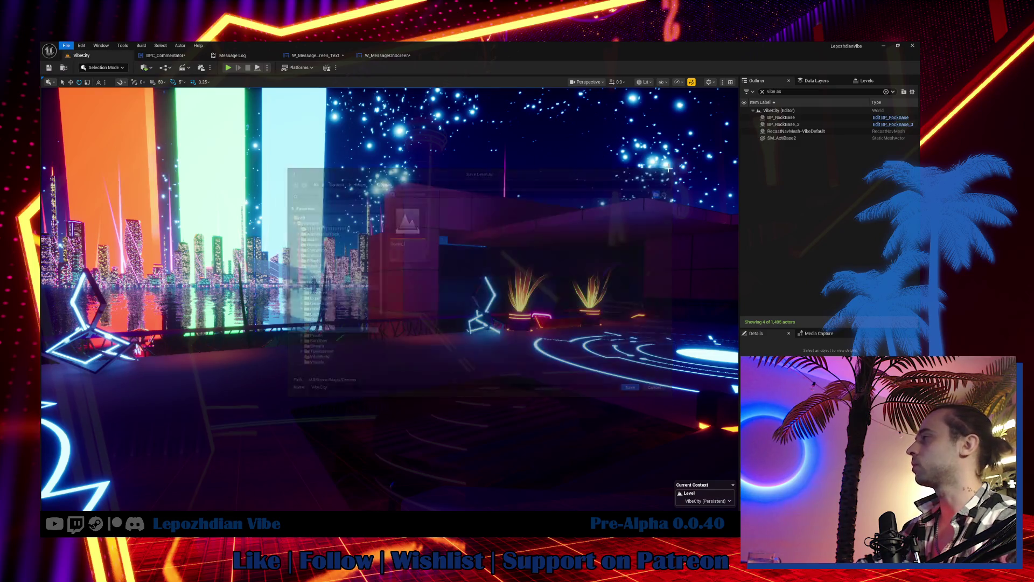
pyautogui.click(66, 45)
pyautogui.click(119, 143)
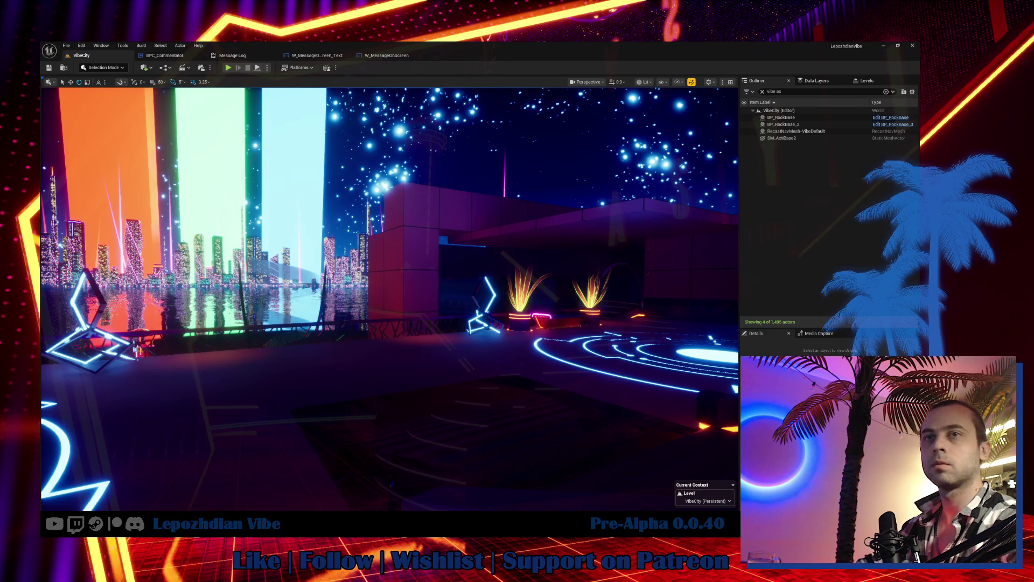
# Step: Play the VibeCity level in the editor briefly, then stop the session
pyautogui.click(229, 68)
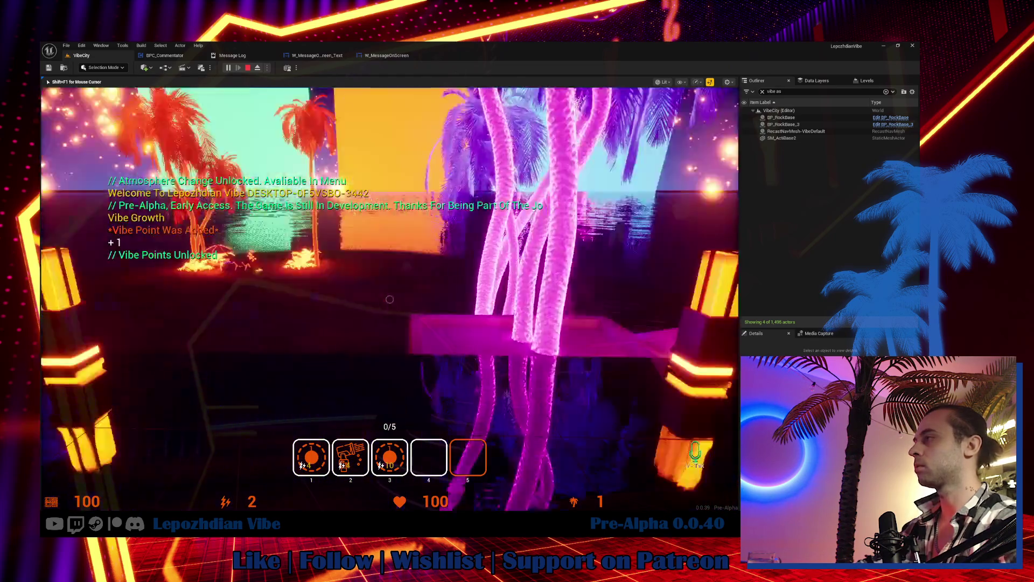
pyautogui.press('Escape')
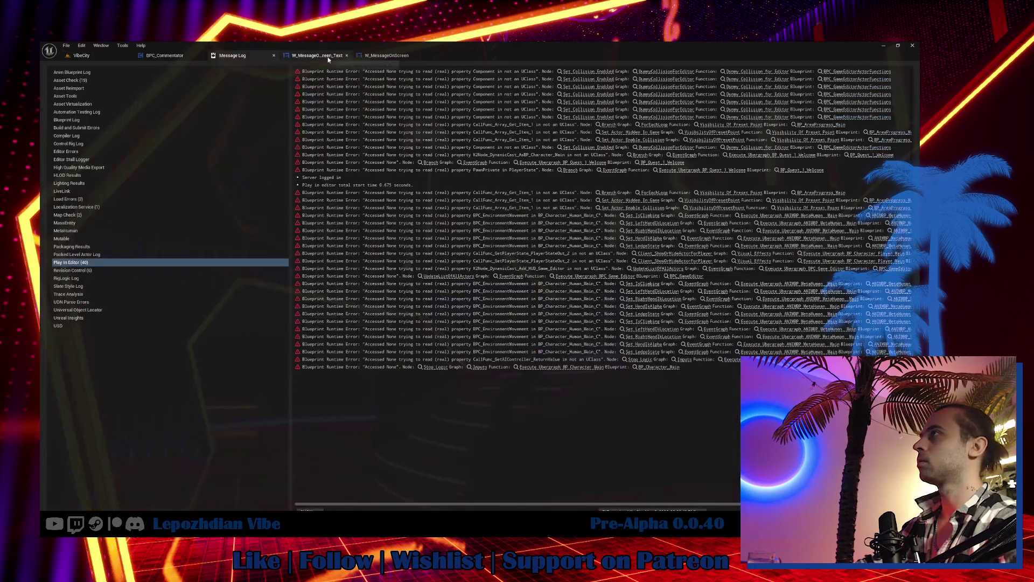
pyautogui.click(383, 54)
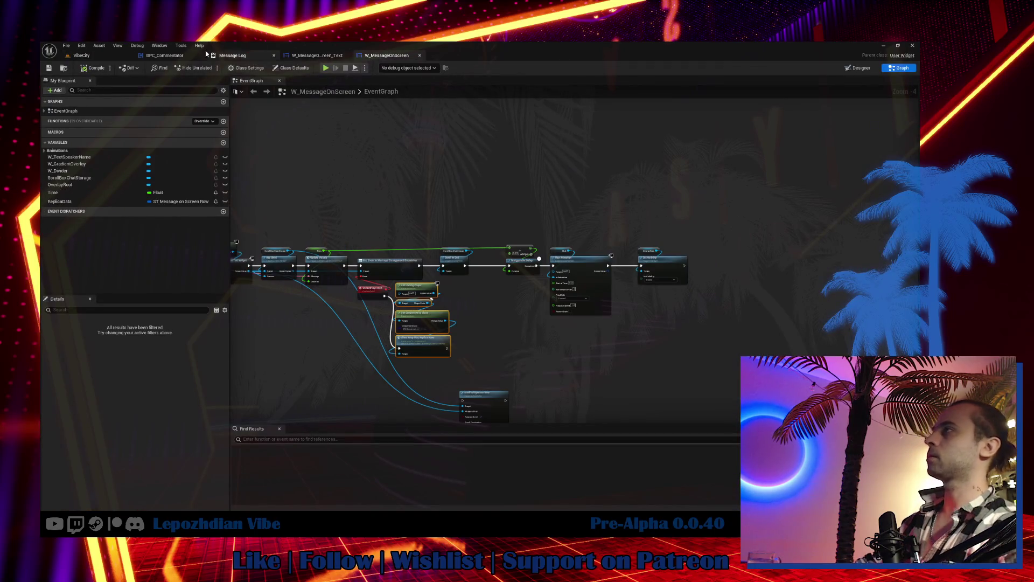
# Step: Survey the BPC_Commentator graph and open the Show Comment macro near Make Array
pyautogui.click(186, 56)
pyautogui.scroll(-4, 438, 121)
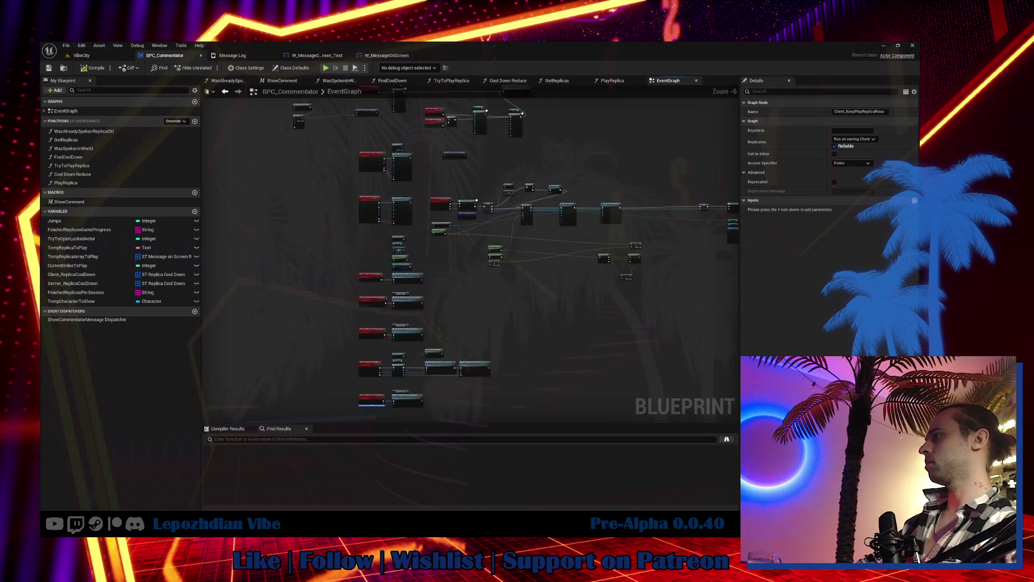
pyautogui.moveTo(437, 180)
pyautogui.mouseDown()
pyautogui.moveTo(374, 286)
pyautogui.moveTo(533, 221)
pyautogui.moveTo(499, 409)
pyautogui.moveTo(415, 268)
pyautogui.moveTo(503, 276)
pyautogui.mouseUp()
pyautogui.scroll(6, 415, 268)
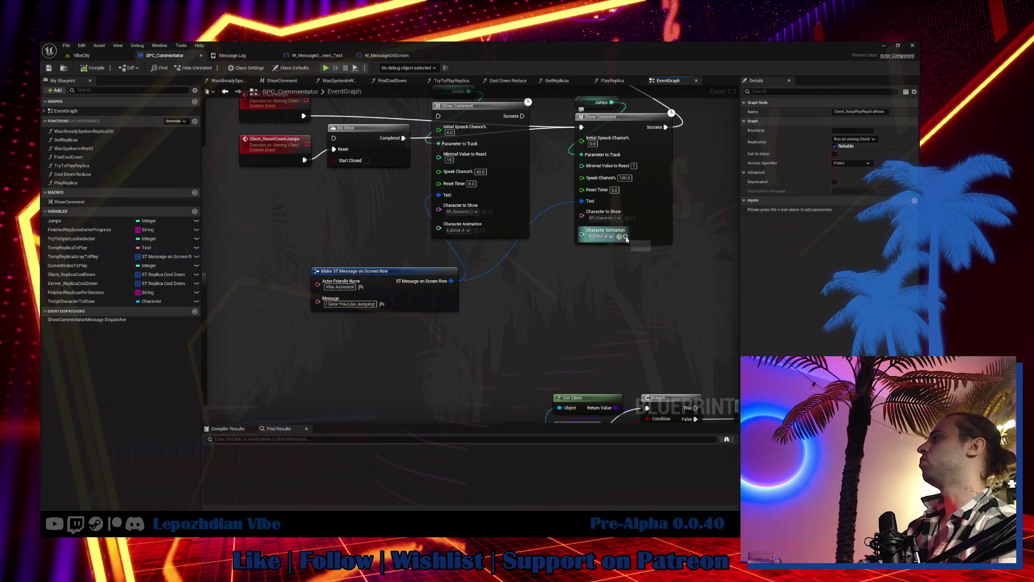
pyautogui.doubleClick(611, 224)
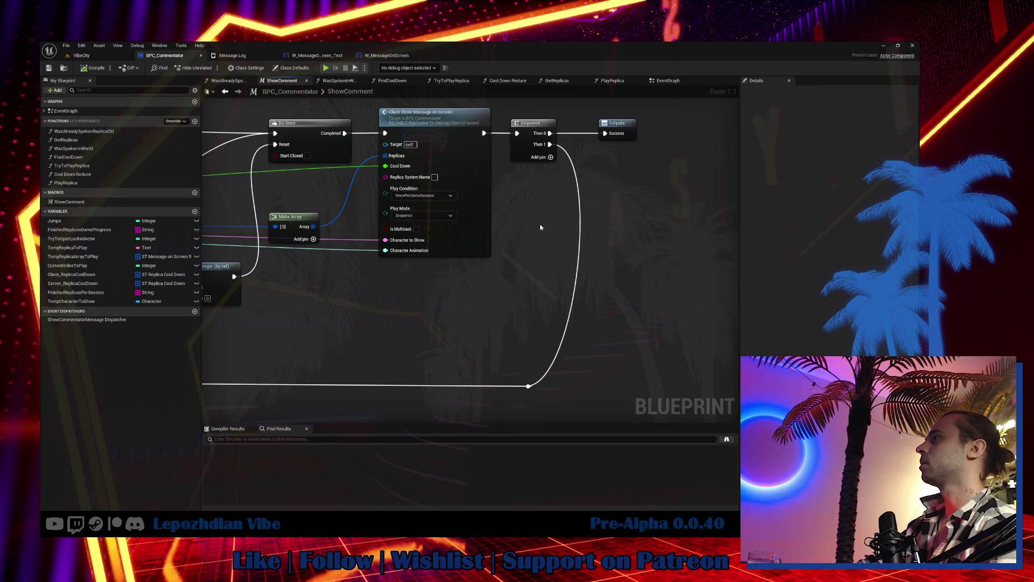
pyautogui.moveTo(367, 248); pyautogui.dragTo(508, 286)
pyautogui.moveTo(424, 276); pyautogui.dragTo(432, 319)
pyautogui.write('ma')
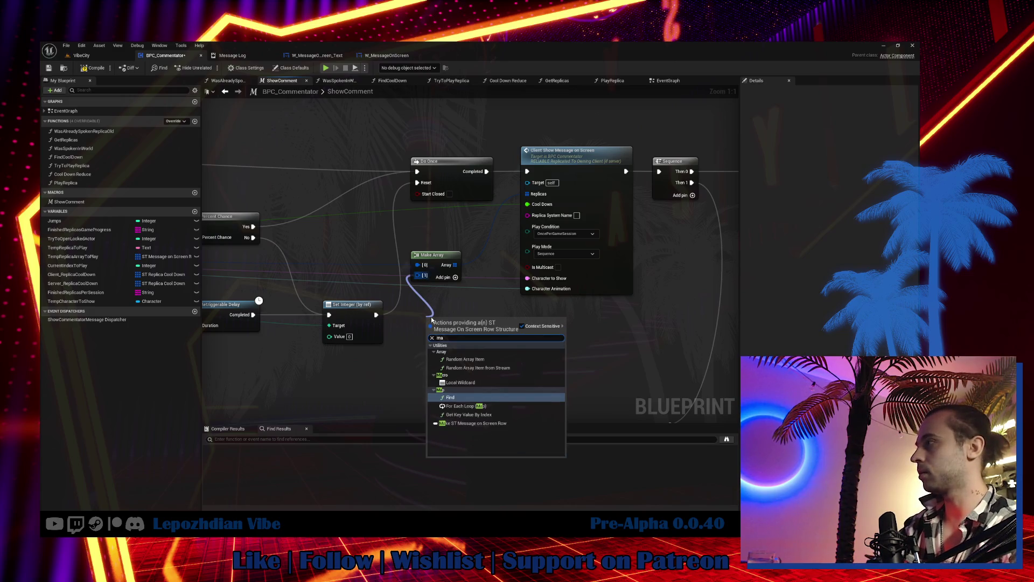
pyautogui.write('ke')
pyautogui.press('Return')
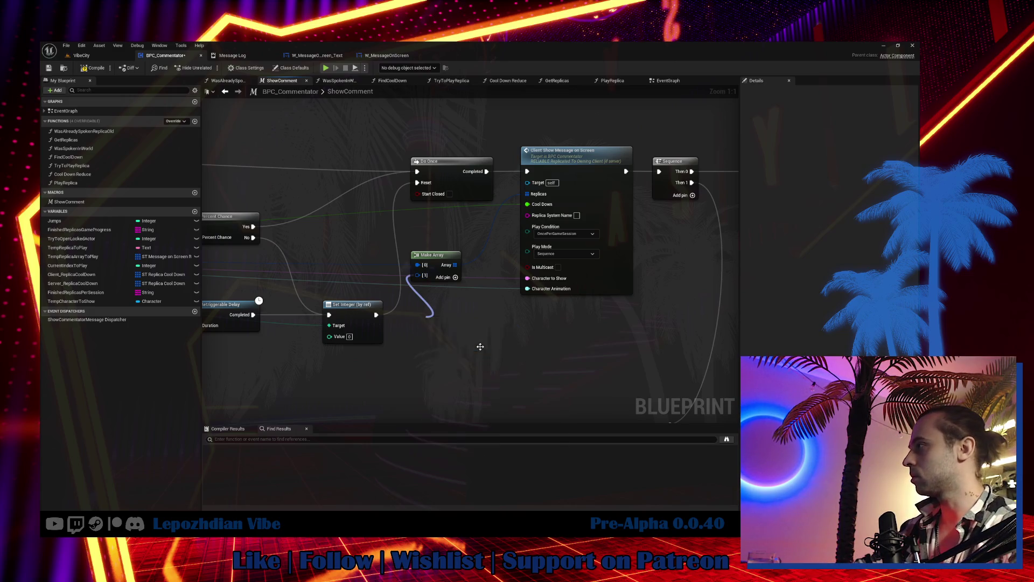
pyautogui.write('11111111111')
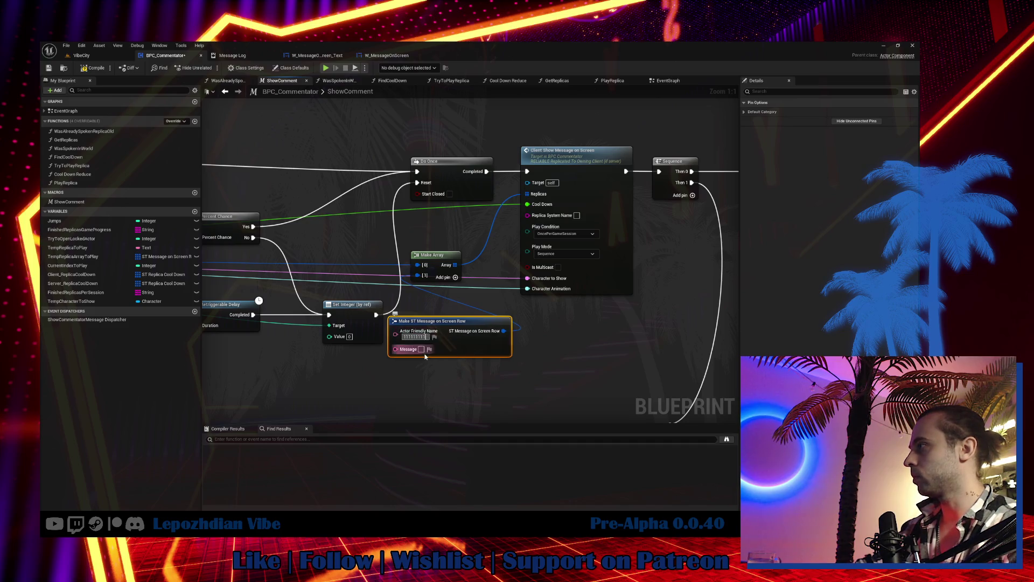
pyautogui.write('11111111111111111')
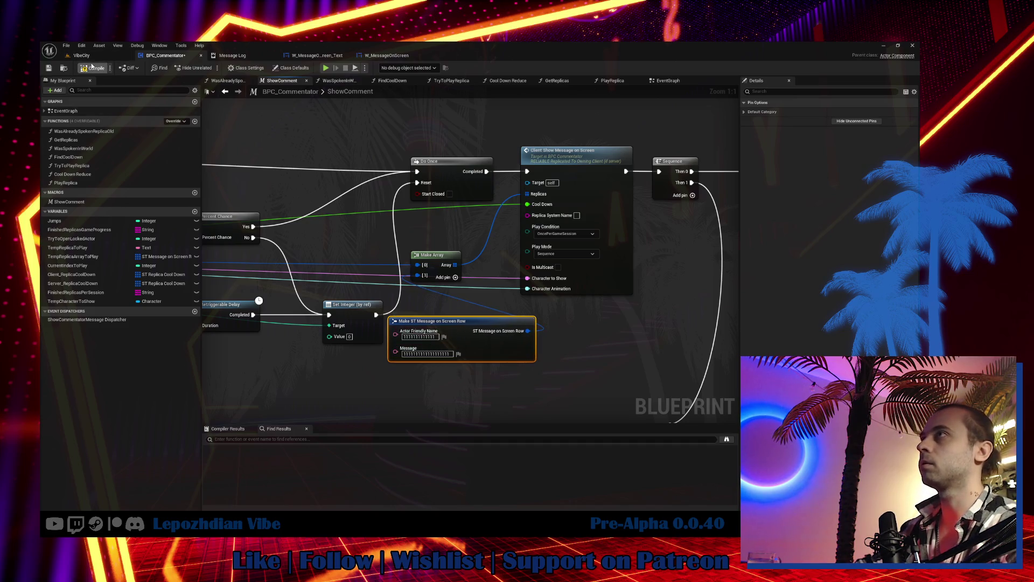
pyautogui.click(95, 59)
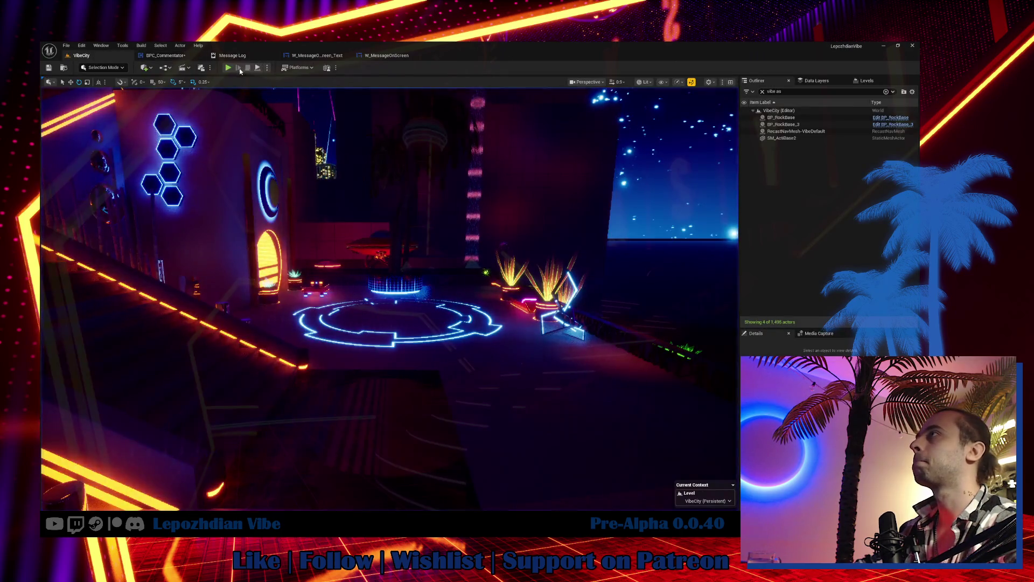
# Step: Play-test the level, jumping to trigger the placeholder commentator message, then stop
pyautogui.hotkey('alt', 'p')
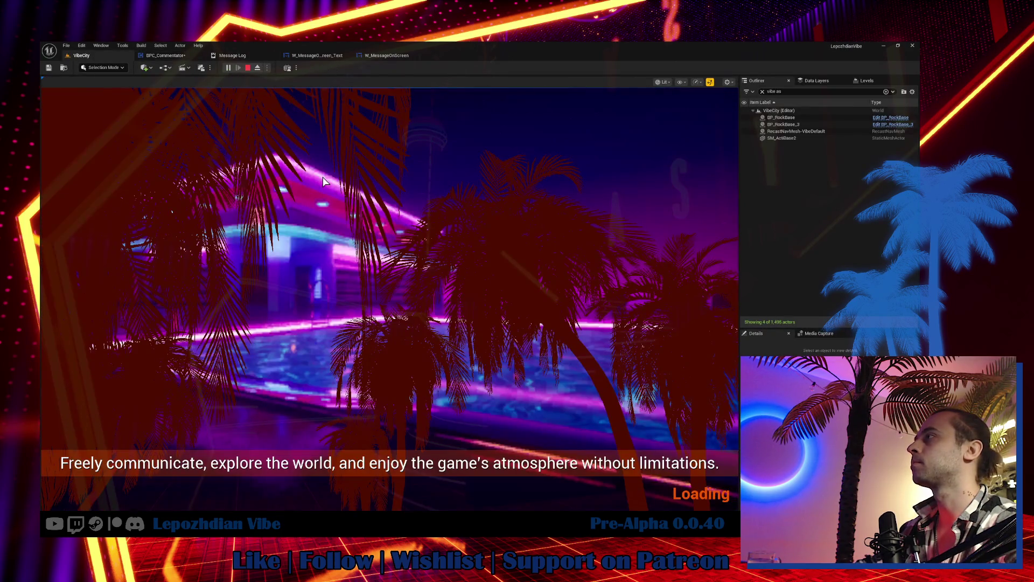
pyautogui.press('space')
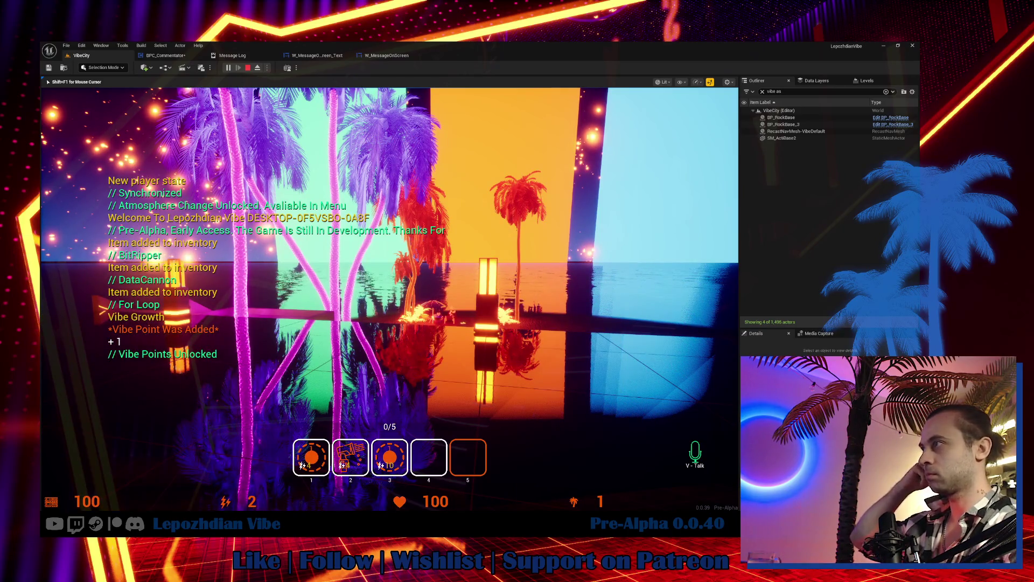
pyautogui.press('w')
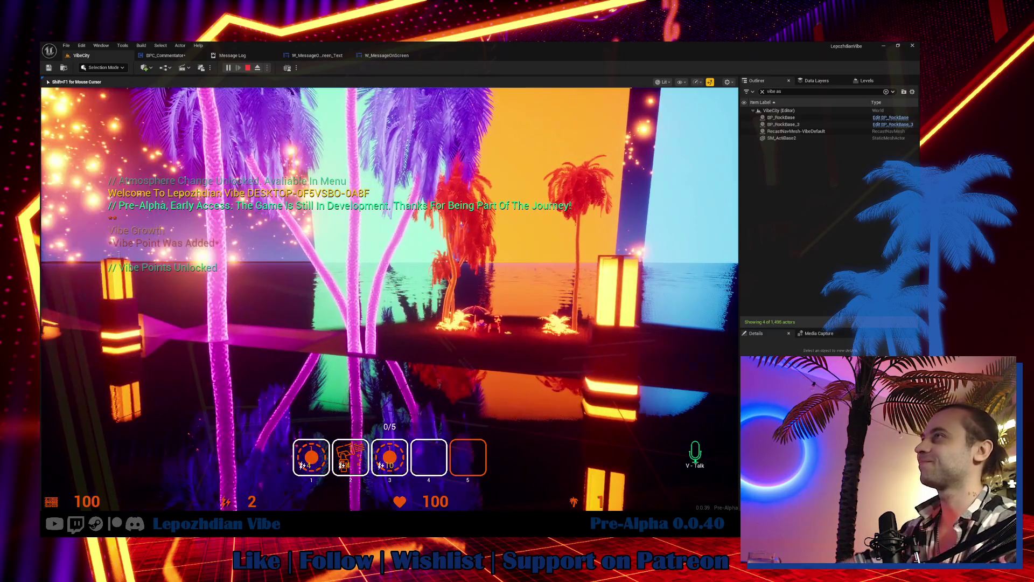
pyautogui.press('Escape')
# Step: Remove the [1] entry pin from Make Array in ShowComment
pyautogui.click(170, 56)
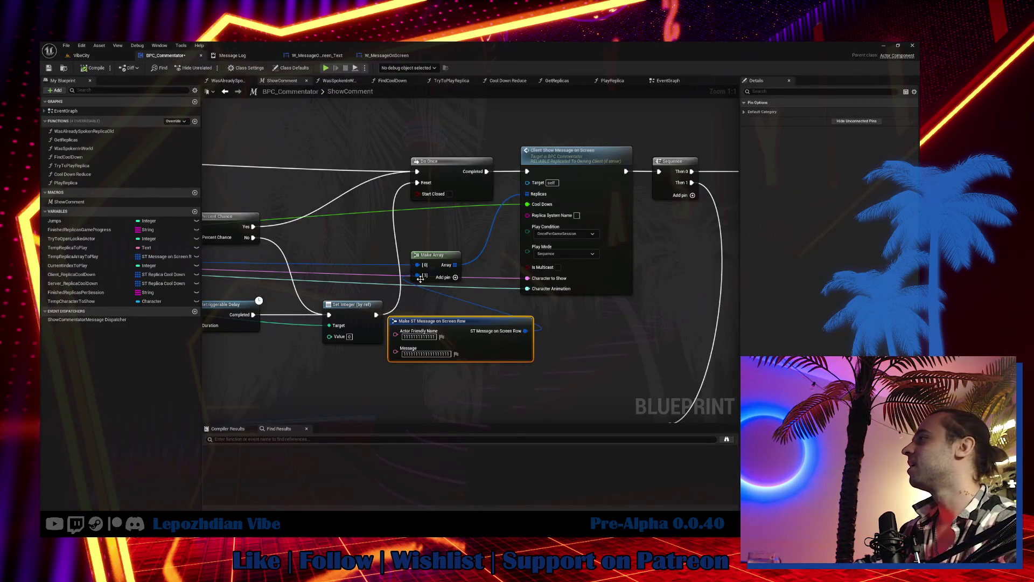
pyautogui.rightClick(417, 275)
pyautogui.click(464, 358)
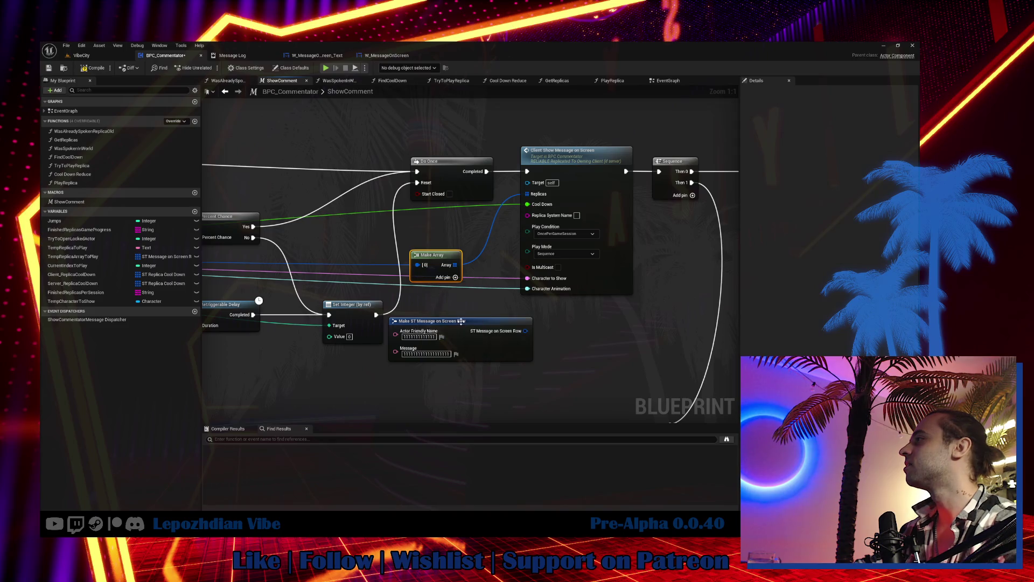
# Step: Delete the leftover test Make ST Message on Screen Row node and return to the EventGraph
pyautogui.press('Delete')
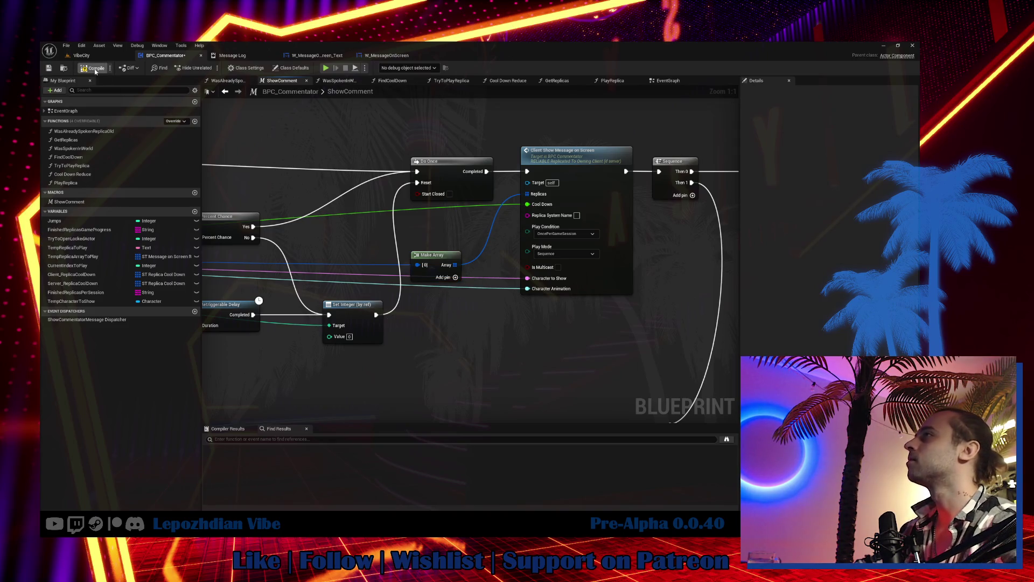
pyautogui.click(667, 81)
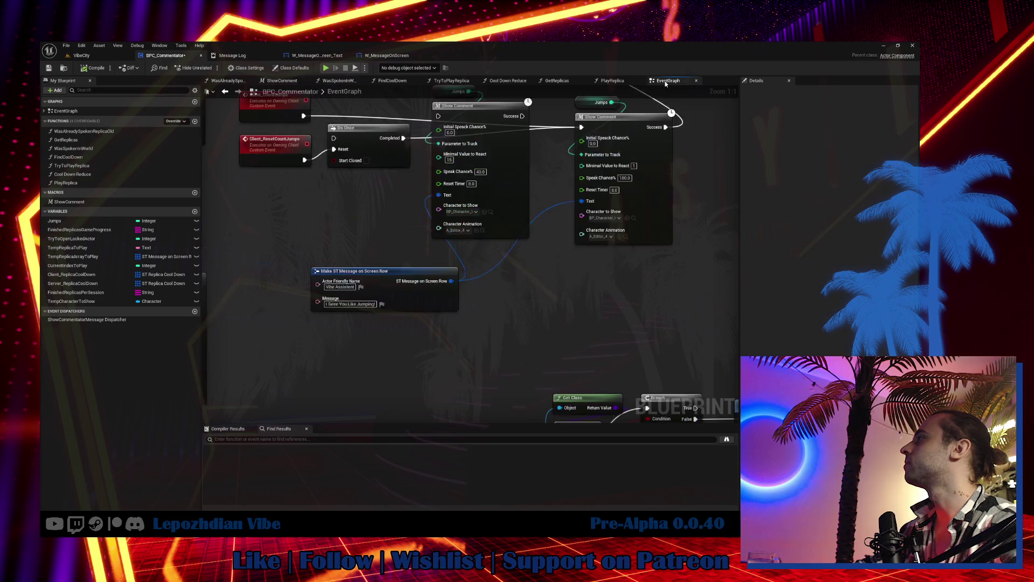
pyautogui.scroll(-4, 467, 279)
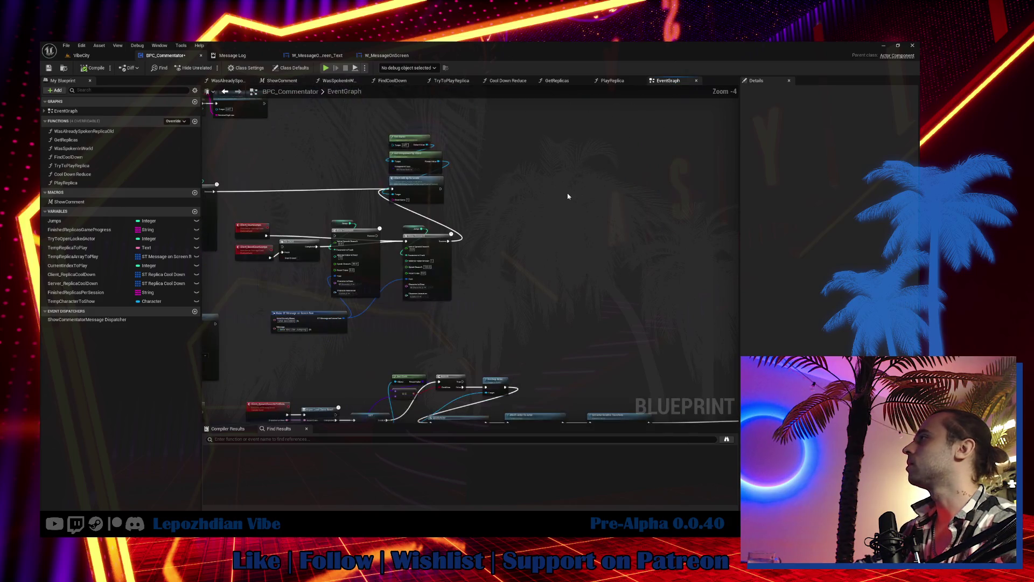
pyautogui.scroll(-2, 547, 240)
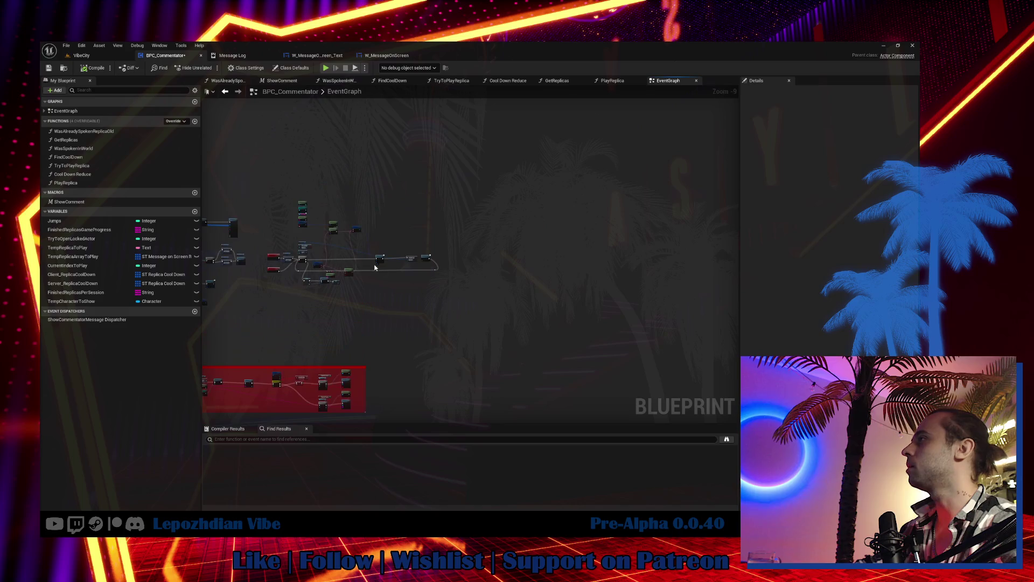
pyautogui.scroll(2, 355, 262)
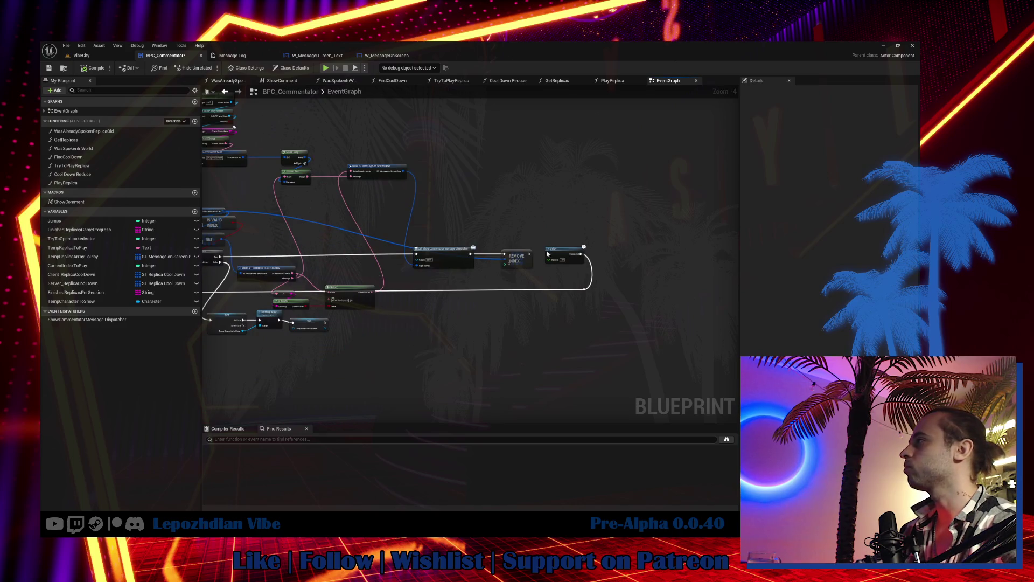
pyautogui.moveTo(589, 282)
pyautogui.mouseDown()
pyautogui.moveTo(619, 318)
pyautogui.moveTo(404, 326)
pyautogui.moveTo(266, 287)
pyautogui.mouseUp()
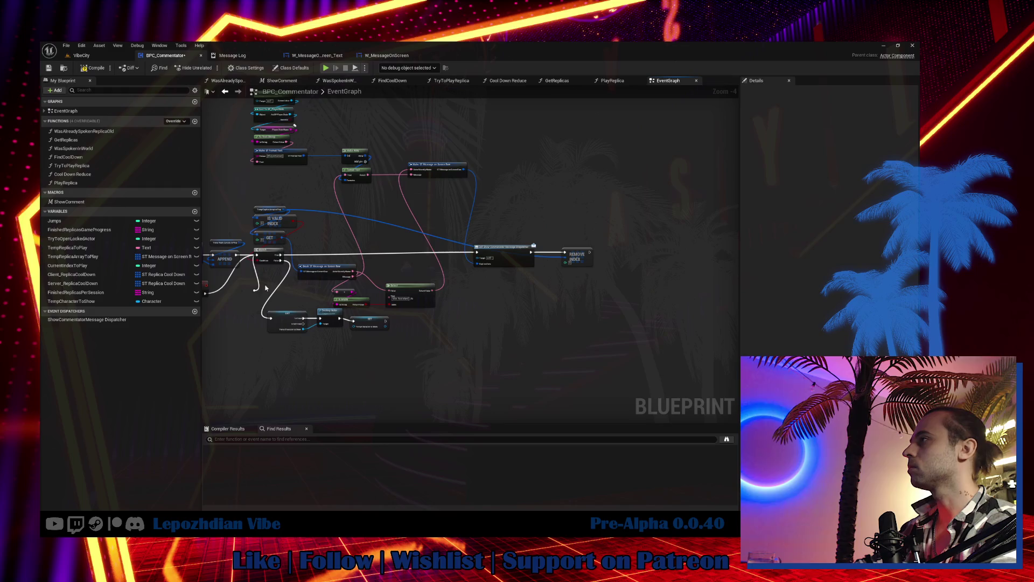
pyautogui.scroll(2, 308, 318)
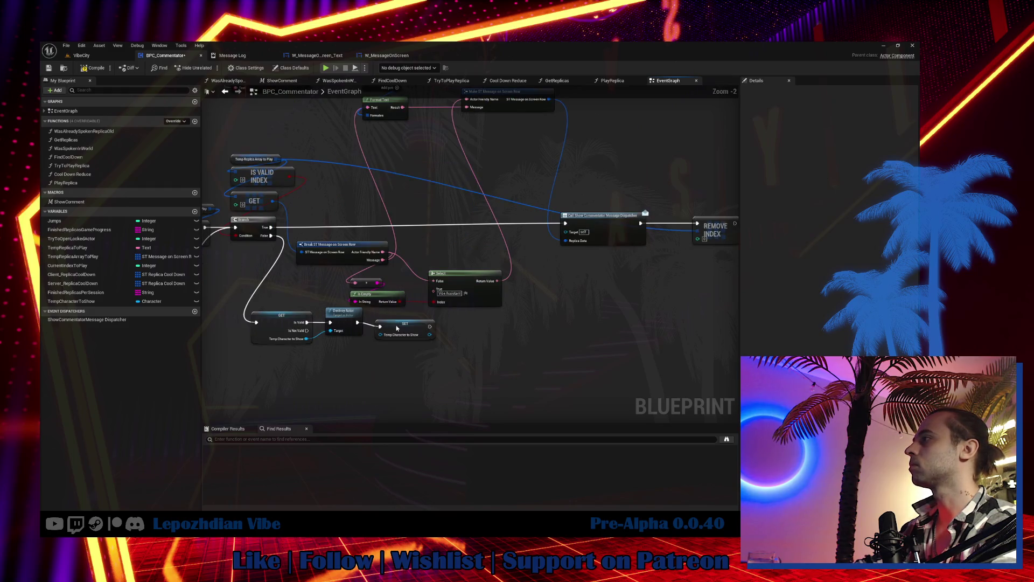
# Step: Move the Break message row, Select and Is Empty nodes up beside the main execution line
pyautogui.moveTo(398, 327); pyautogui.dragTo(399, 324)
pyautogui.moveTo(370, 229); pyautogui.dragTo(458, 299)
pyautogui.moveTo(301, 252)
pyautogui.mouseDown()
pyautogui.moveTo(347, 214)
pyautogui.moveTo(336, 245)
pyautogui.moveTo(330, 201)
pyautogui.mouseUp()
pyautogui.press('Escape')
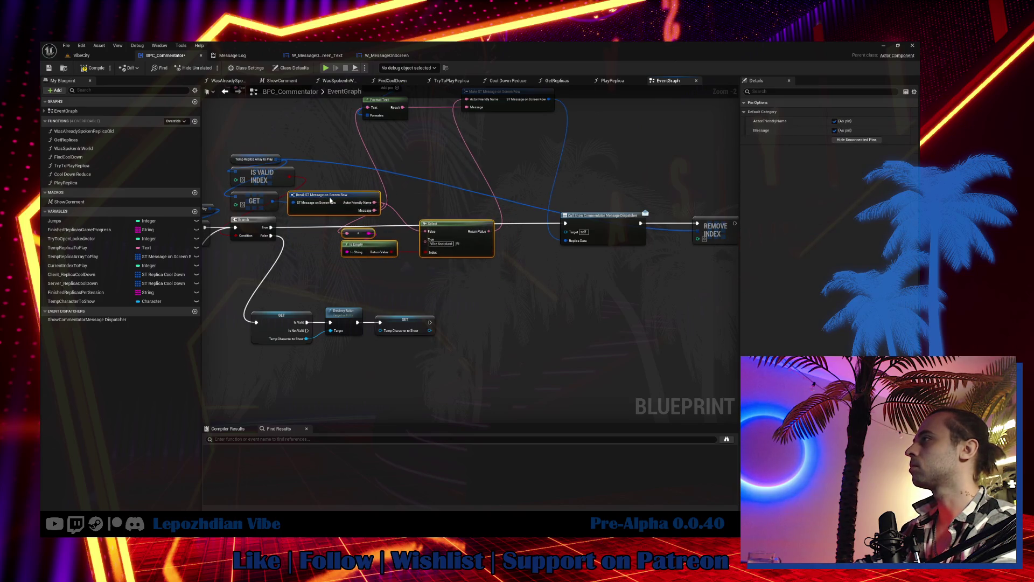
pyautogui.moveTo(394, 191)
pyautogui.mouseDown()
pyautogui.moveTo(478, 192)
pyautogui.moveTo(394, 249)
pyautogui.mouseUp()
pyautogui.scroll(-1, 354, 232)
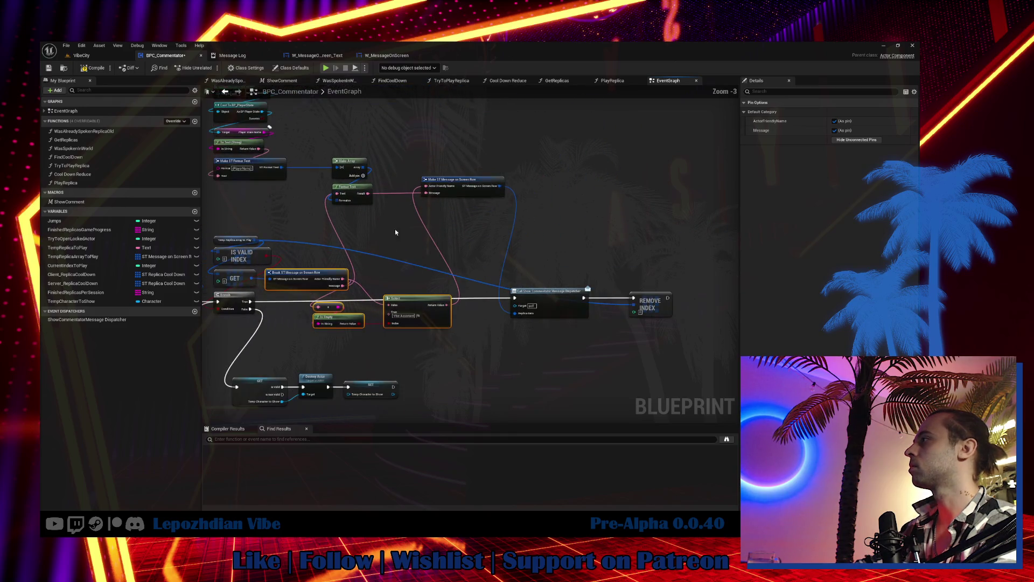
pyautogui.scroll(-3, 594, 289)
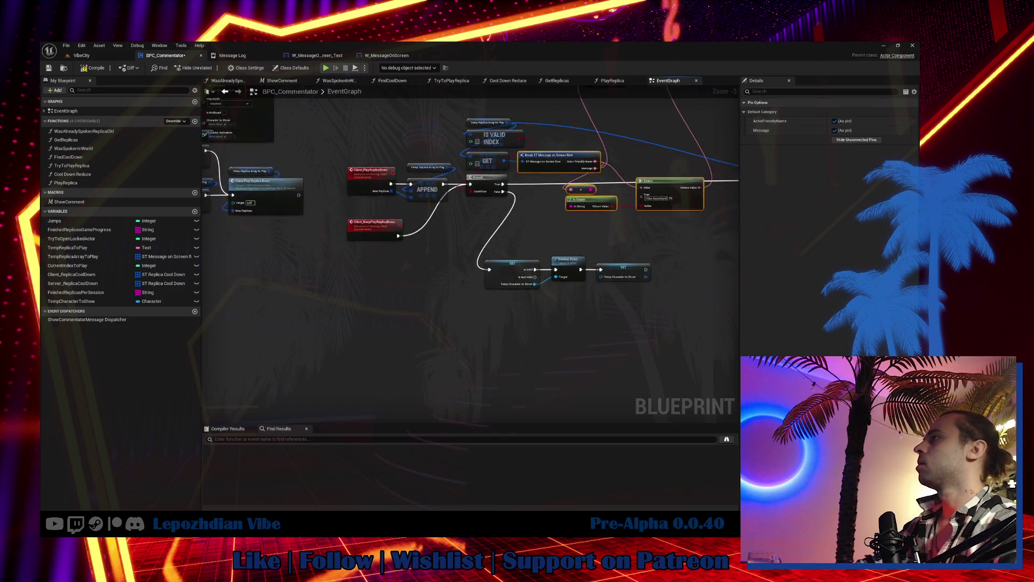
pyautogui.scroll(4, 521, 226)
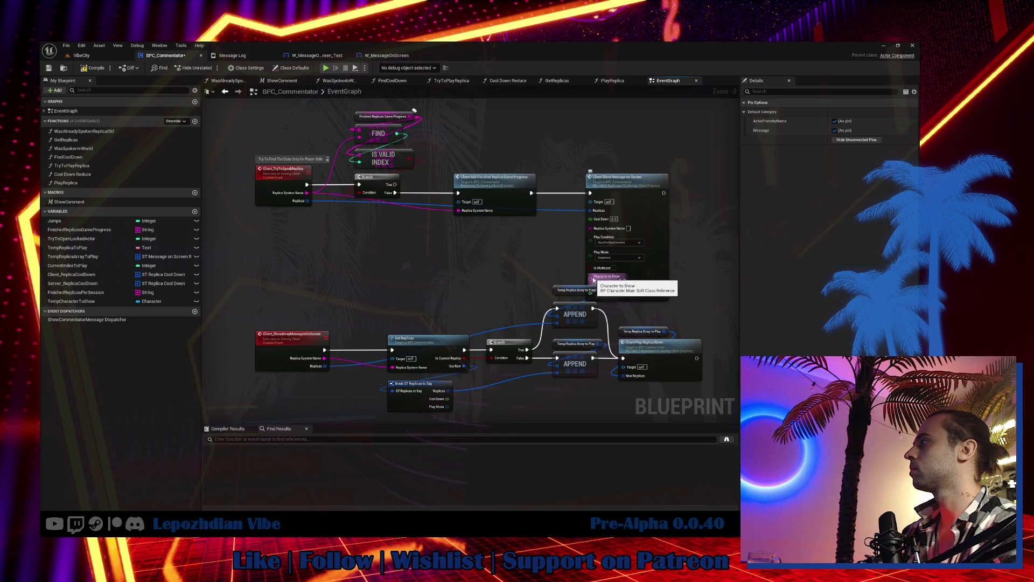
# Step: Add Character to Show and Character Animation inputs to the replica event, pulling its call nodes closer
pyautogui.moveTo(592, 284)
pyautogui.mouseDown()
pyautogui.moveTo(273, 173)
pyautogui.moveTo(286, 183)
pyautogui.mouseUp()
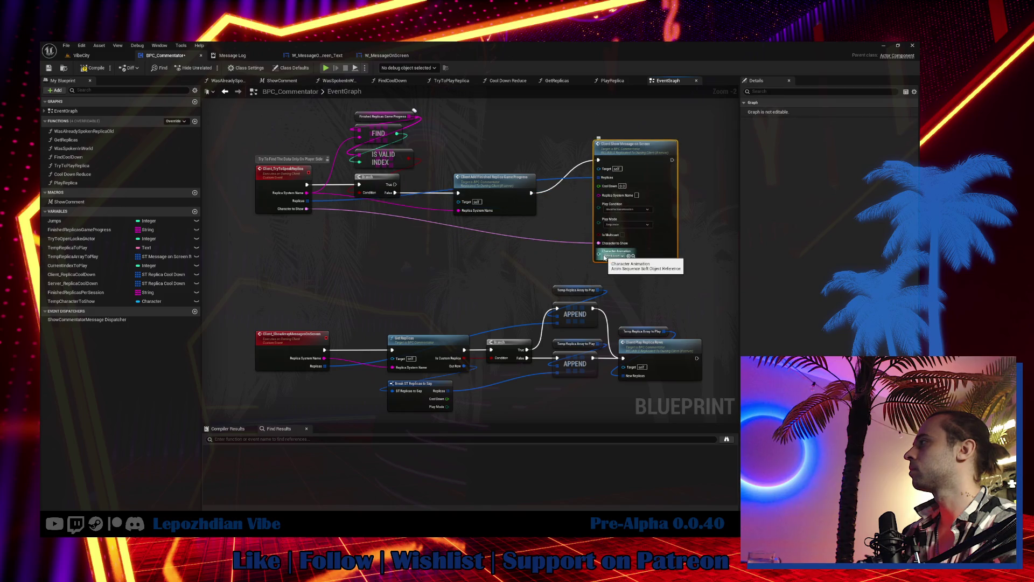
pyautogui.moveTo(605, 258); pyautogui.dragTo(272, 187)
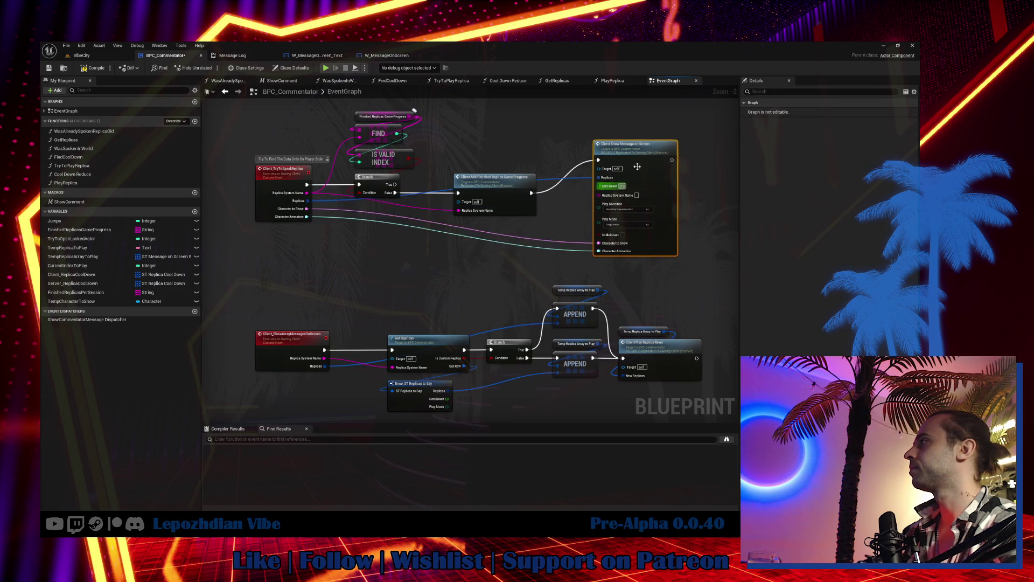
pyautogui.moveTo(522, 182); pyautogui.dragTo(480, 182)
pyautogui.moveTo(635, 151); pyautogui.dragTo(552, 184)
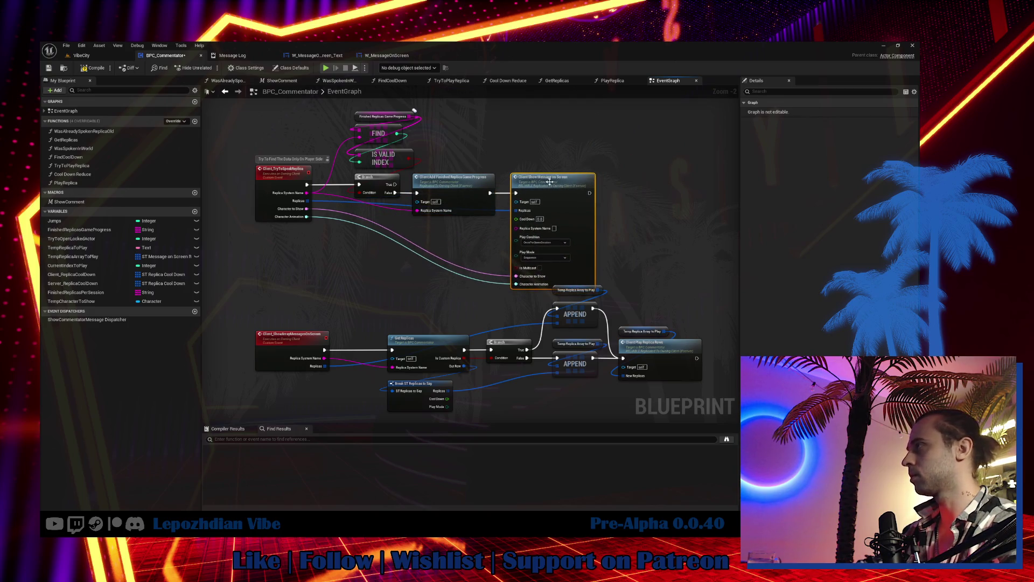
# Step: Shift the top group of client nodes upward to compact the graph
pyautogui.moveTo(257, 115); pyautogui.dragTo(539, 232)
pyautogui.moveTo(270, 193); pyautogui.dragTo(270, 139)
pyautogui.scroll(-2, 316, 196)
pyautogui.scroll(-5, 317, 196)
pyautogui.moveTo(526, 245); pyautogui.dragTo(475, 154)
pyautogui.scroll(6, 477, 254)
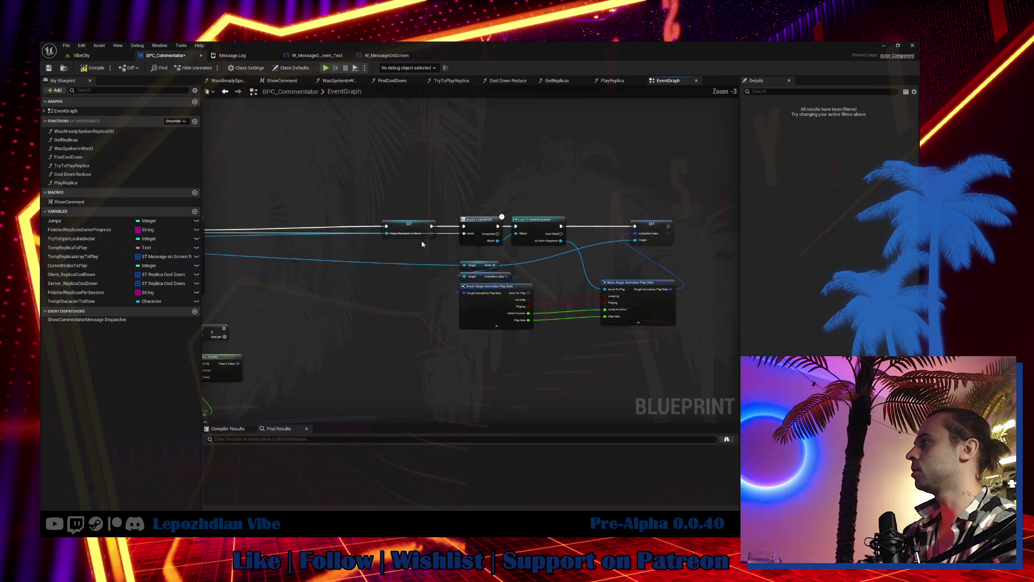
# Step: Add a Mesh Set Animation Mode node using Use Animation Asset, chained after the cast into SET Animation Data
pyautogui.click(475, 217)
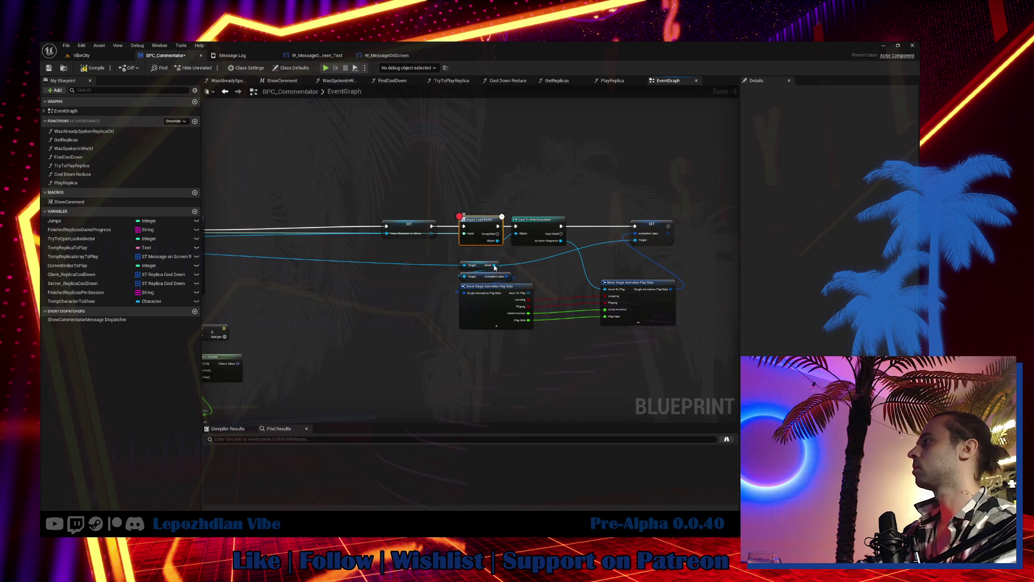
pyautogui.moveTo(496, 266); pyautogui.dragTo(548, 264)
pyautogui.write('set anima')
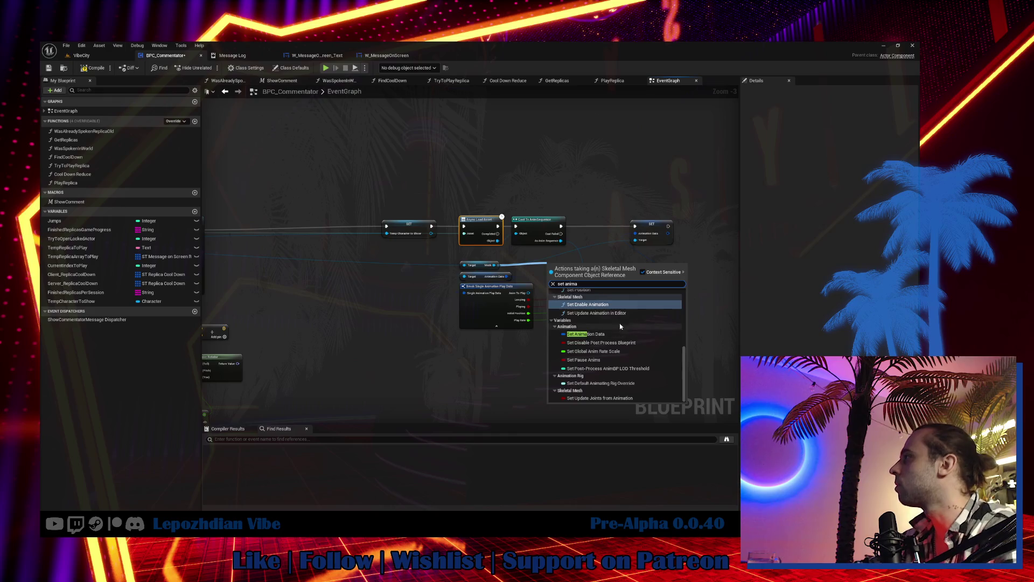
pyautogui.scroll(2, 621, 327)
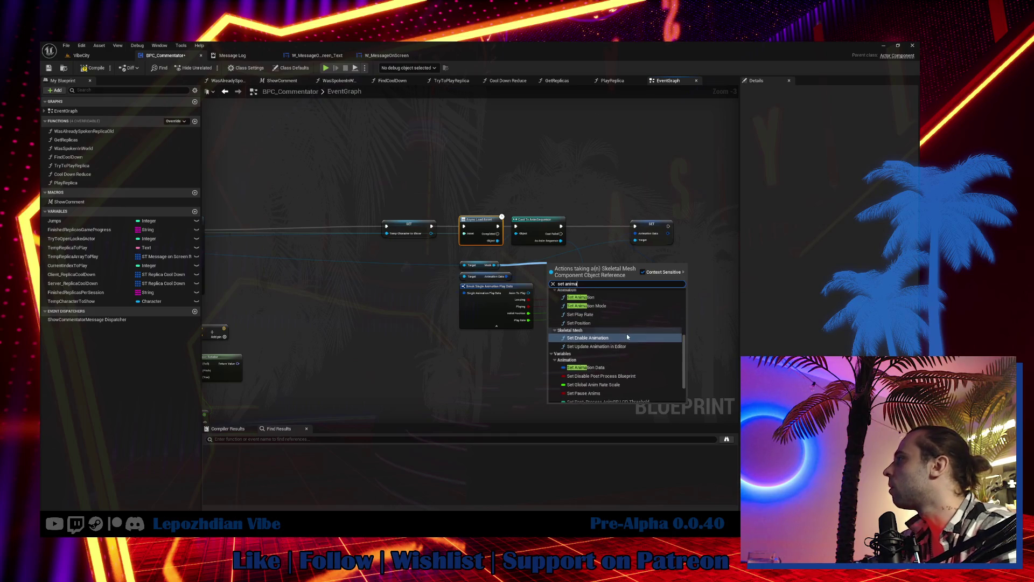
pyautogui.click(606, 305)
pyautogui.click(583, 294)
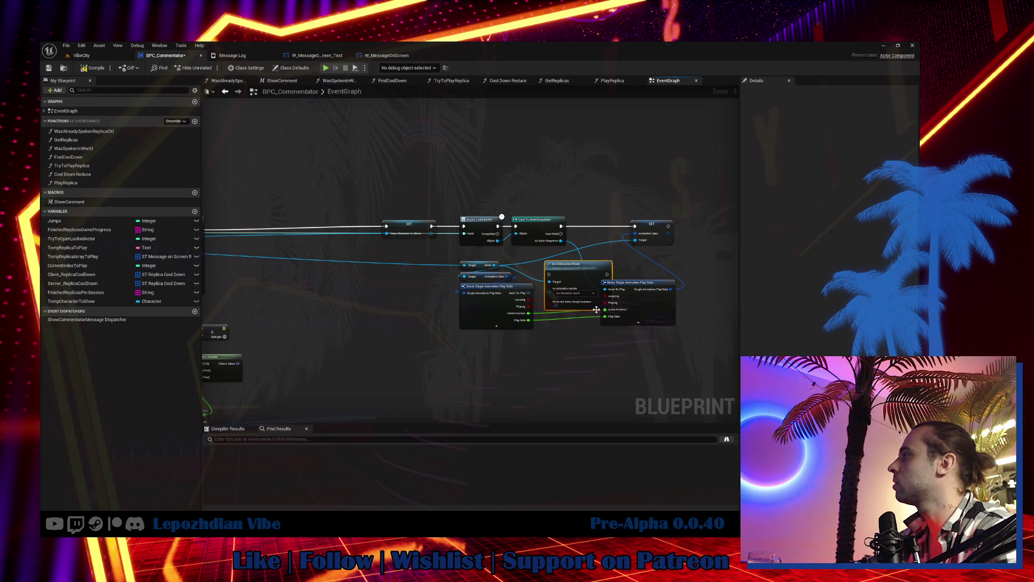
pyautogui.scroll(3, 596, 309)
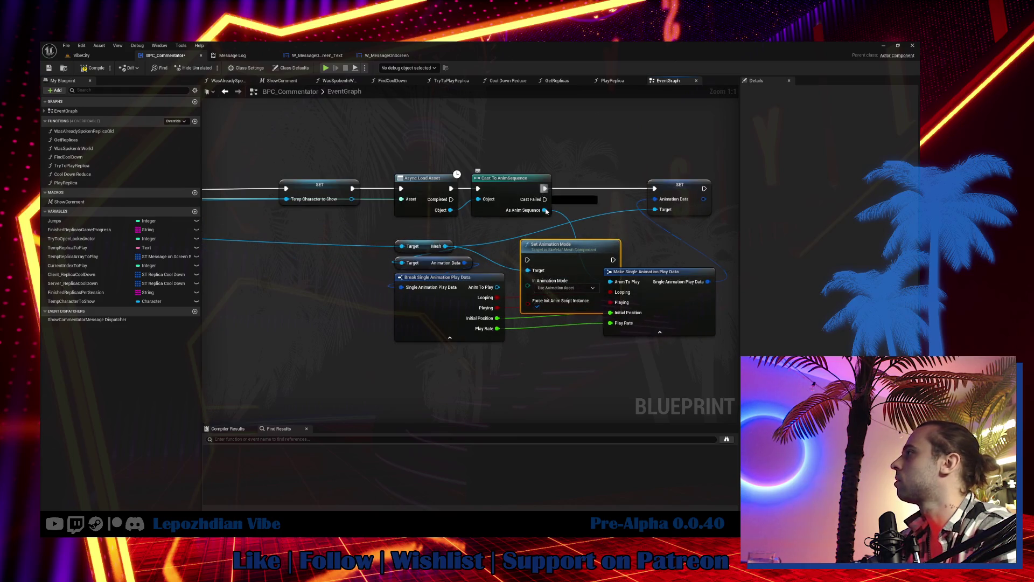
pyautogui.moveTo(568, 275)
pyautogui.mouseDown()
pyautogui.moveTo(620, 215)
pyautogui.moveTo(543, 233)
pyautogui.moveTo(633, 218)
pyautogui.mouseUp()
pyautogui.moveTo(548, 221); pyautogui.dragTo(601, 220)
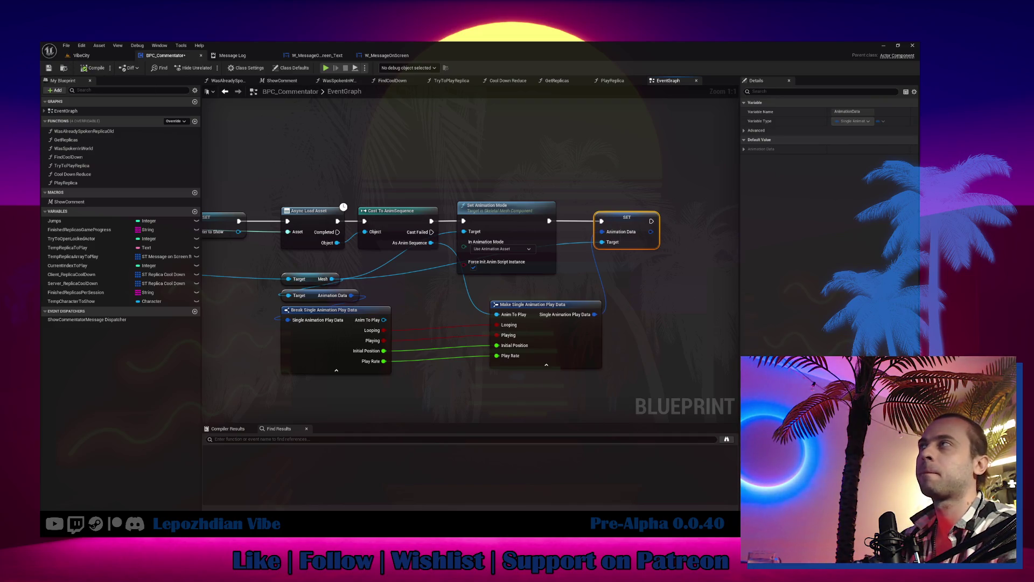
# Step: Save all unsaved assets from VibeCity and run a short play-in-editor test
pyautogui.click(84, 55)
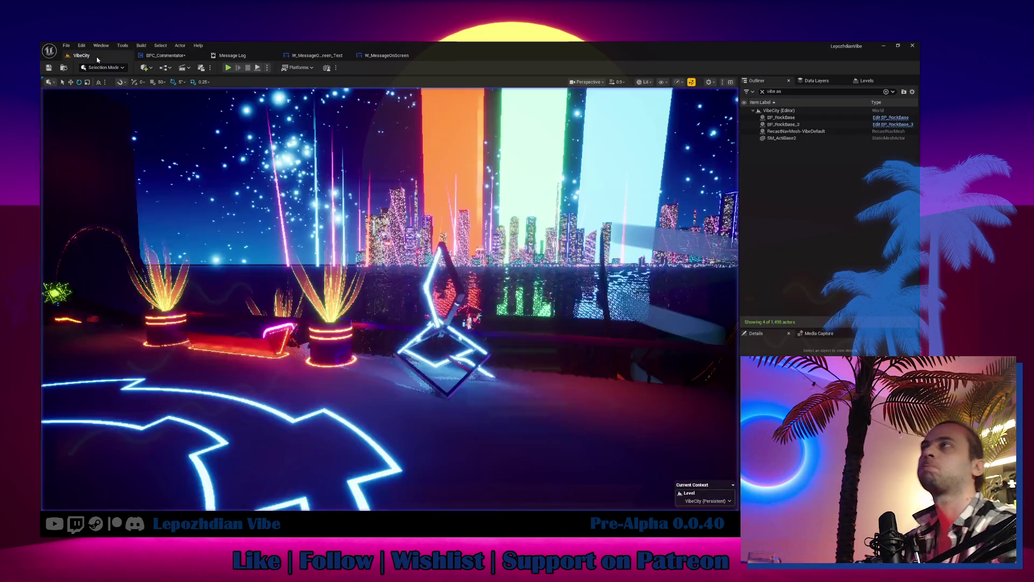
pyautogui.click(66, 45)
pyautogui.click(118, 143)
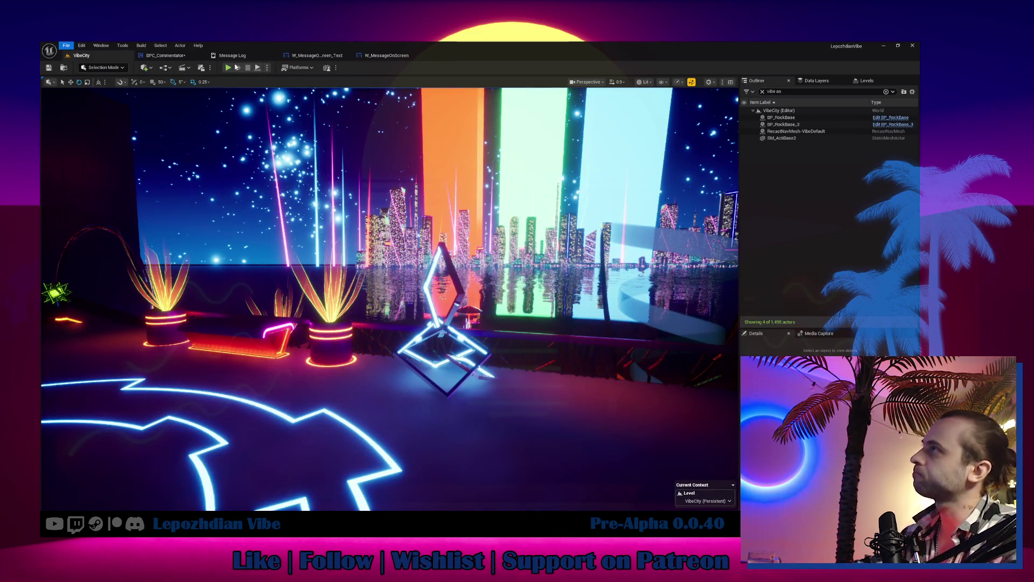
pyautogui.click(228, 68)
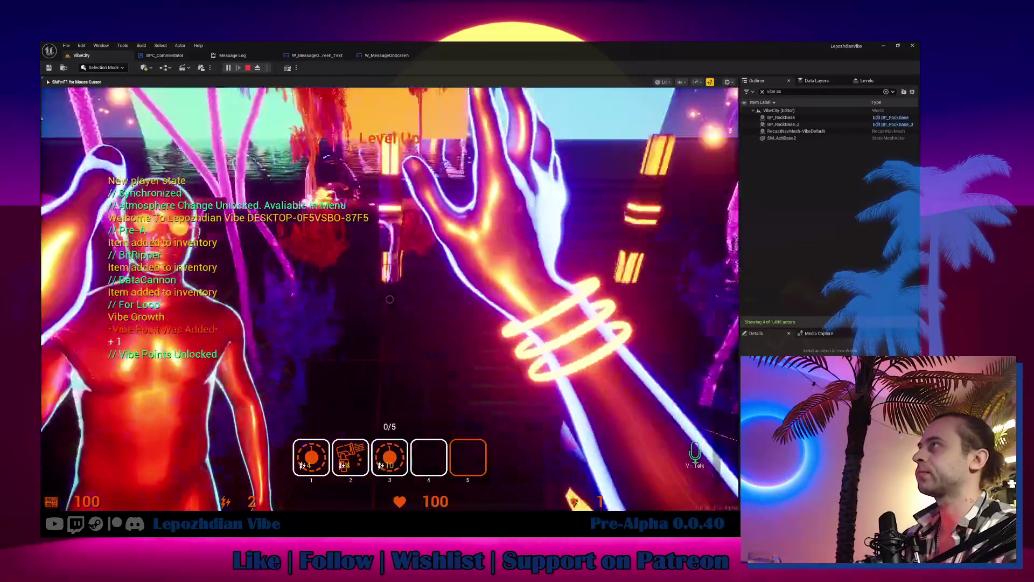
pyautogui.press('Escape')
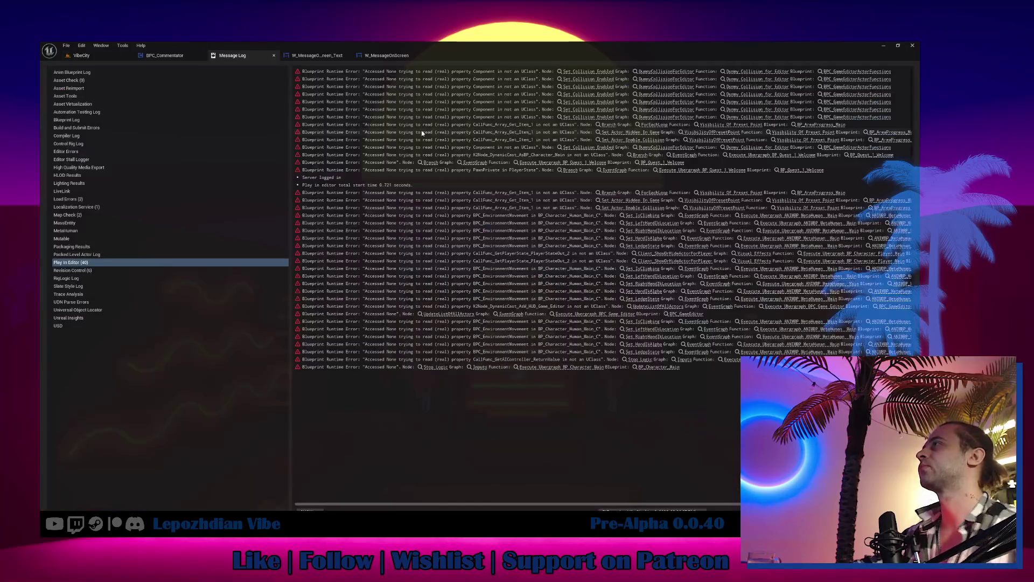
# Step: Close the W_MessageOnScreen and W_MessageOnScreen_Text blueprint tabs
pyautogui.click(399, 56)
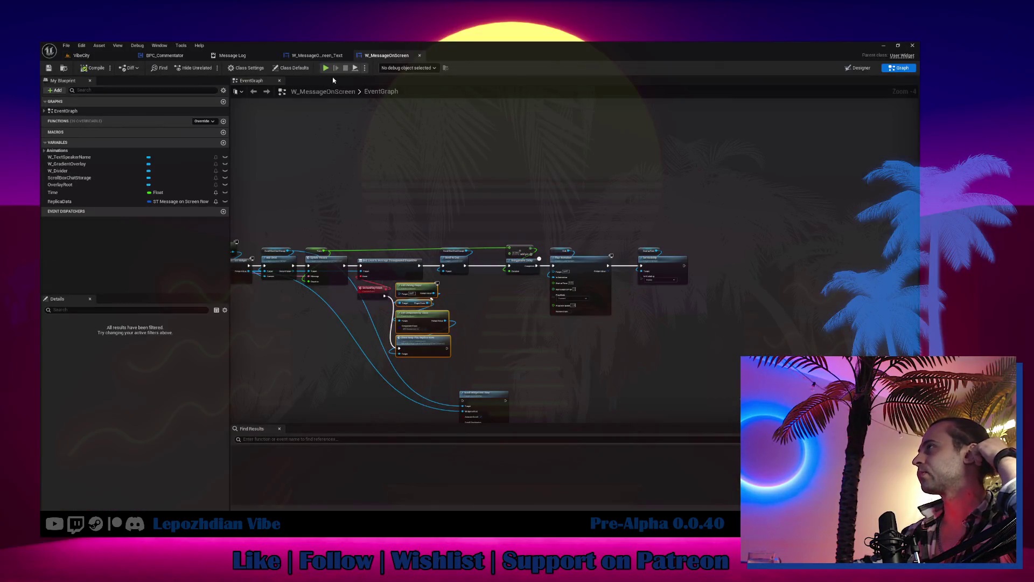
pyautogui.hotkey('ctrl', 'w')
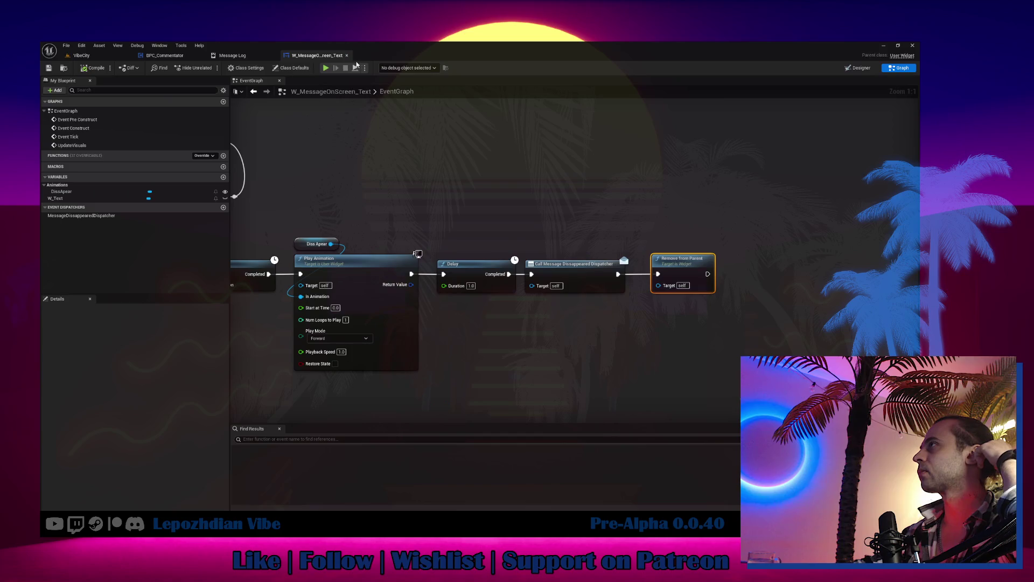
pyautogui.hotkey('ctrl', 'w')
# Step: Toggle F9 breakpoints on the Async Load Asset, Cast To AnimSequence, Set Animation Mode and SET nodes
pyautogui.click(174, 56)
pyautogui.click(315, 212)
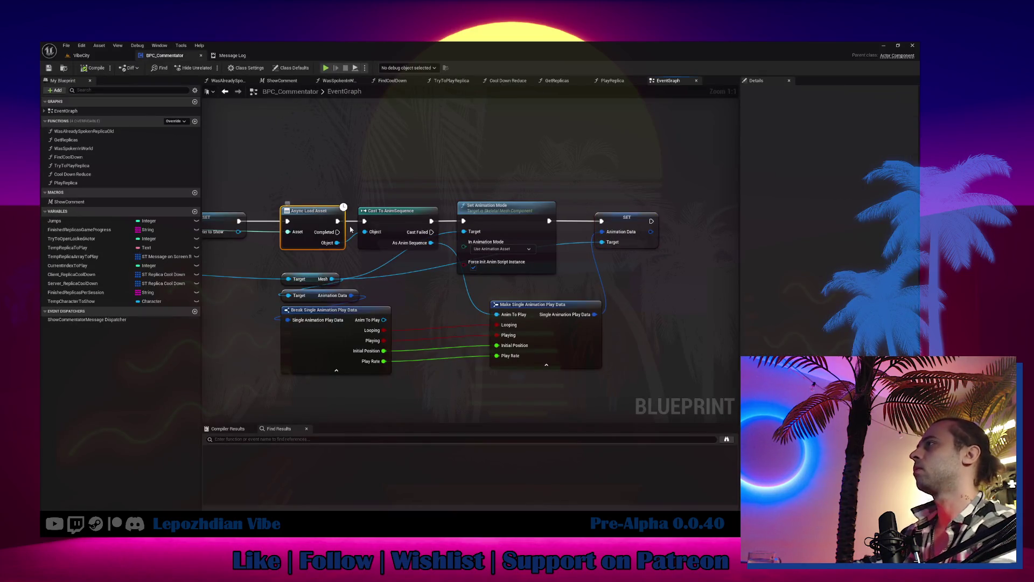
pyautogui.press('F9')
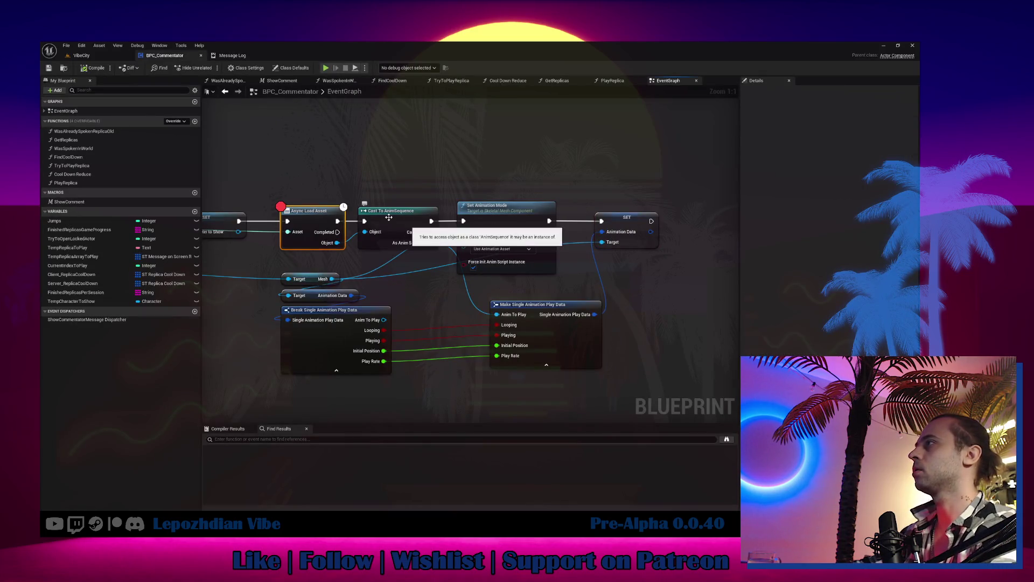
pyautogui.click(389, 217)
pyautogui.press('F9')
pyautogui.click(507, 226)
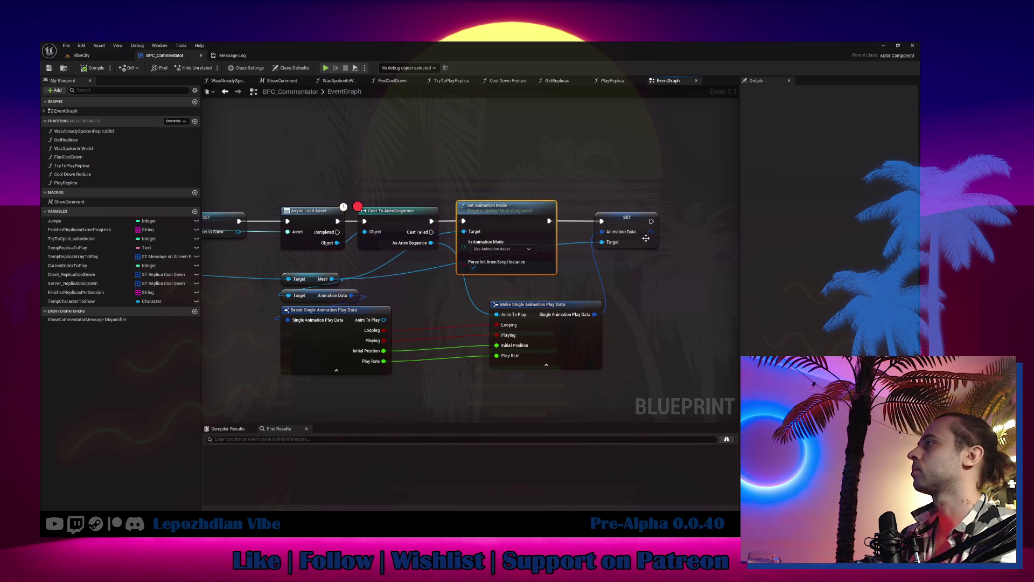
pyautogui.click(633, 225)
pyautogui.press('F9')
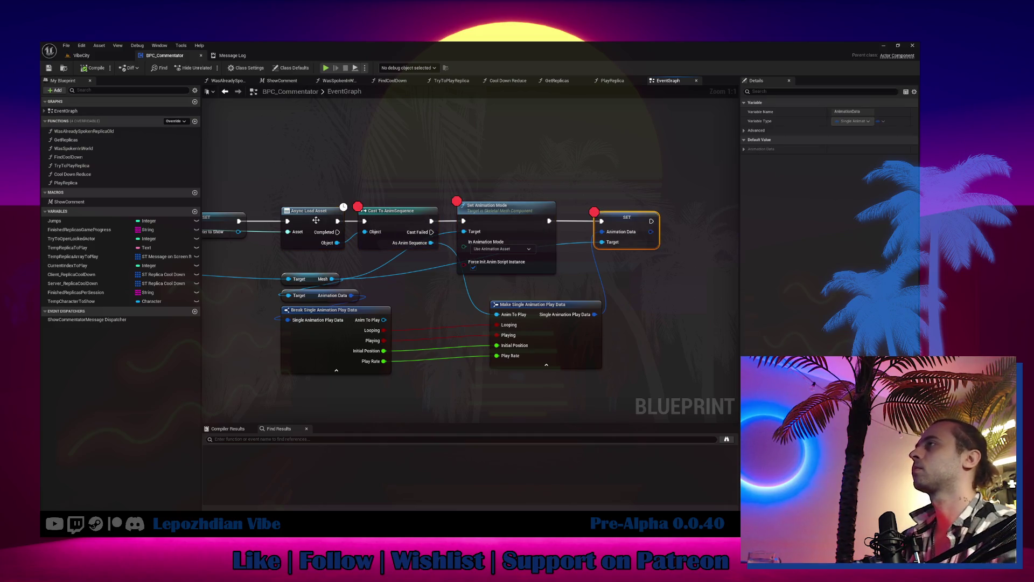
pyautogui.click(103, 55)
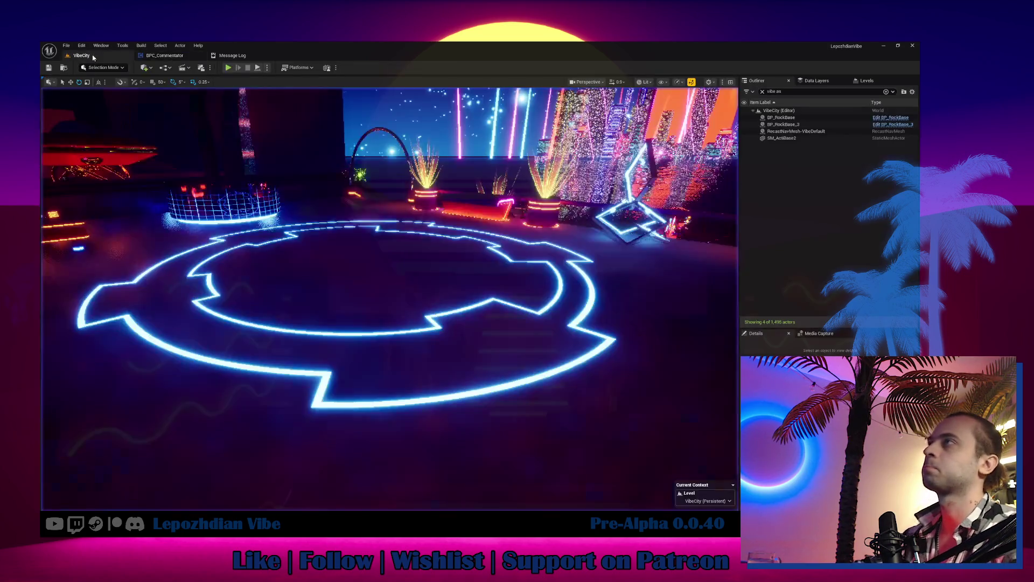
# Step: Start a play test, resume past the breakpoint, and inspect Client_SpawnCharacterToShow's node actions
pyautogui.hotkey('alt', 'p')
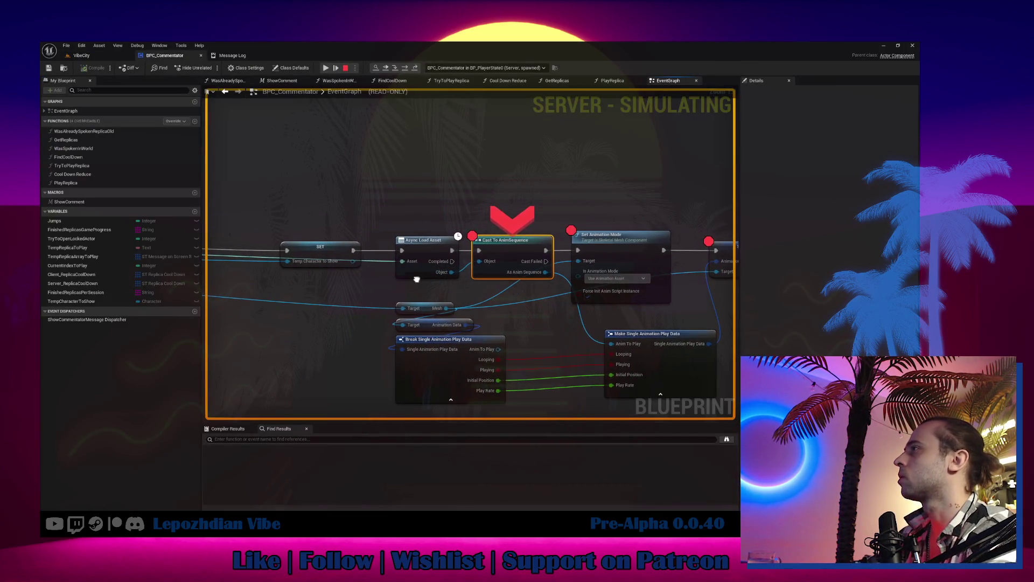
pyautogui.press('F5')
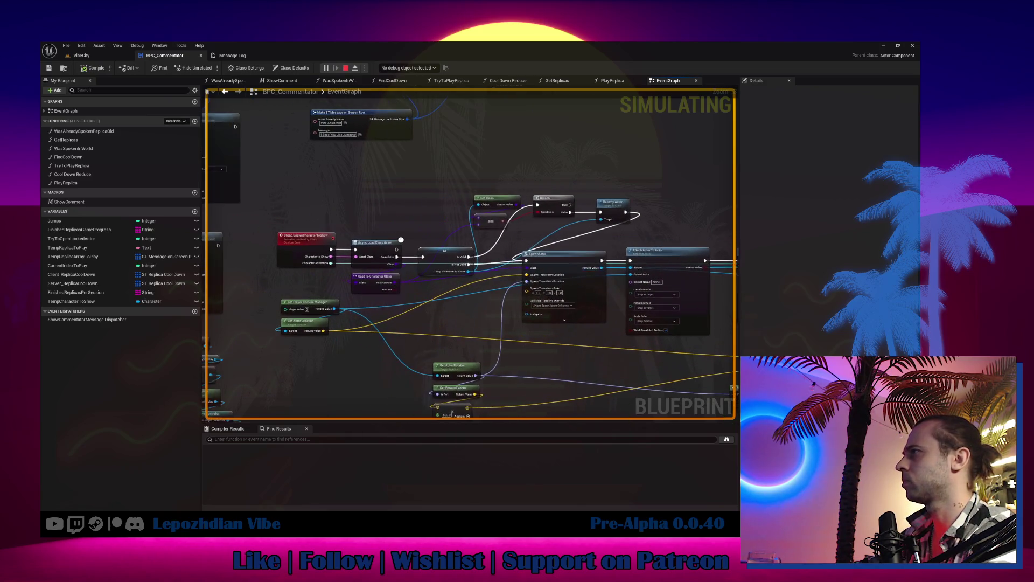
pyautogui.rightClick(310, 245)
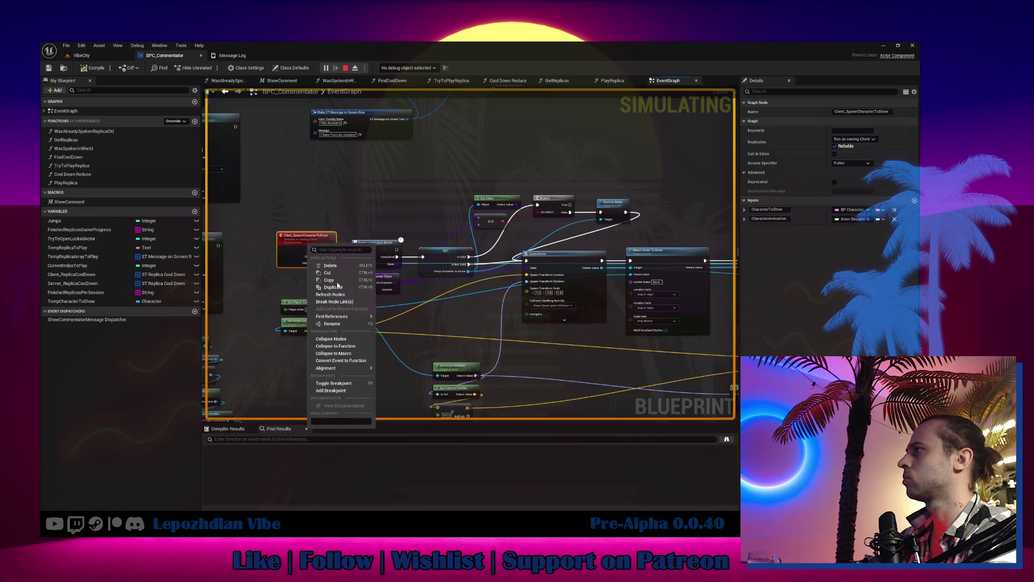
pyautogui.moveTo(353, 318)
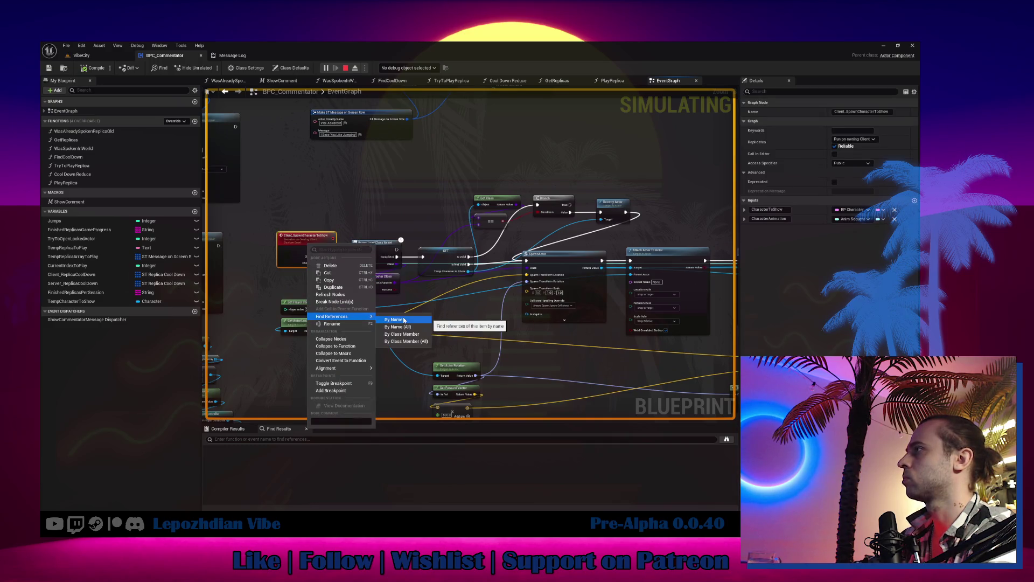
pyautogui.press('Escape')
# Step: Open the ShowComment macro and select its Client Show Message on Screen node
pyautogui.scroll(-6, 426, 265)
pyautogui.scroll(8, 426, 264)
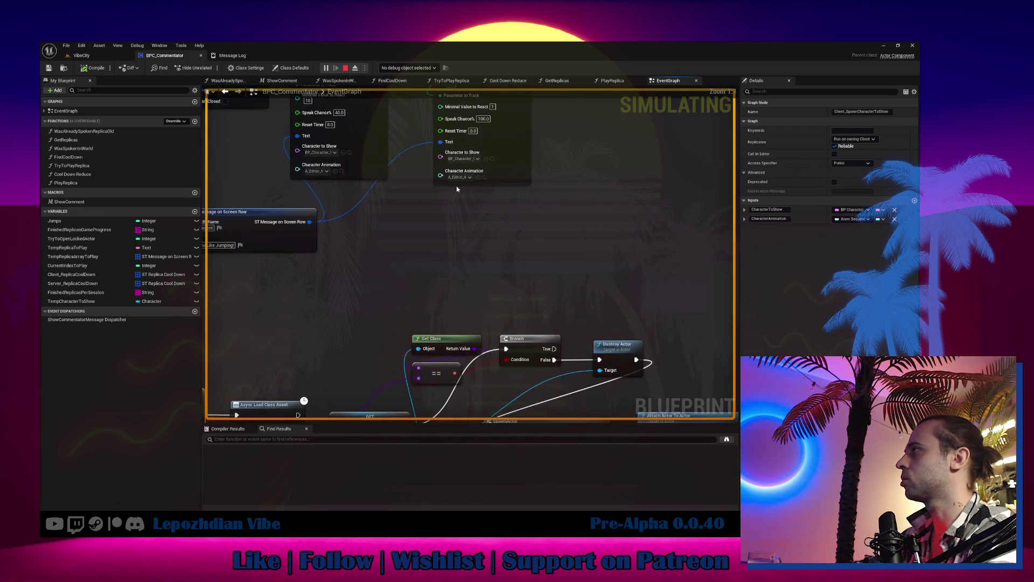
pyautogui.doubleClick(541, 258)
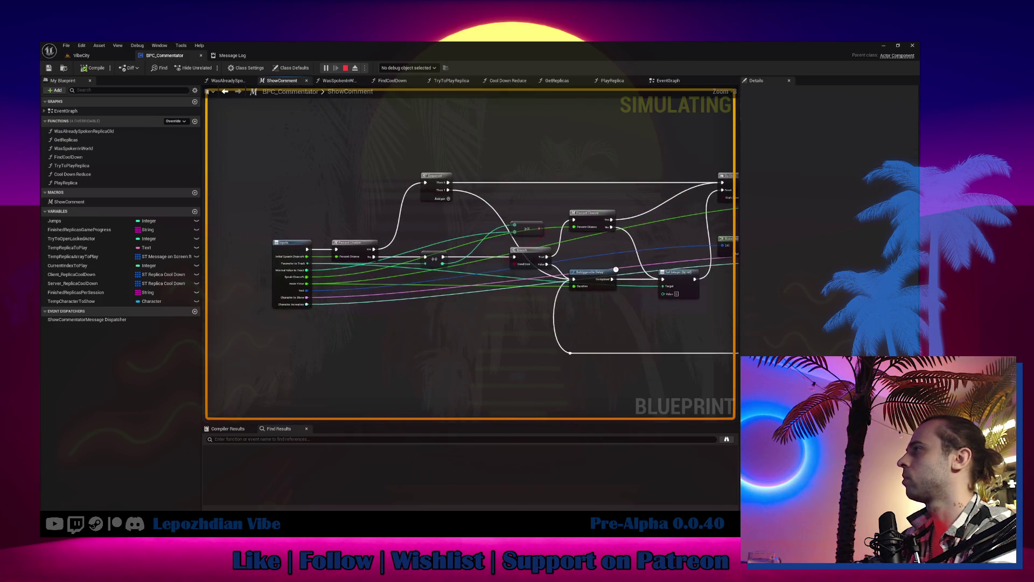
pyautogui.click(607, 193)
pyautogui.click(81, 55)
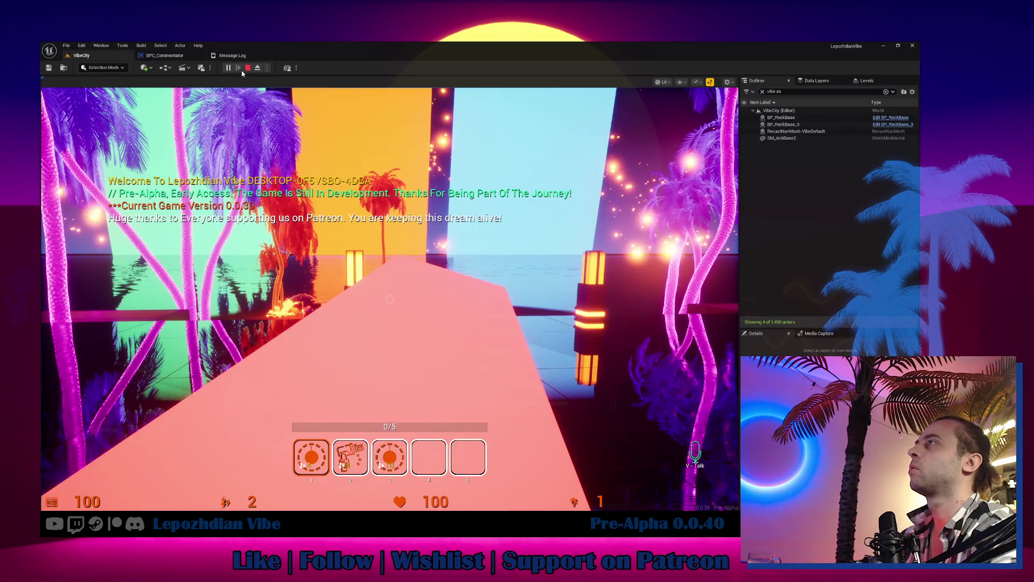
# Step: Restart the play session and resume once it pauses at the Cast To AnimSequence breakpoint
pyautogui.press('Escape')
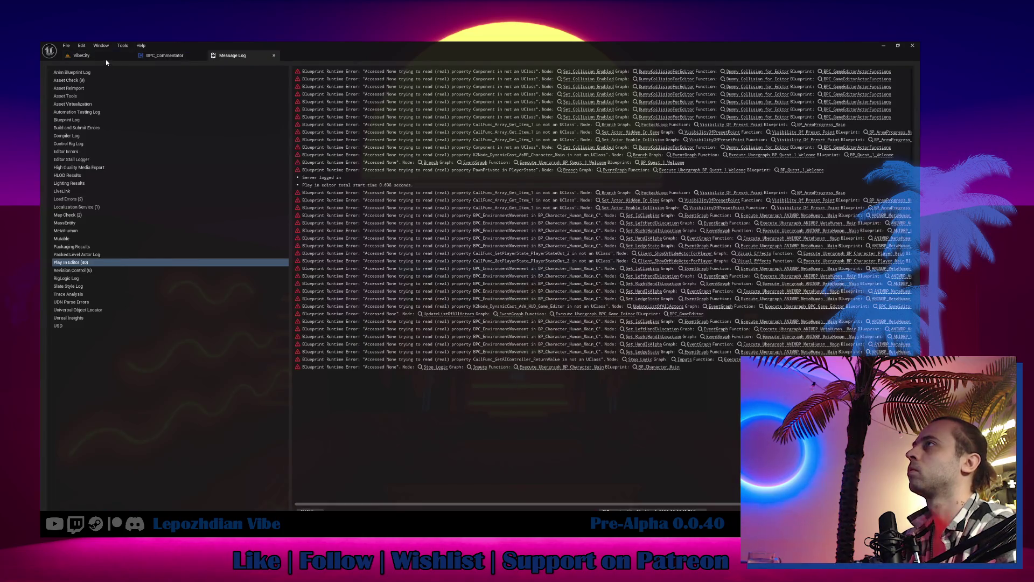
pyautogui.hotkey('alt', 'p')
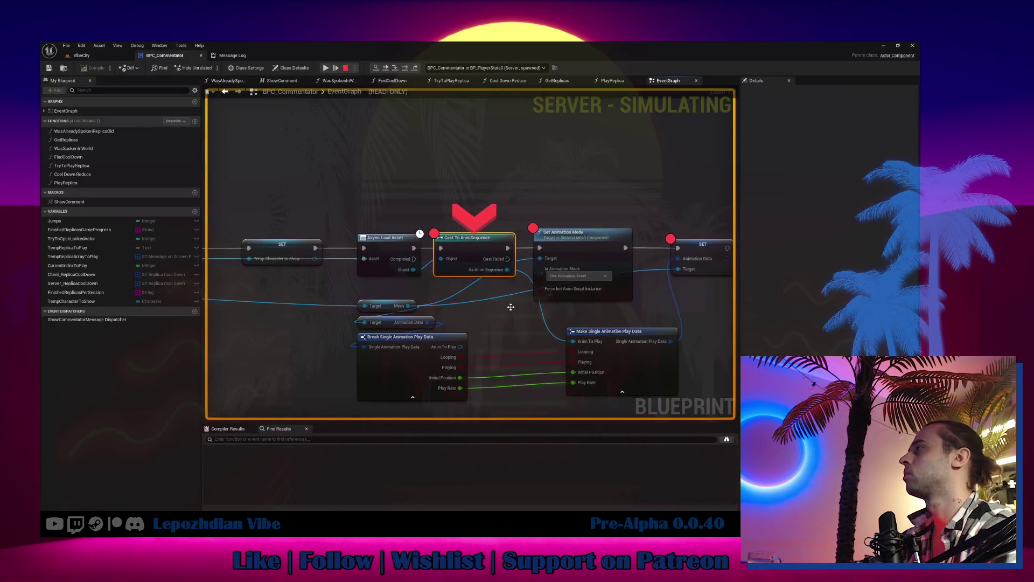
pyautogui.click(326, 68)
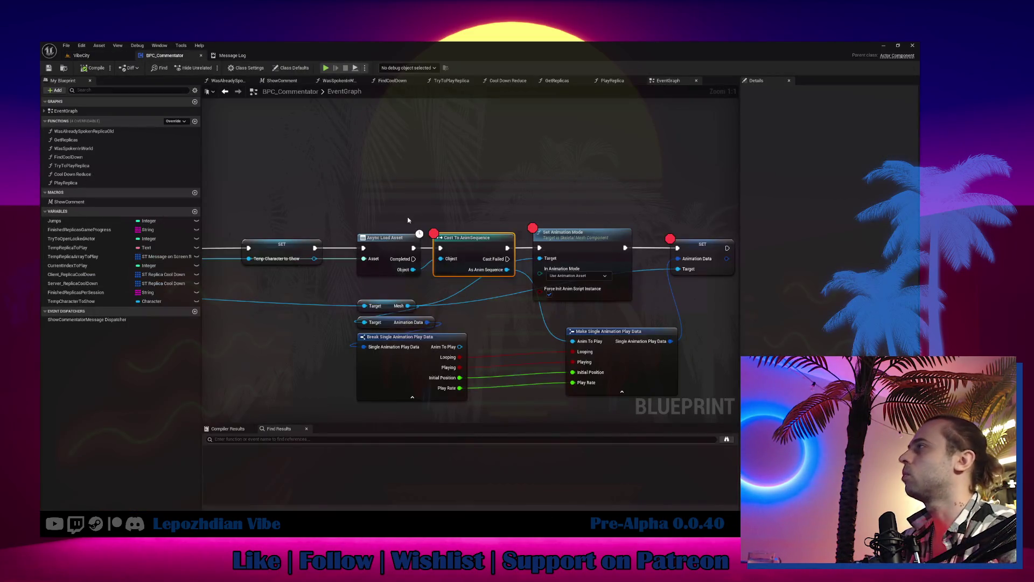
pyautogui.scroll(-5, 407, 217)
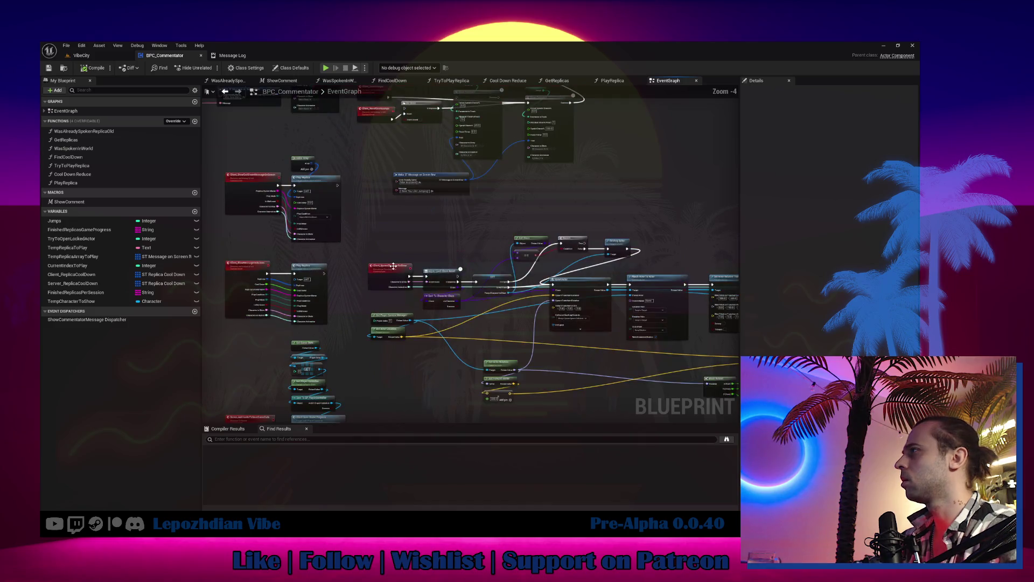
# Step: Find all references to PlayReplica by name from the Play Replica node
pyautogui.scroll(-2, 314, 273)
pyautogui.click(316, 274)
pyautogui.rightClick(317, 274)
pyautogui.moveTo(357, 347)
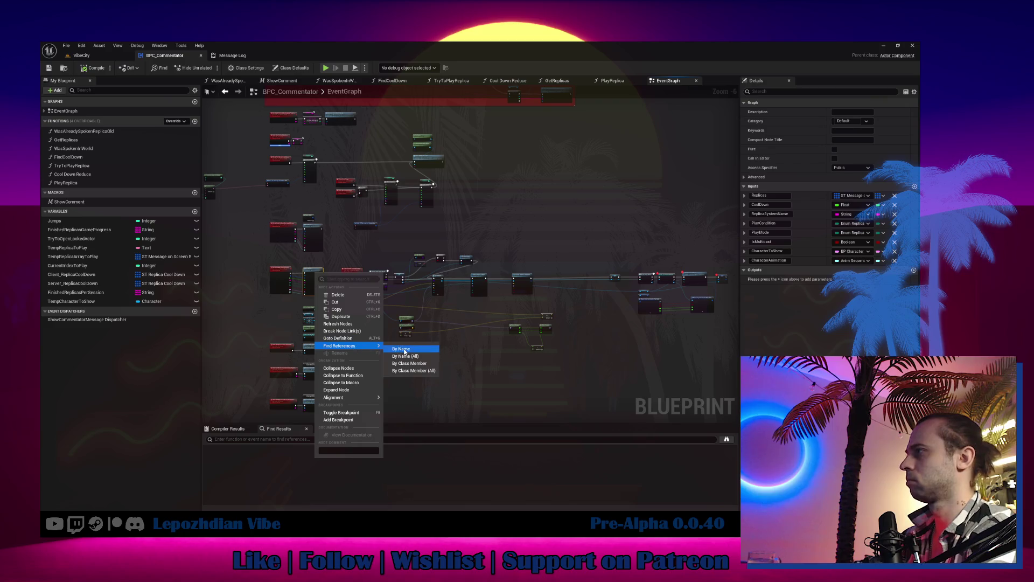
pyautogui.click(404, 348)
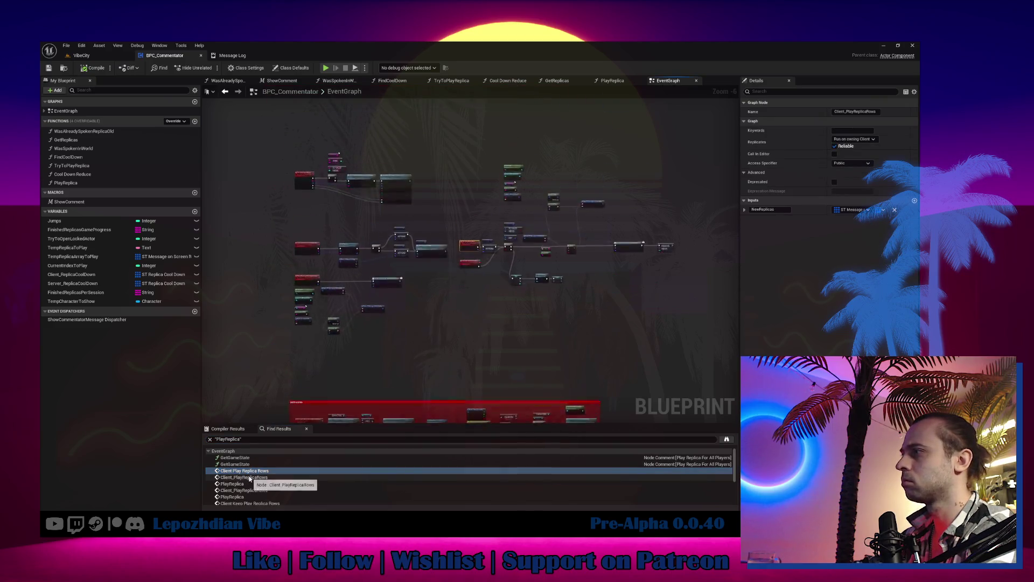
# Step: Inspect the Client Play Replica Rows, PlayReplica and Client Keep Play Replica Rows matches
pyautogui.click(246, 477)
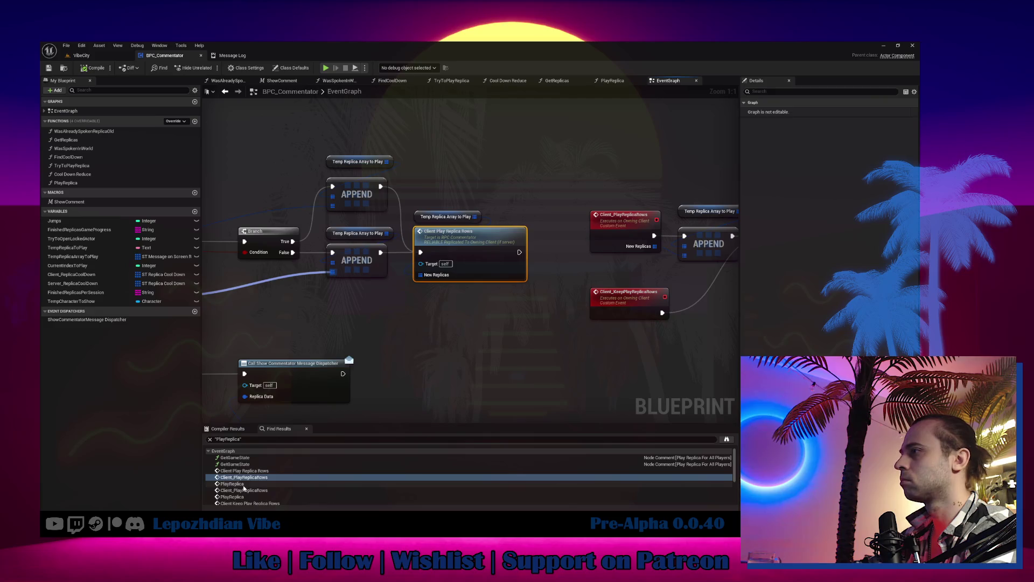
pyautogui.click(247, 483)
pyautogui.click(249, 497)
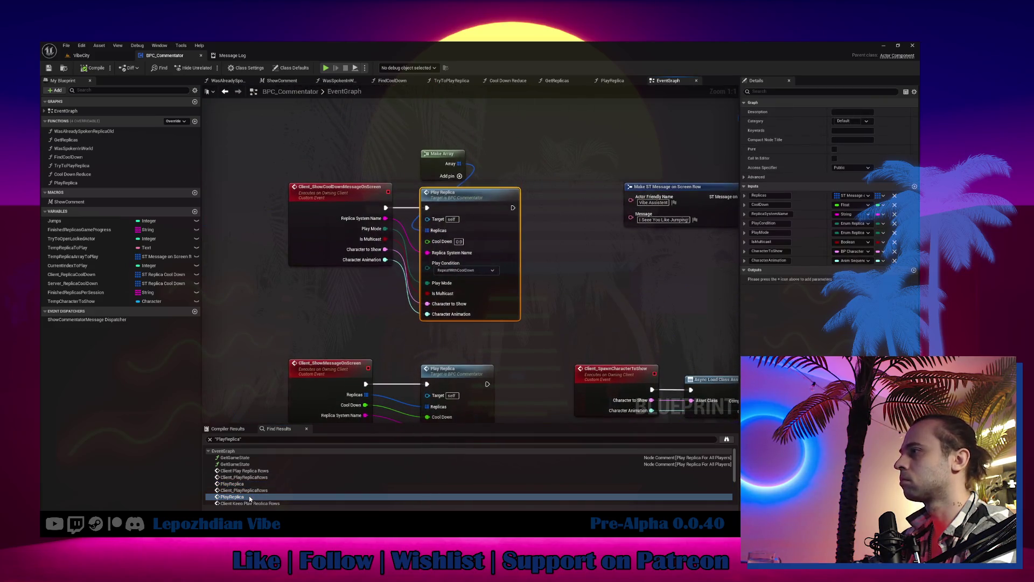
pyautogui.click(250, 502)
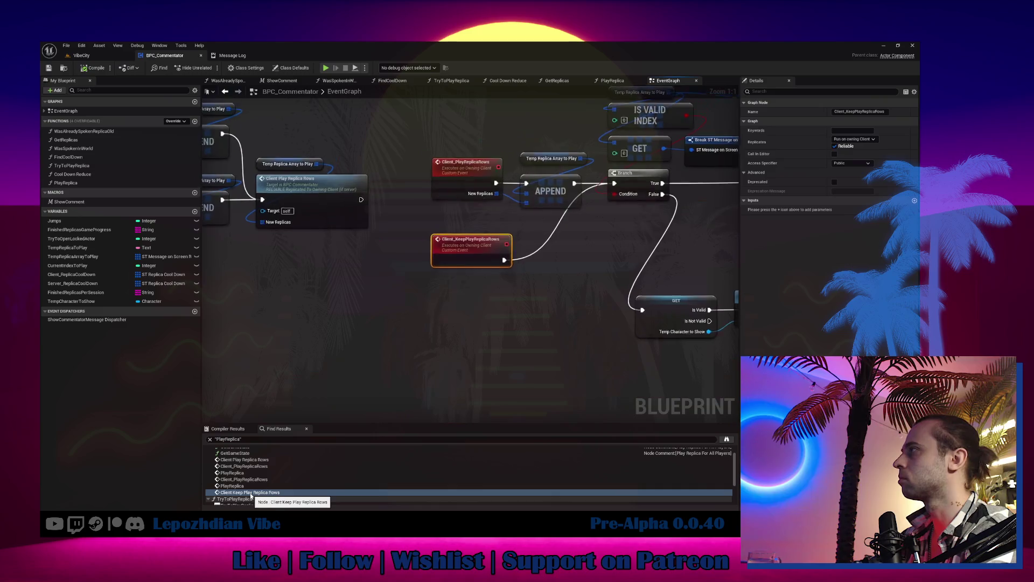
pyautogui.scroll(-3, 251, 495)
pyautogui.click(251, 492)
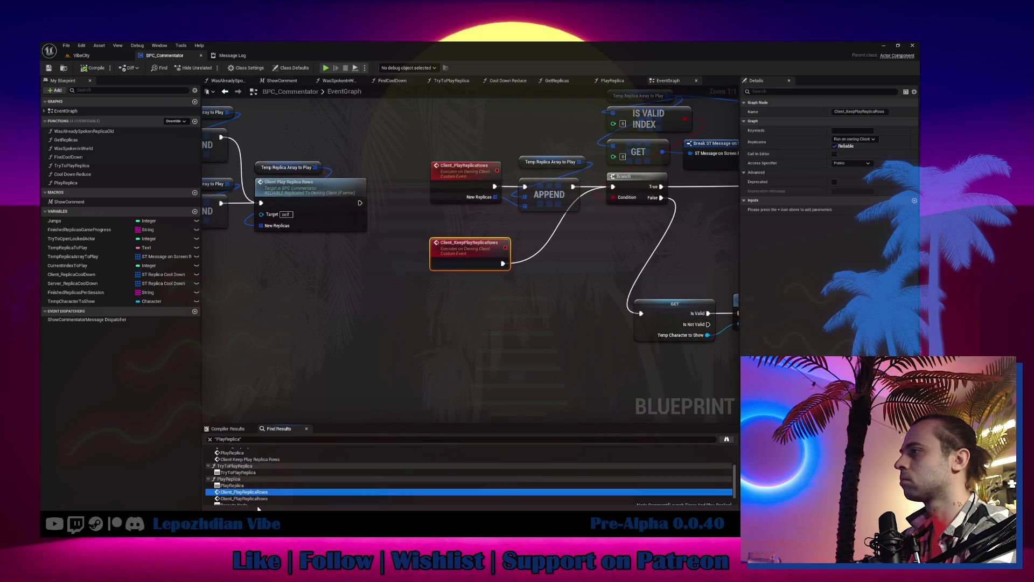
pyautogui.click(260, 499)
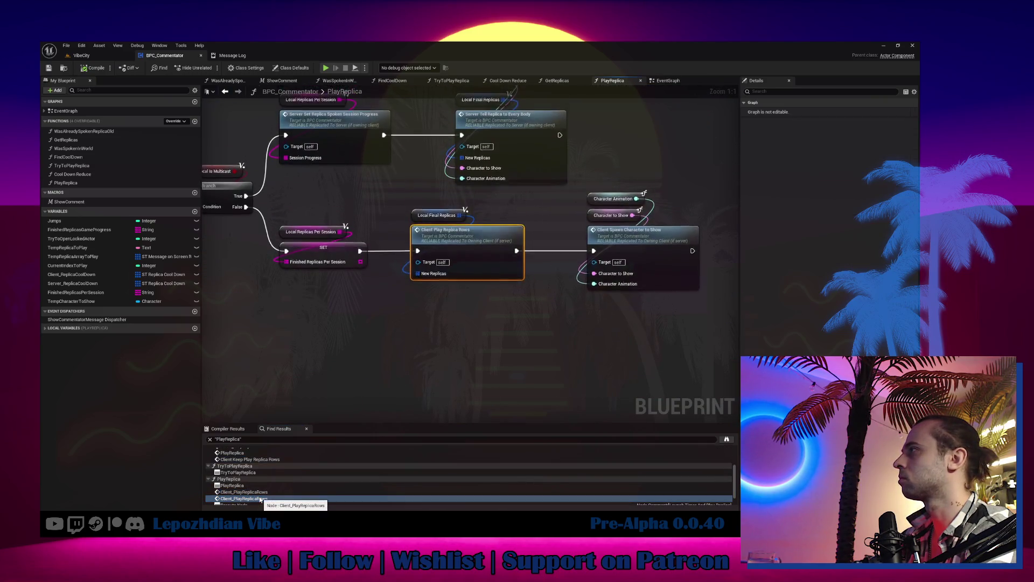
# Step: Check the last Client_PlayReplicaRows matches and PlayReplica entry node, then return to VibeCity
pyautogui.scroll(-1, 260, 499)
pyautogui.click(261, 496)
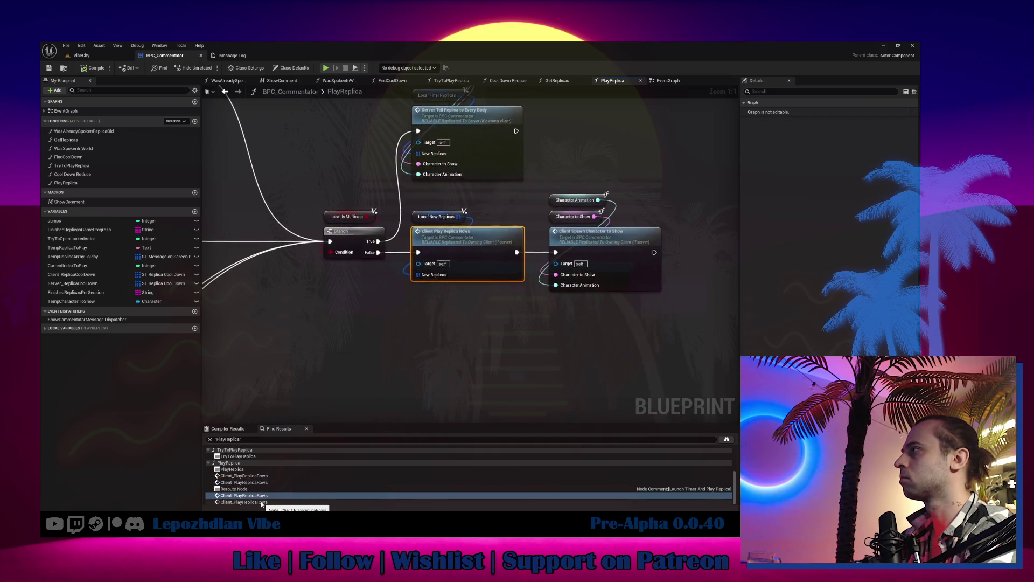
pyautogui.click(261, 502)
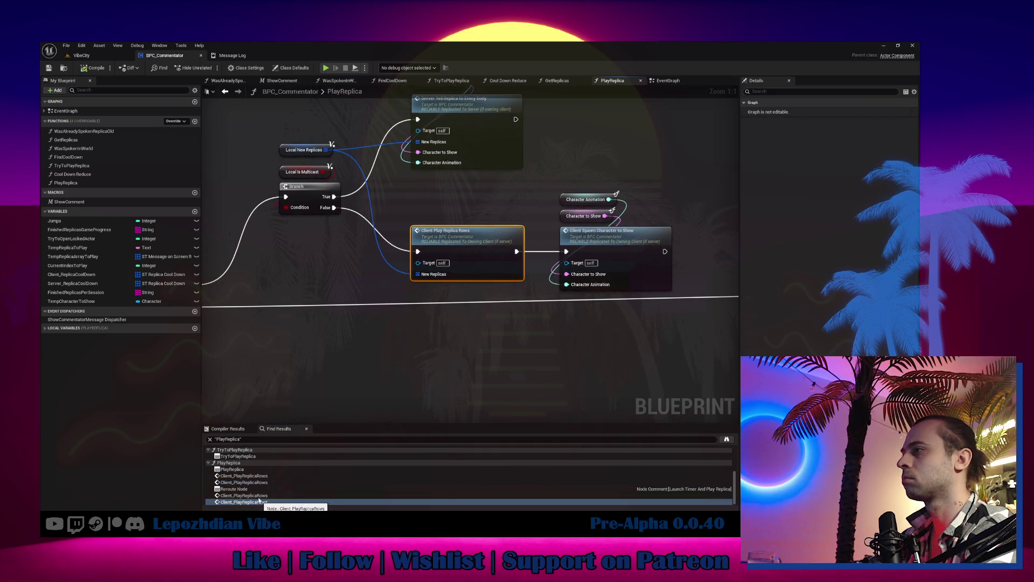
pyautogui.scroll(-4, 369, 335)
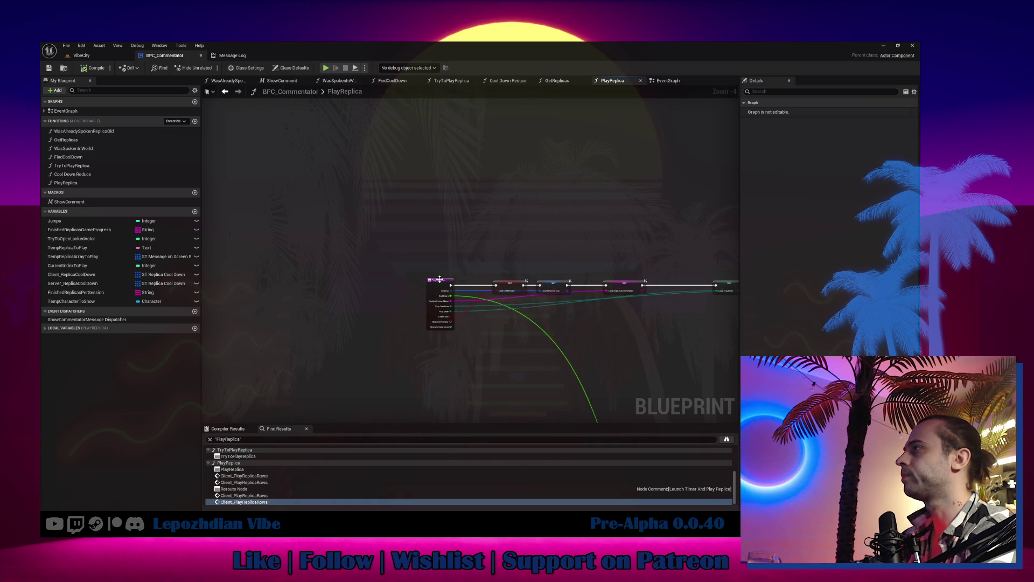
pyautogui.click(439, 279)
pyautogui.click(81, 56)
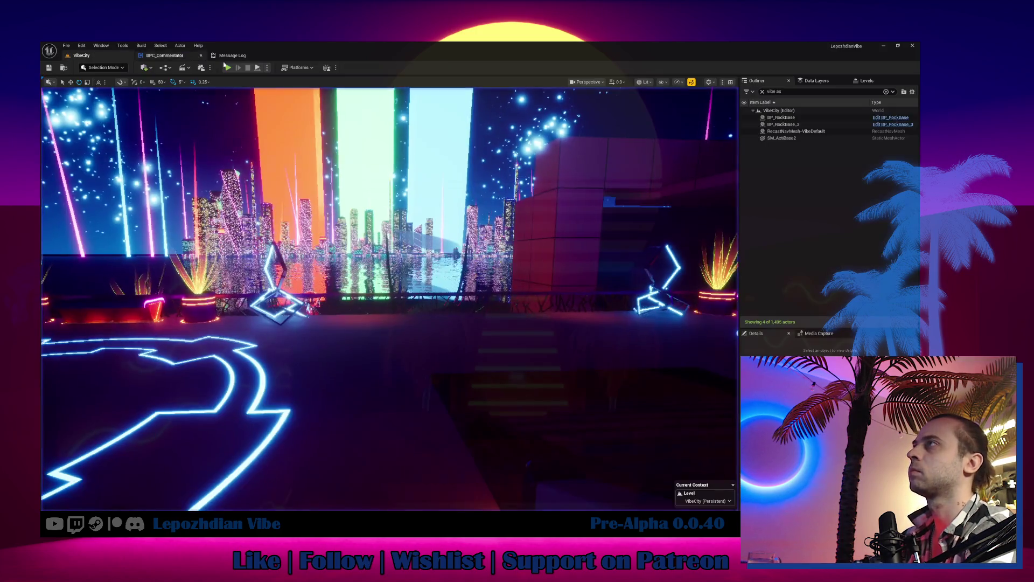
# Step: Play and step with F10 through the play condition switch to Client Play Replica Rows
pyautogui.click(228, 68)
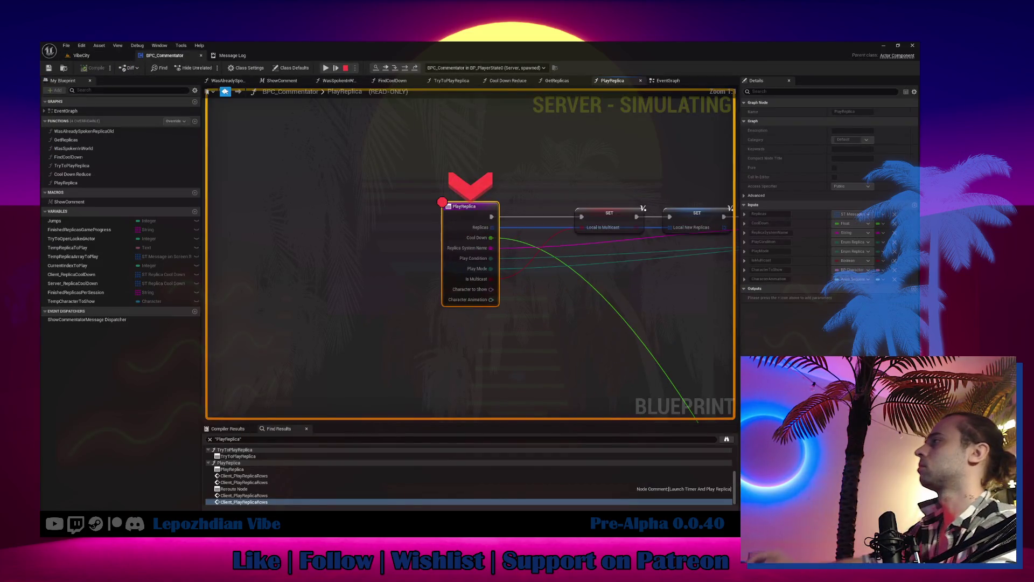
pyautogui.press('F10')
pyautogui.moveTo(353, 333)
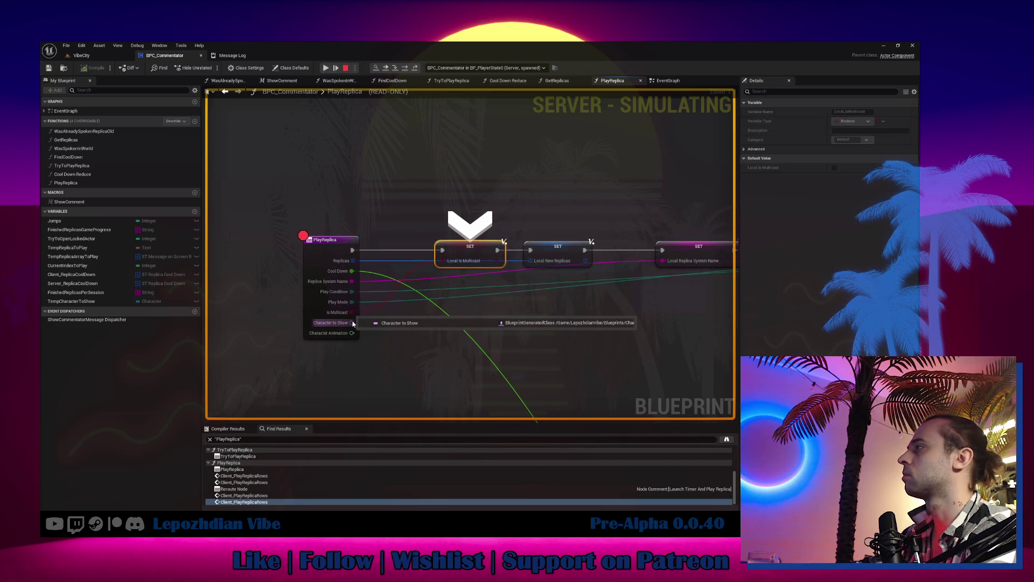
pyautogui.press('F10')
pyautogui.press('F10')
pyautogui.press('F10')
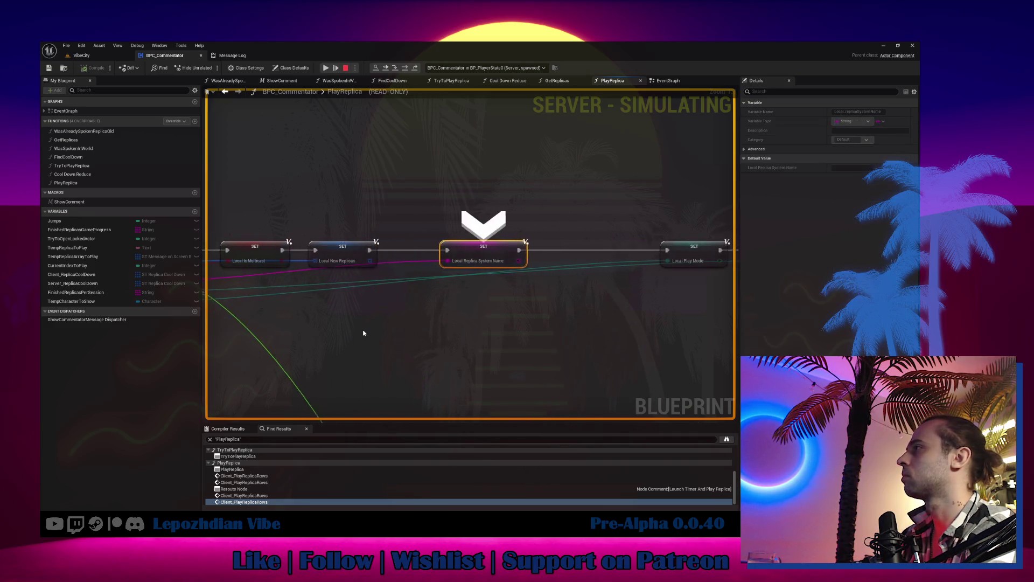
pyautogui.press('F10')
pyautogui.press('F10')
pyautogui.press('F10')
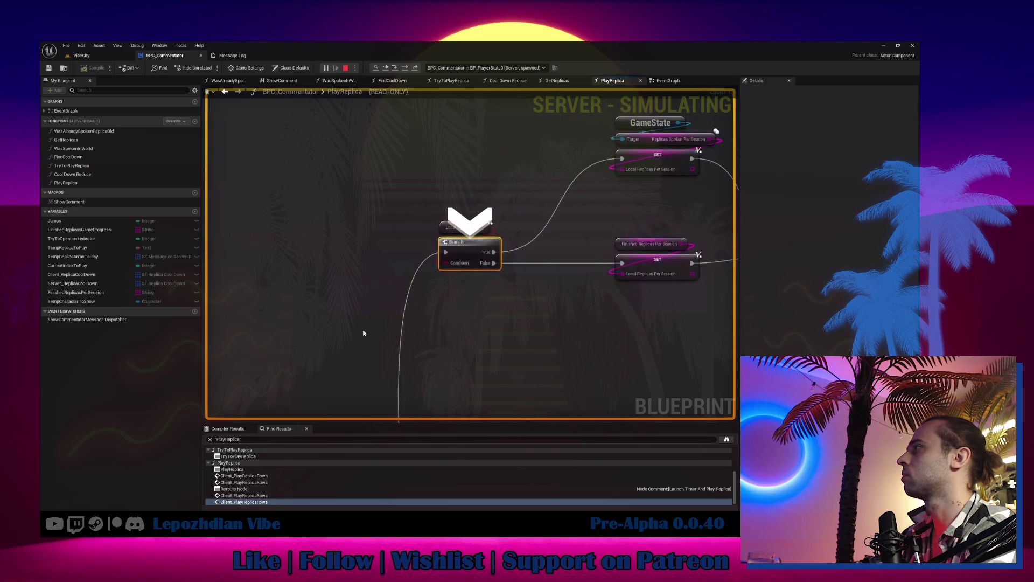
pyautogui.press('F10')
pyautogui.press('F10')
pyautogui.press('F10')
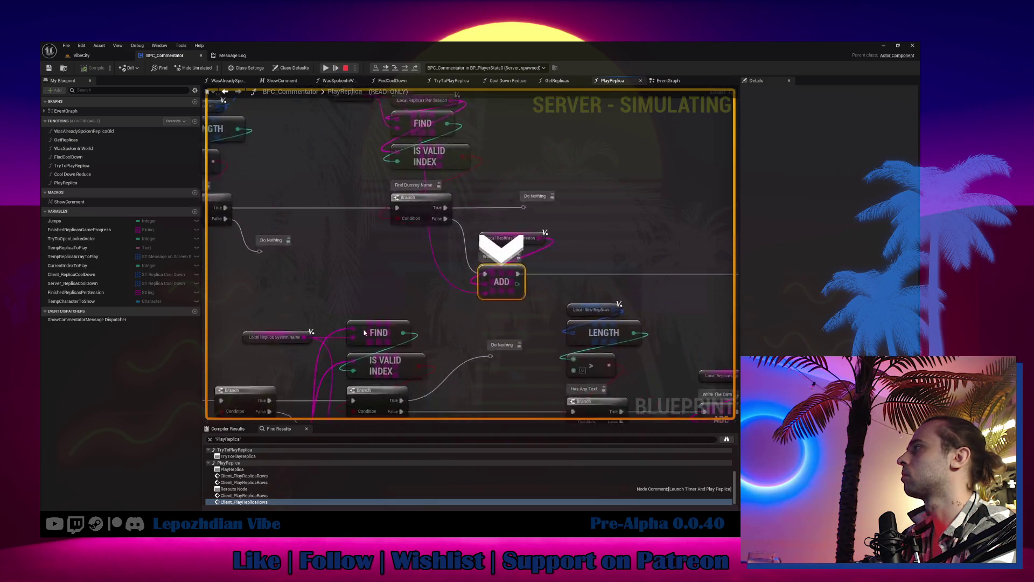
pyautogui.press('F10')
pyautogui.press('F10')
pyautogui.press('F10')
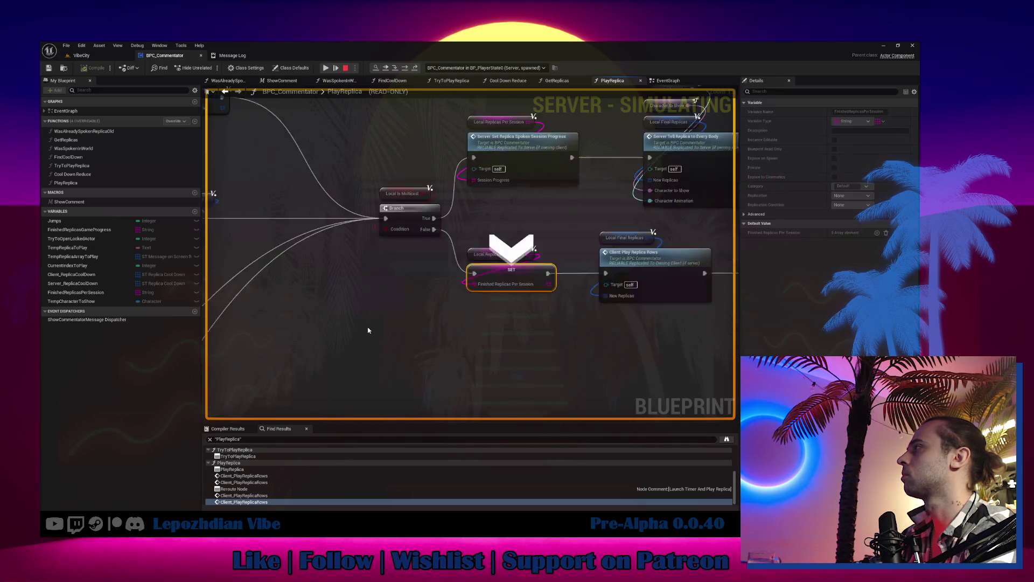
# Step: Step into Client Spawn Character to Show and on past its async load
pyautogui.press('F10')
pyautogui.moveTo(462, 196)
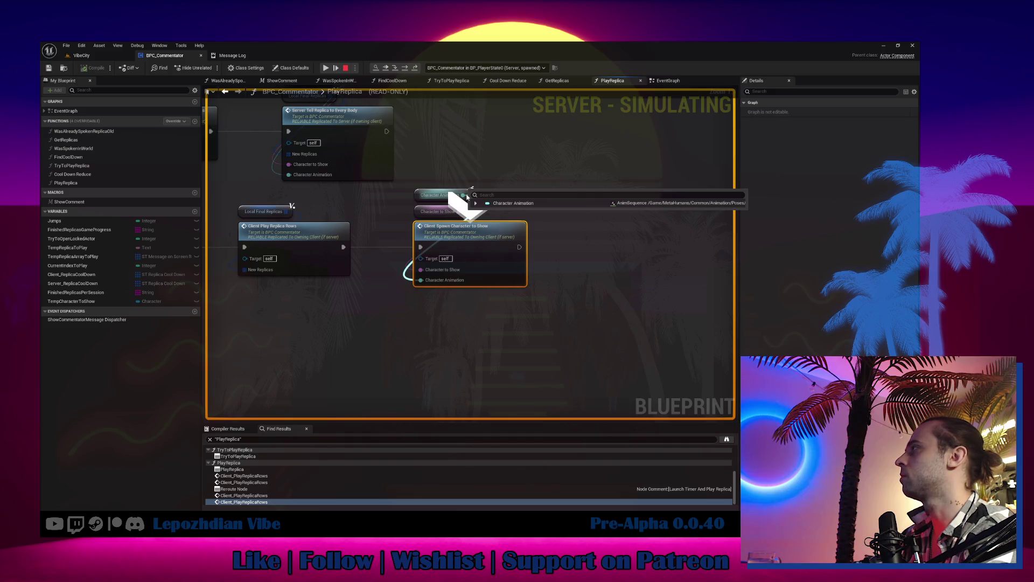
pyautogui.press('F10')
pyautogui.press('F10')
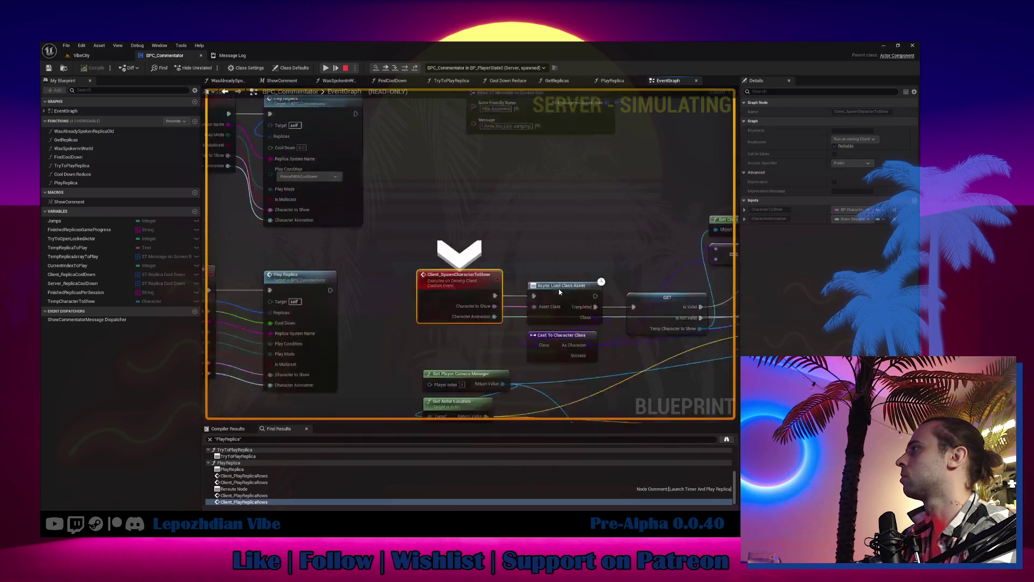
pyautogui.moveTo(395, 270)
pyautogui.press('F10')
pyautogui.press('F10')
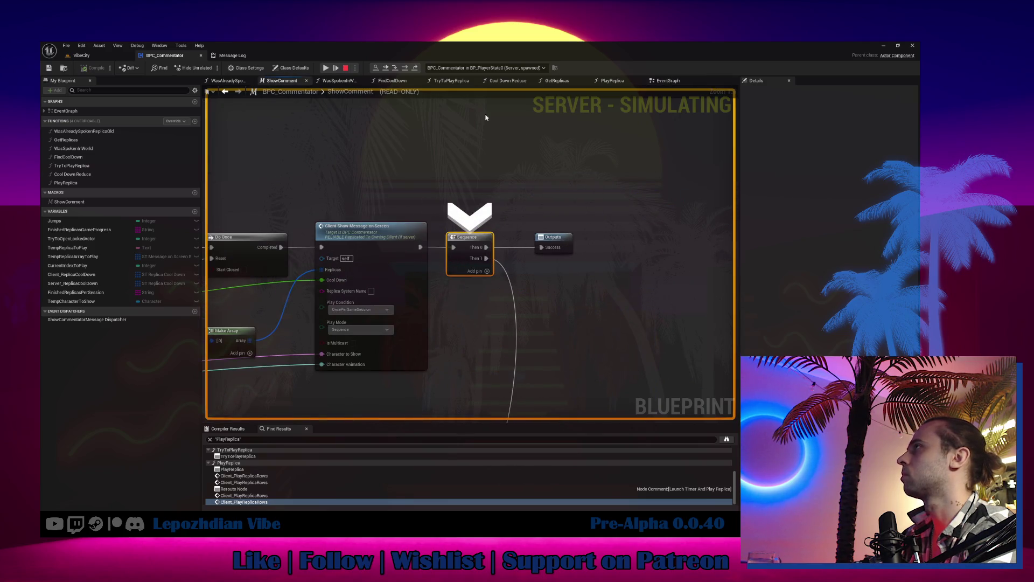
pyautogui.press('F10')
pyautogui.press('F10')
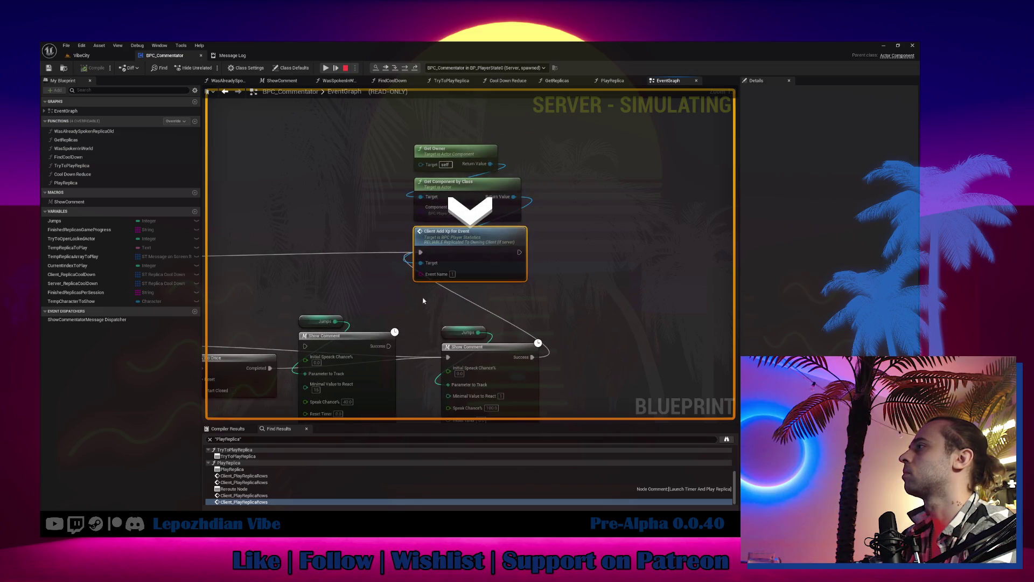
pyautogui.press('F10')
pyautogui.press('F10')
pyautogui.press('F10')
pyautogui.press('F10')
pyautogui.press('F10')
pyautogui.press('F10')
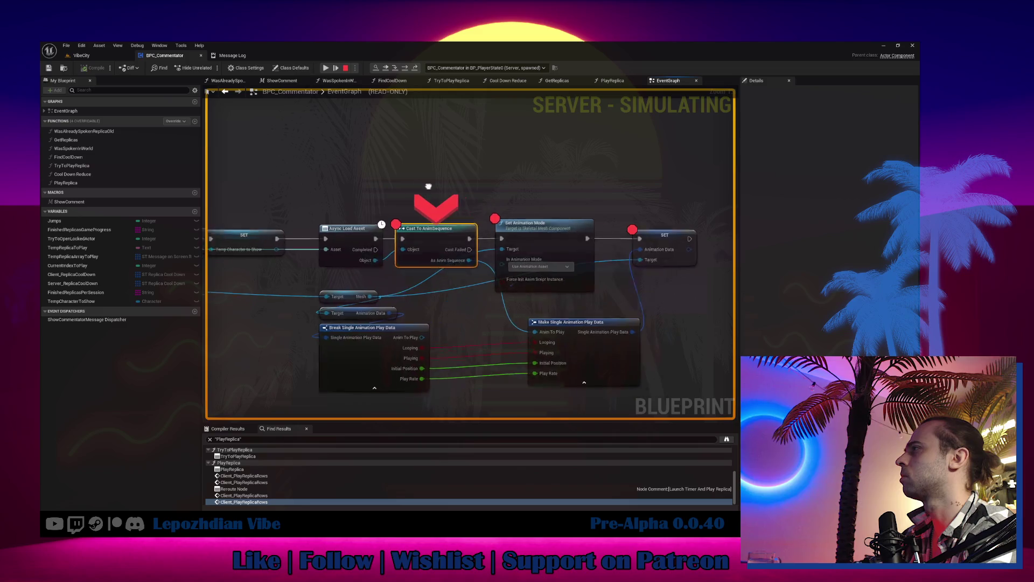
# Step: Resume the paused simulation with F5 and stop the play session
pyautogui.moveTo(459, 258)
pyautogui.press('F5')
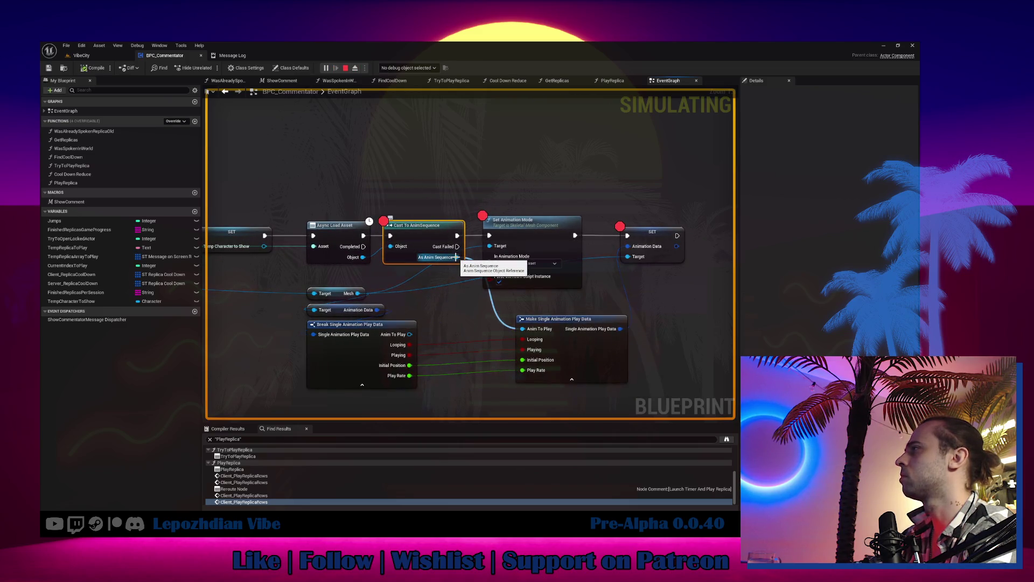
pyautogui.click(345, 67)
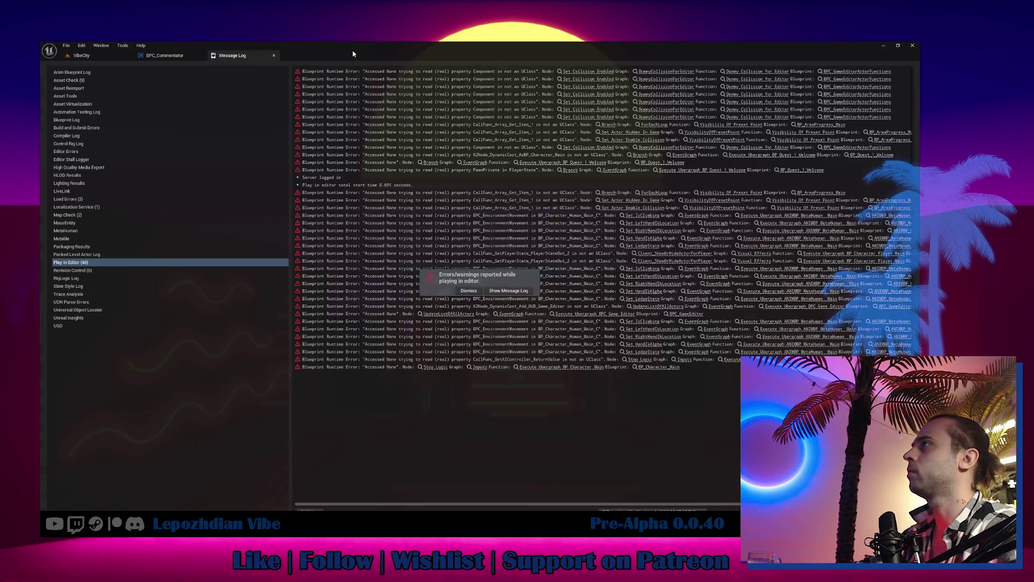
# Step: Add a Cast To AnimSequenceBase node from Async Load Asset's Object output
pyautogui.click(178, 61)
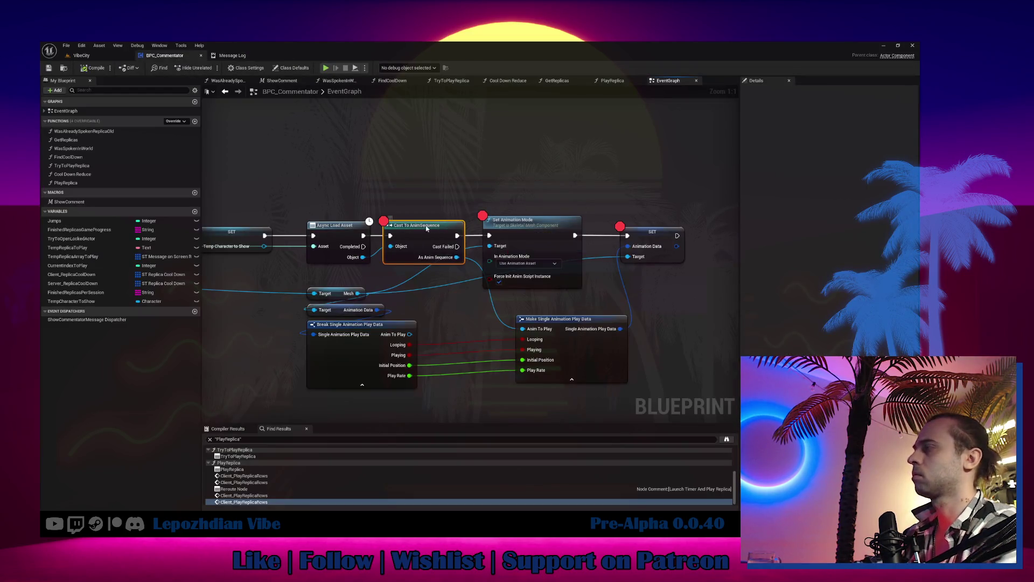
pyautogui.moveTo(364, 257); pyautogui.dragTo(418, 163)
pyautogui.write('anim seq')
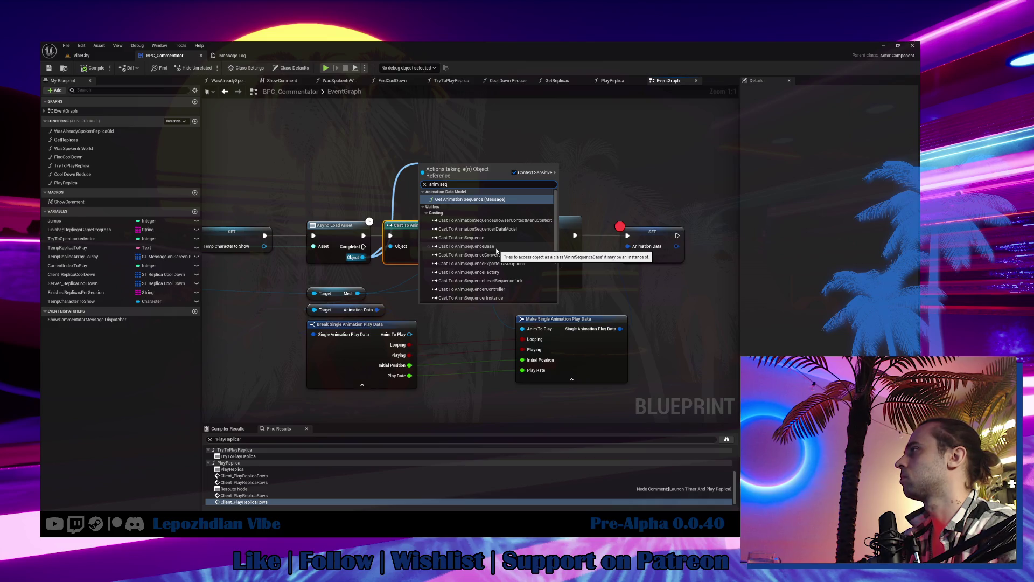
pyautogui.click(467, 246)
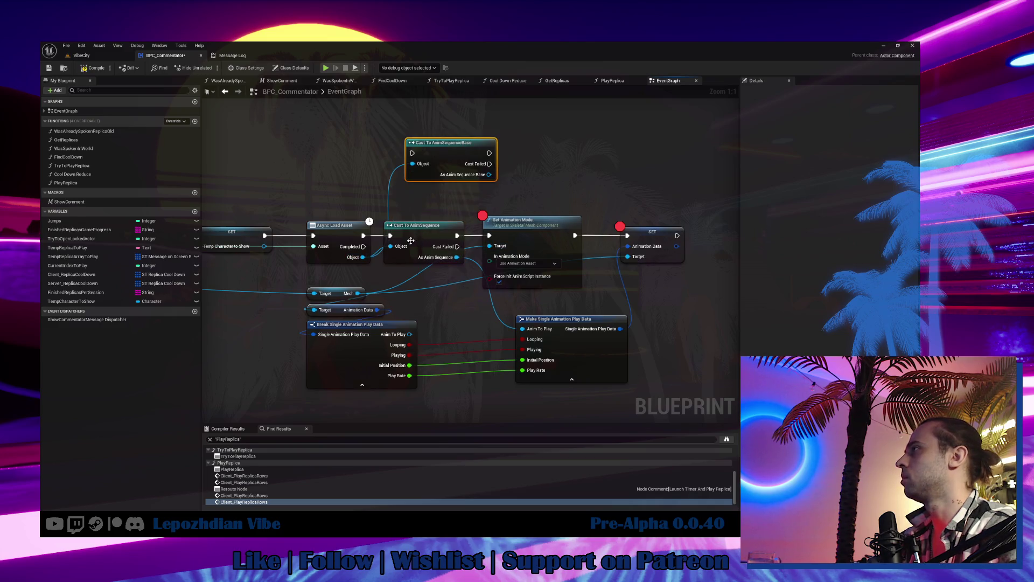
pyautogui.rightClick(446, 156)
pyautogui.click(496, 168)
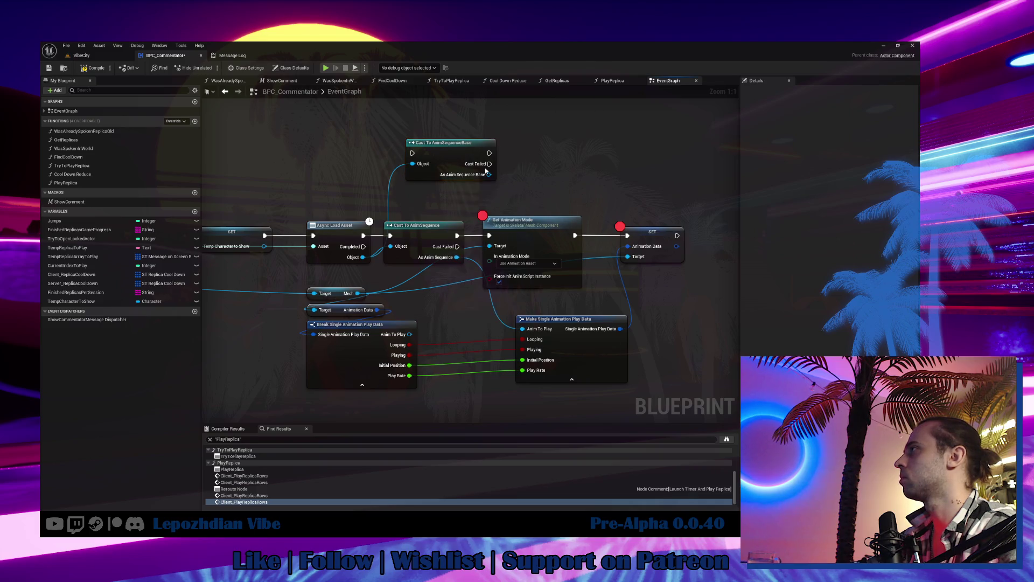
# Step: Feed As Anim Sequence Base into the play data and route execution through the new cast
pyautogui.moveTo(487, 175)
pyautogui.mouseDown()
pyautogui.moveTo(514, 218)
pyautogui.moveTo(528, 331)
pyautogui.mouseUp()
pyautogui.moveTo(391, 240); pyautogui.dragTo(413, 153)
pyautogui.moveTo(489, 153)
pyautogui.mouseDown()
pyautogui.moveTo(488, 236)
pyautogui.moveTo(326, 144)
pyautogui.mouseUp()
pyautogui.moveTo(446, 155); pyautogui.dragTo(424, 243)
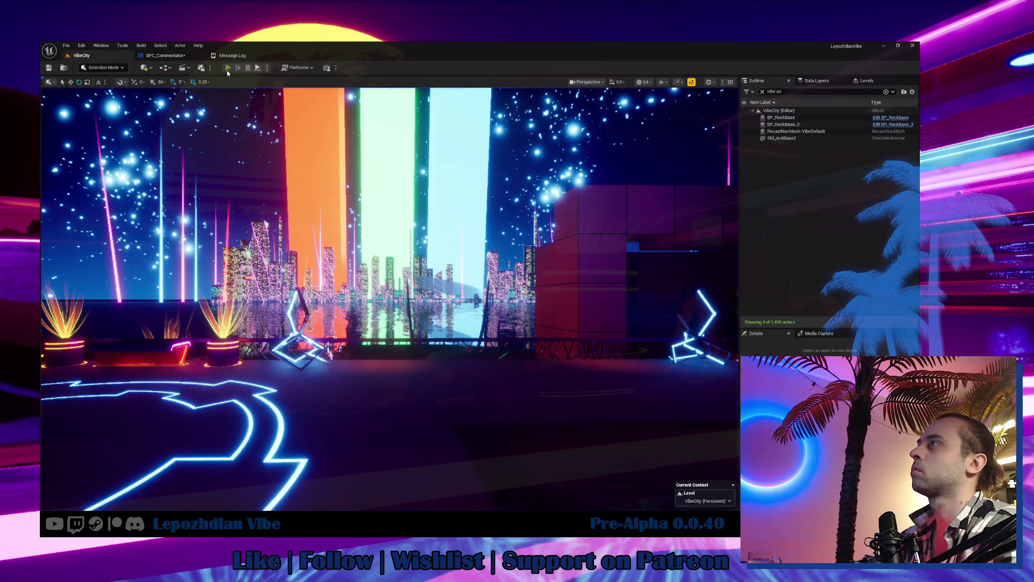
# Step: Play-test past the breakpoint, stop, and reselect Cast To AnimSequenceBase in the EventGraph
pyautogui.click(228, 67)
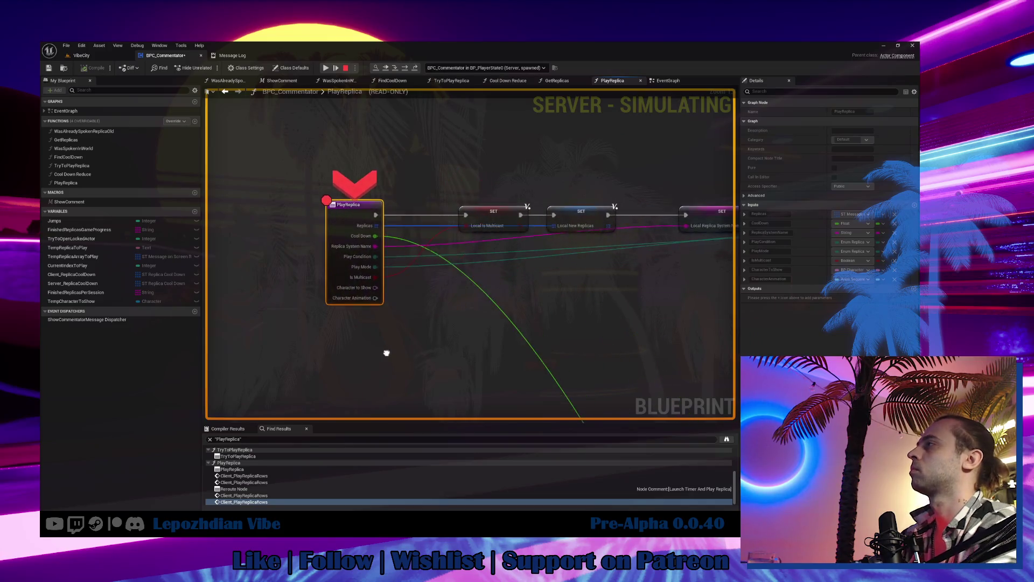
pyautogui.click(326, 67)
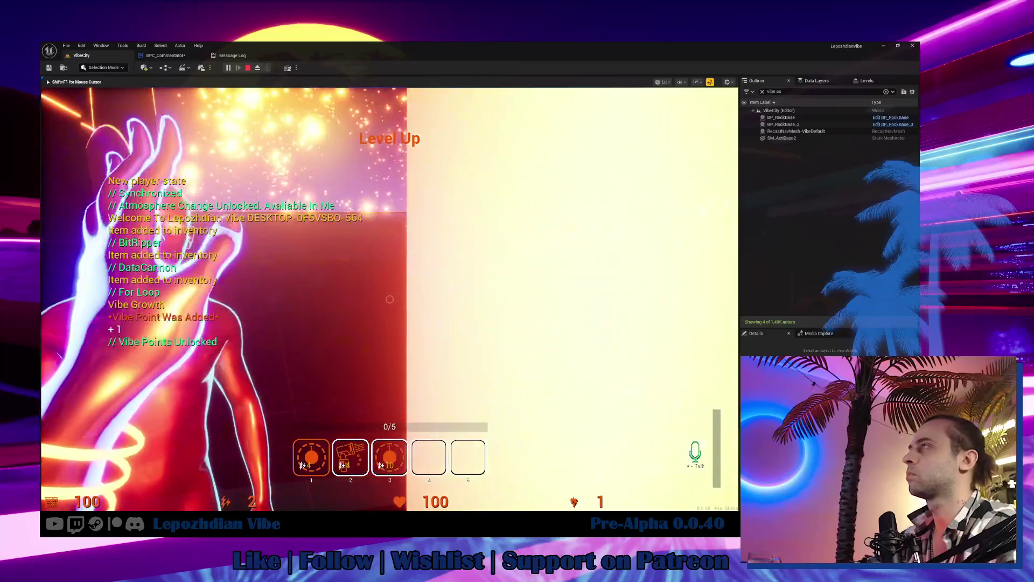
pyautogui.press('Escape')
pyautogui.click(174, 54)
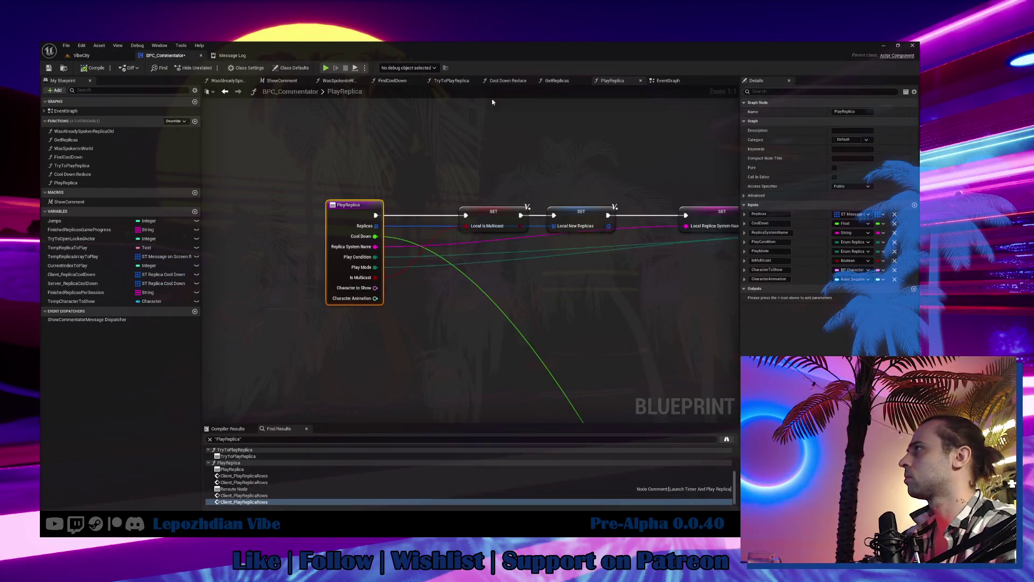
pyautogui.click(661, 82)
pyautogui.click(424, 236)
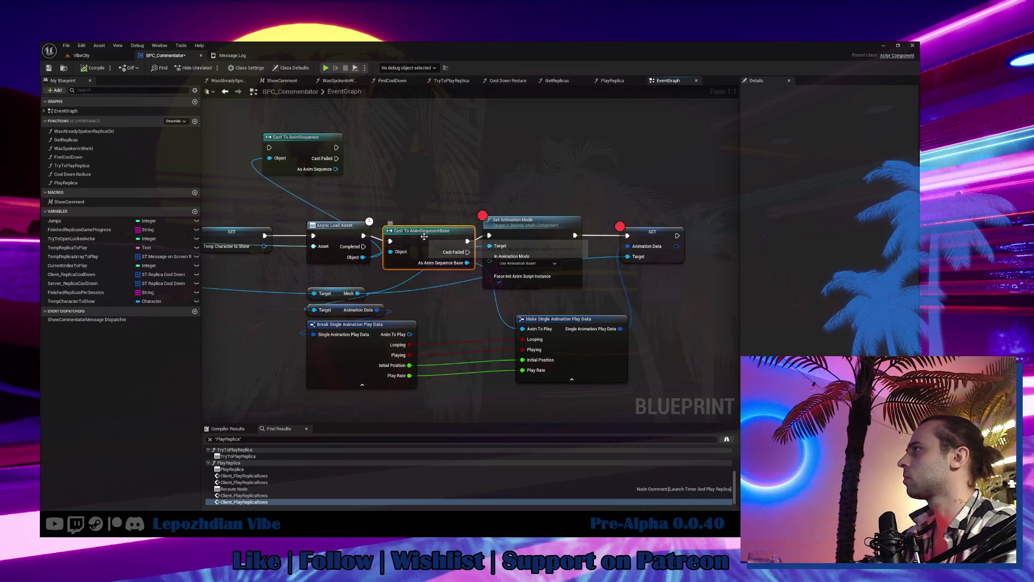
# Step: Breakpoint Async Load Asset and rearrange nodes so Cast To AnimSequence follows the base cast
pyautogui.click(418, 215)
pyautogui.press('F9')
pyautogui.moveTo(416, 241); pyautogui.dragTo(415, 236)
pyautogui.moveTo(457, 191); pyautogui.dragTo(367, 191)
pyautogui.moveTo(388, 153); pyautogui.dragTo(614, 387)
pyautogui.moveTo(458, 235)
pyautogui.mouseDown()
pyautogui.moveTo(585, 231)
pyautogui.moveTo(674, 262)
pyautogui.mouseUp()
pyautogui.moveTo(302, 166)
pyautogui.mouseDown()
pyautogui.moveTo(448, 147)
pyautogui.moveTo(516, 158)
pyautogui.mouseUp()
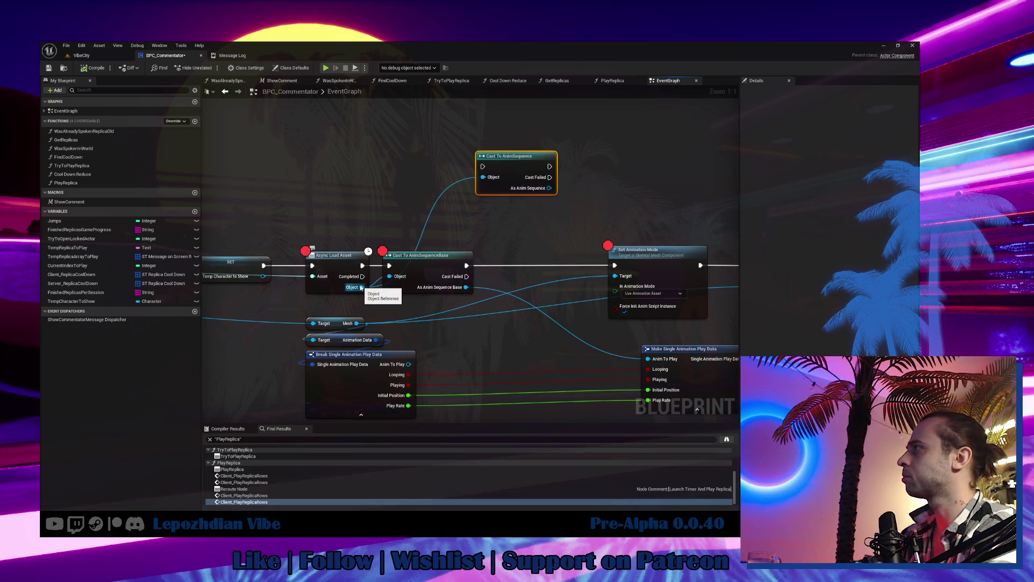
# Step: Chain base cast → Cast To AnimSequence → Set Animation Mode, feeding As Anim Sequence into Anim To Play
pyautogui.moveTo(466, 265); pyautogui.dragTo(482, 167)
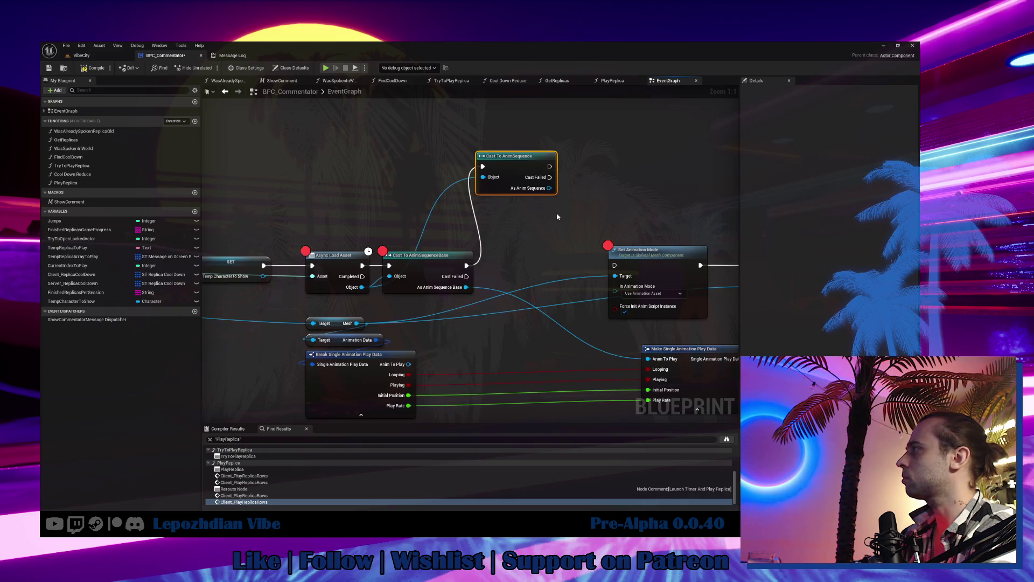
pyautogui.moveTo(549, 167)
pyautogui.mouseDown()
pyautogui.moveTo(617, 277)
pyautogui.moveTo(615, 266)
pyautogui.moveTo(547, 251)
pyautogui.moveTo(557, 261)
pyautogui.mouseUp()
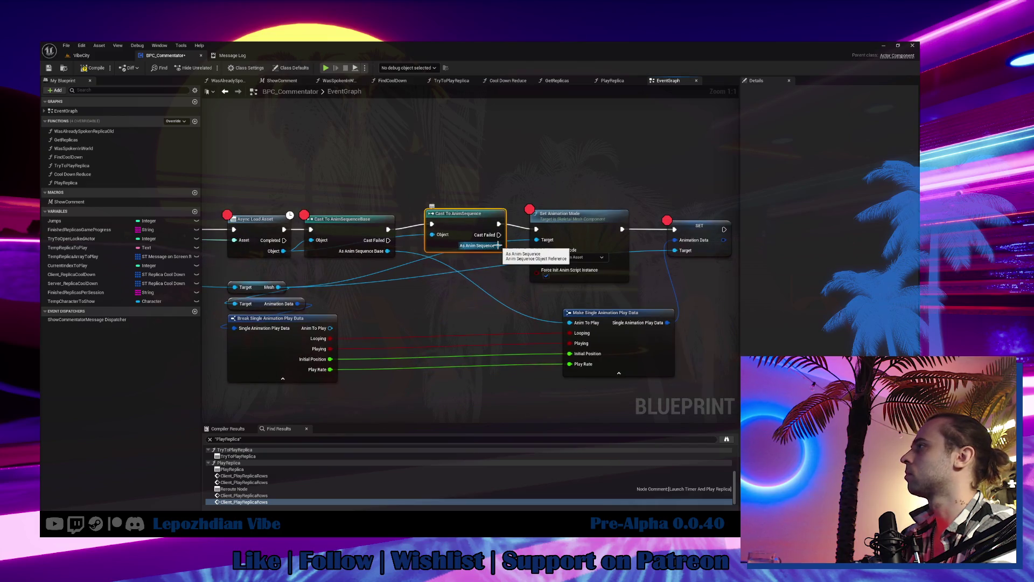
pyautogui.moveTo(498, 245); pyautogui.dragTo(574, 325)
pyautogui.rightClick(534, 300)
pyautogui.press('Escape')
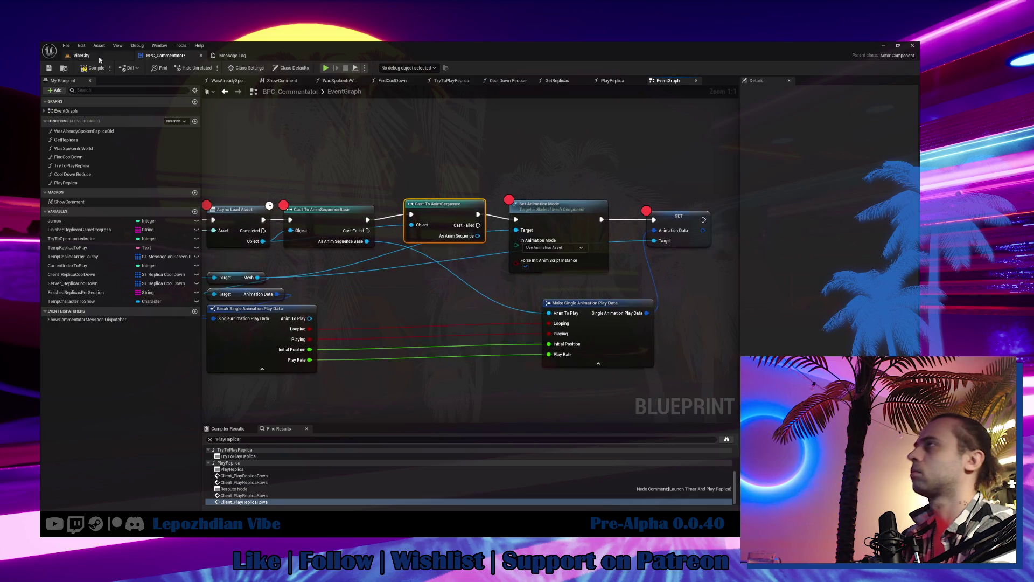
pyautogui.click(86, 55)
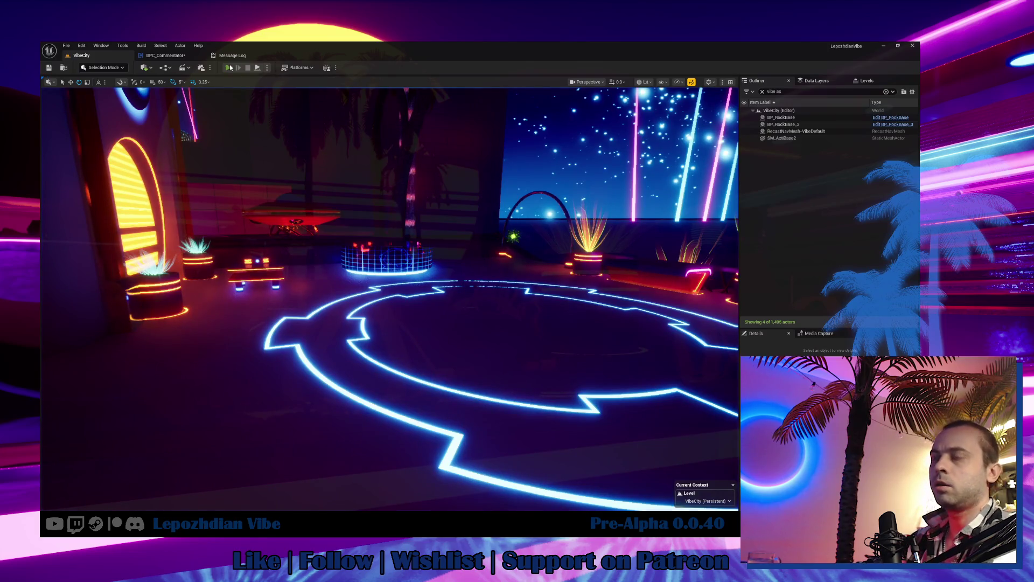
# Step: Play to the breakpoint, step into the base cast to read As Anim Sequence Base, then resume
pyautogui.click(229, 67)
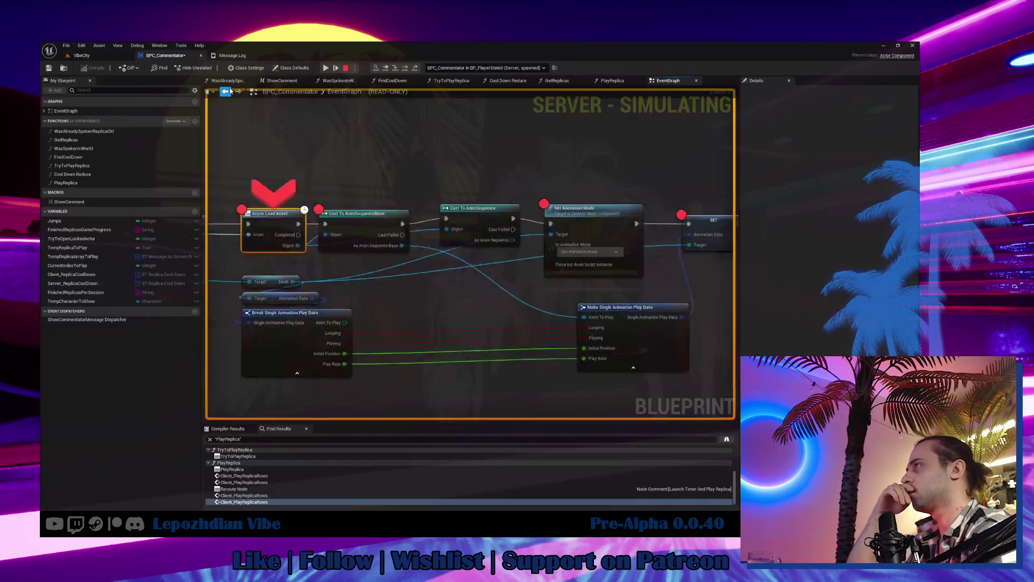
pyautogui.press('F10')
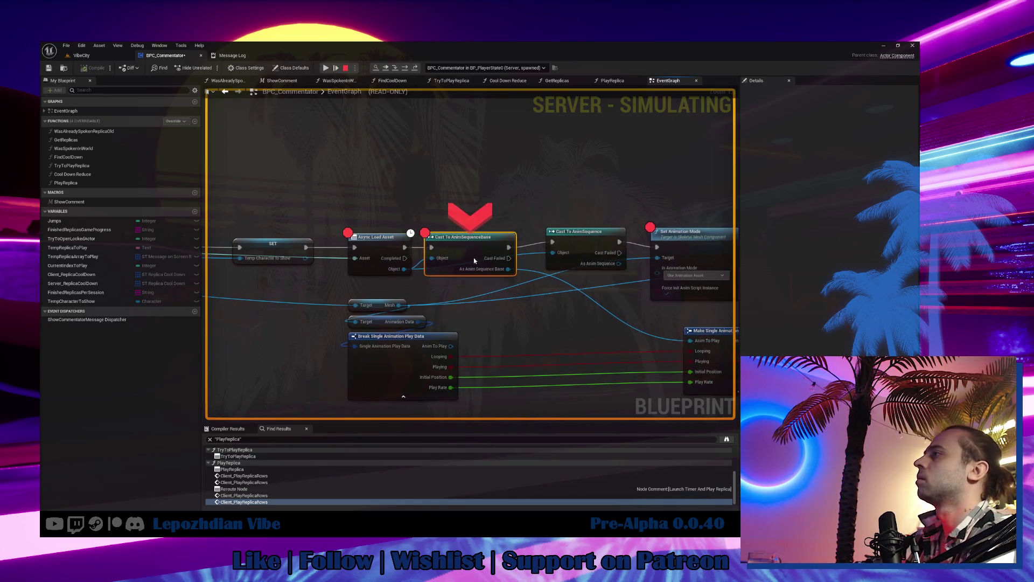
pyautogui.moveTo(498, 274)
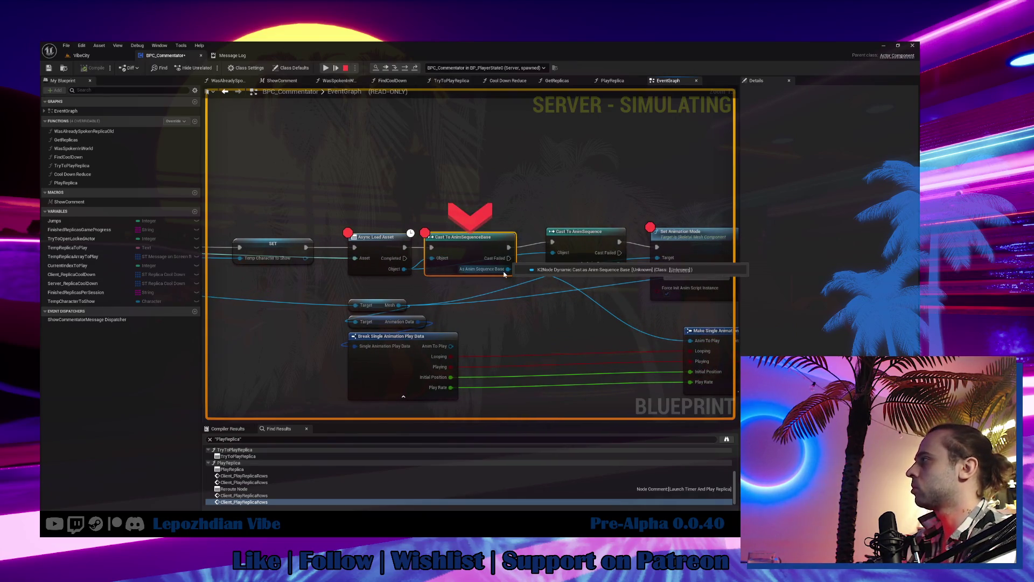
pyautogui.press('F10')
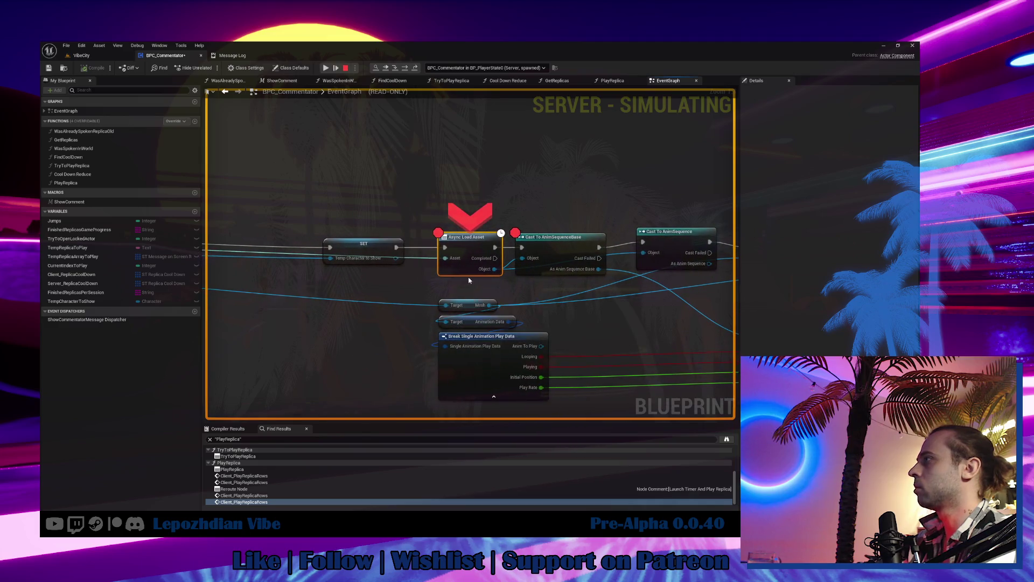
pyautogui.press('F8')
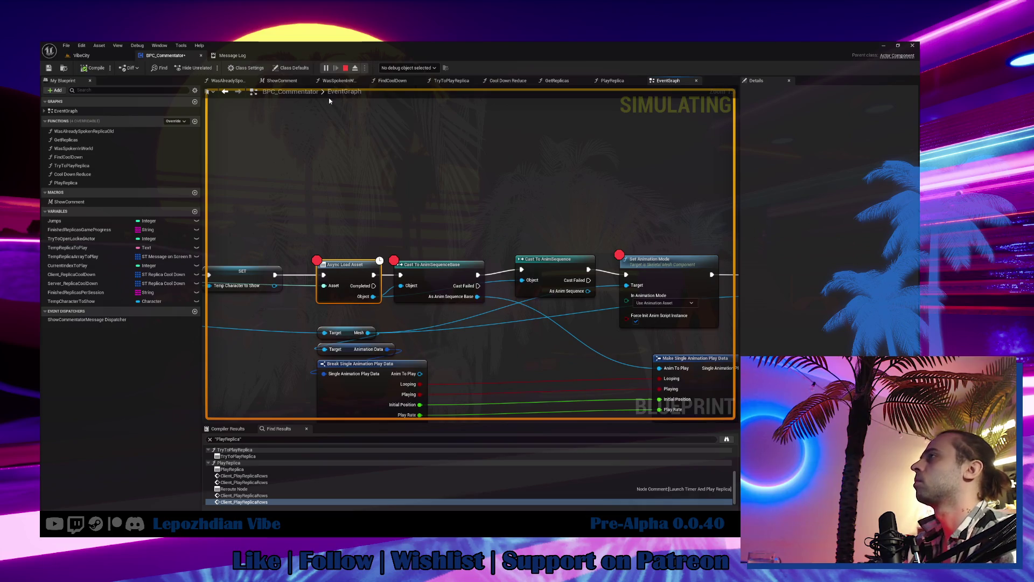
# Step: Check the runtime errors, then wire the base cast's success to Set Animation Mode after the async load
pyautogui.click(232, 56)
pyautogui.click(181, 55)
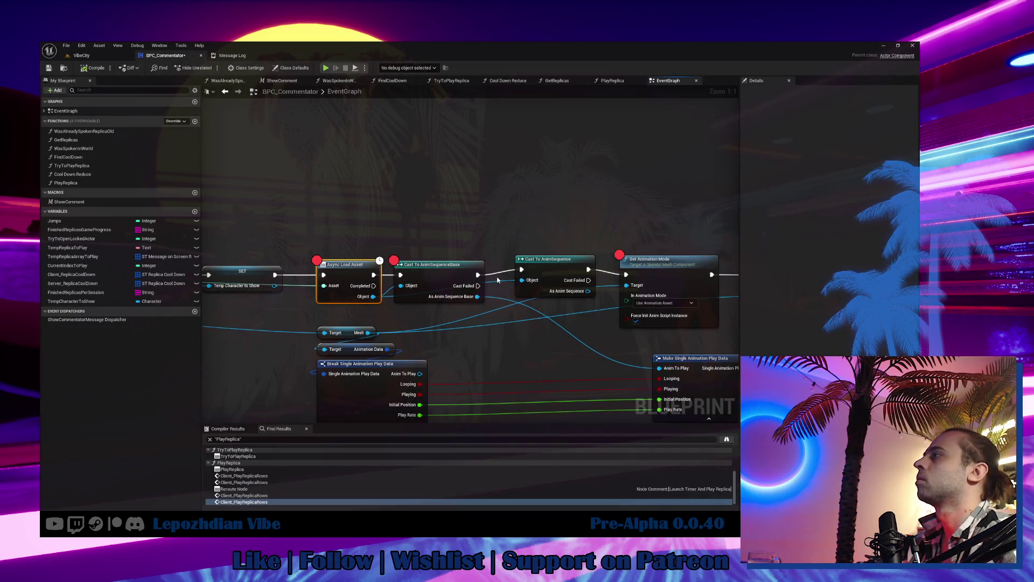
pyautogui.moveTo(478, 275); pyautogui.dragTo(478, 286)
pyautogui.moveTo(550, 262); pyautogui.dragTo(544, 278)
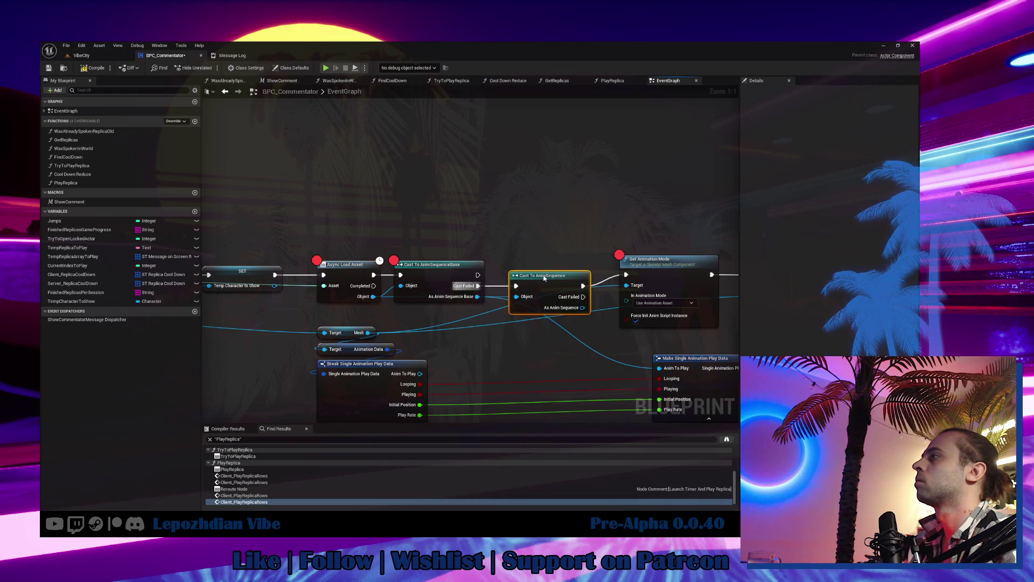
pyautogui.moveTo(650, 264); pyautogui.dragTo(656, 276)
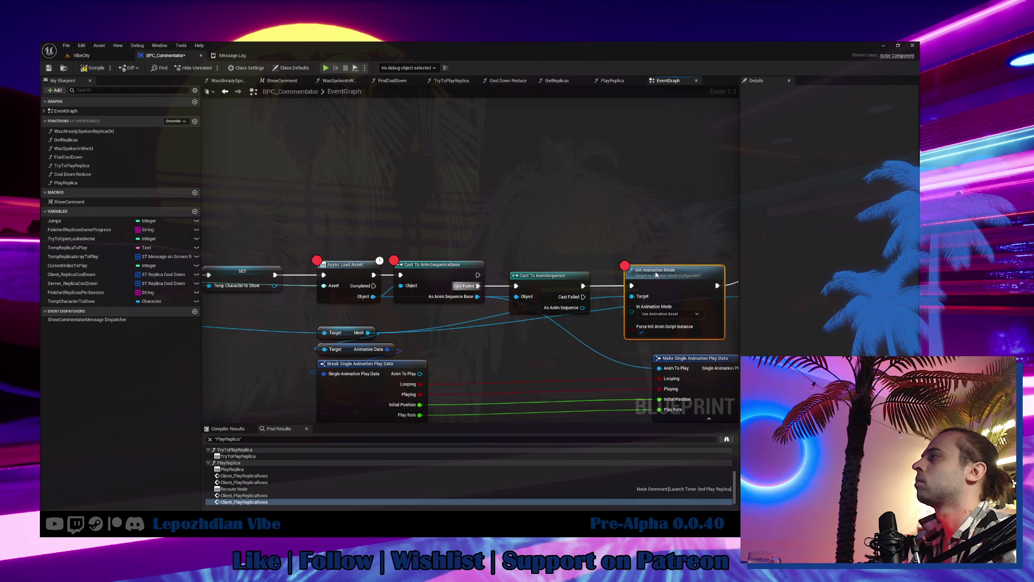
pyautogui.moveTo(478, 275); pyautogui.dragTo(631, 286)
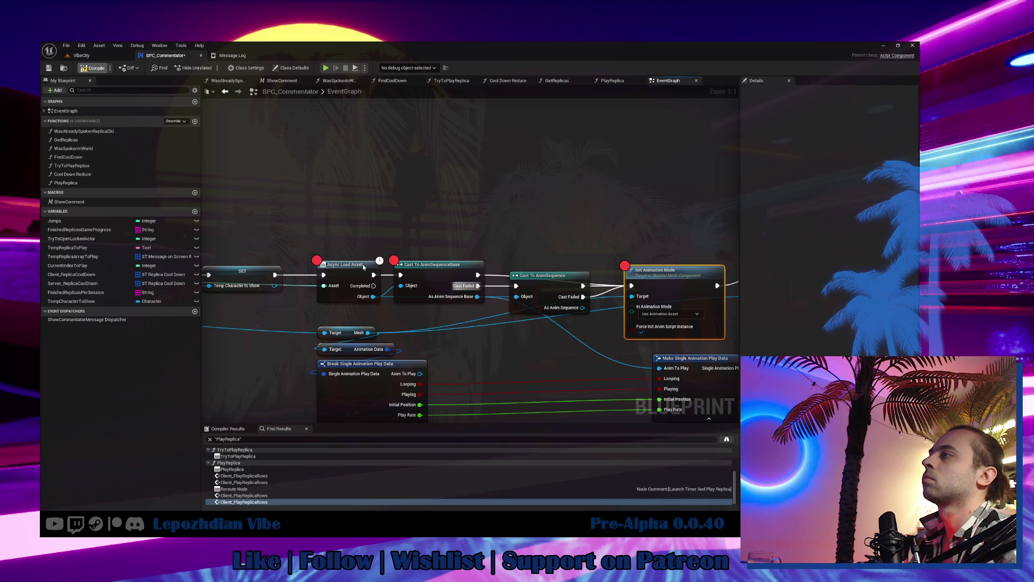
pyautogui.moveTo(373, 285); pyautogui.dragTo(400, 274)
# Step: Pull Cast To AnimSequenceBase out and connect the load completion straight to Cast To AnimSequence
pyautogui.moveTo(429, 239); pyautogui.dragTo(530, 311)
pyautogui.rightClick(451, 282)
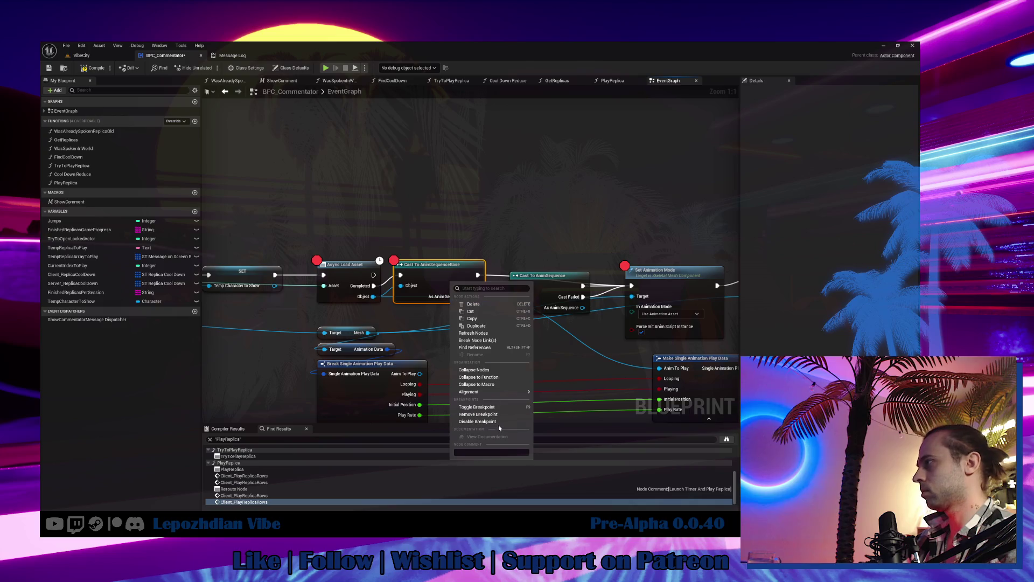
pyautogui.press('Escape')
pyautogui.moveTo(419, 276); pyautogui.dragTo(440, 200)
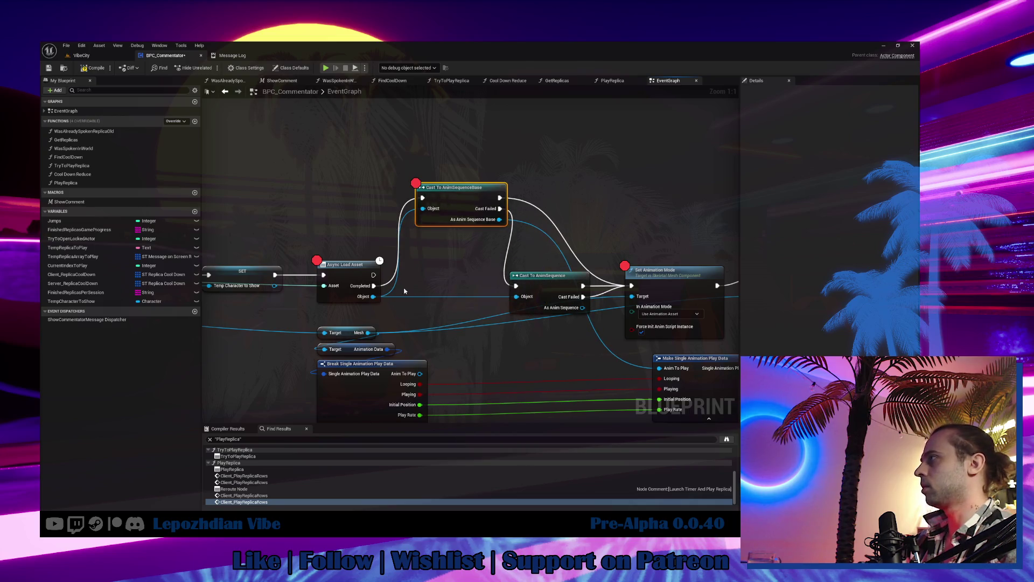
pyautogui.moveTo(373, 285); pyautogui.dragTo(515, 286)
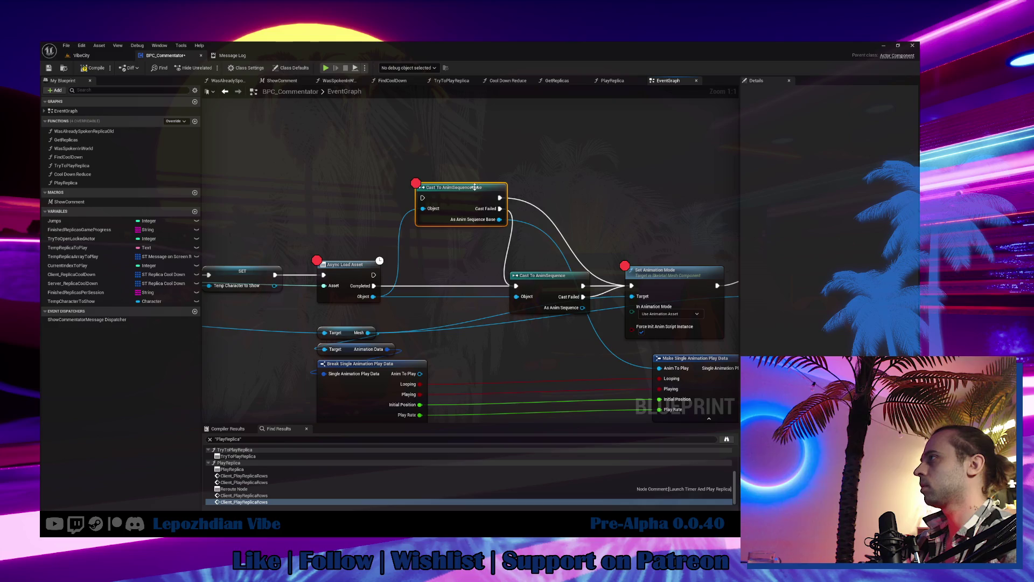
pyautogui.moveTo(475, 187); pyautogui.dragTo(456, 148)
pyautogui.keyDown('alt'); pyautogui.click(461, 170); pyautogui.keyUp('alt')
pyautogui.keyDown('alt'); pyautogui.click(461, 159); pyautogui.keyUp('alt')
pyautogui.moveTo(533, 275); pyautogui.dragTo(461, 276)
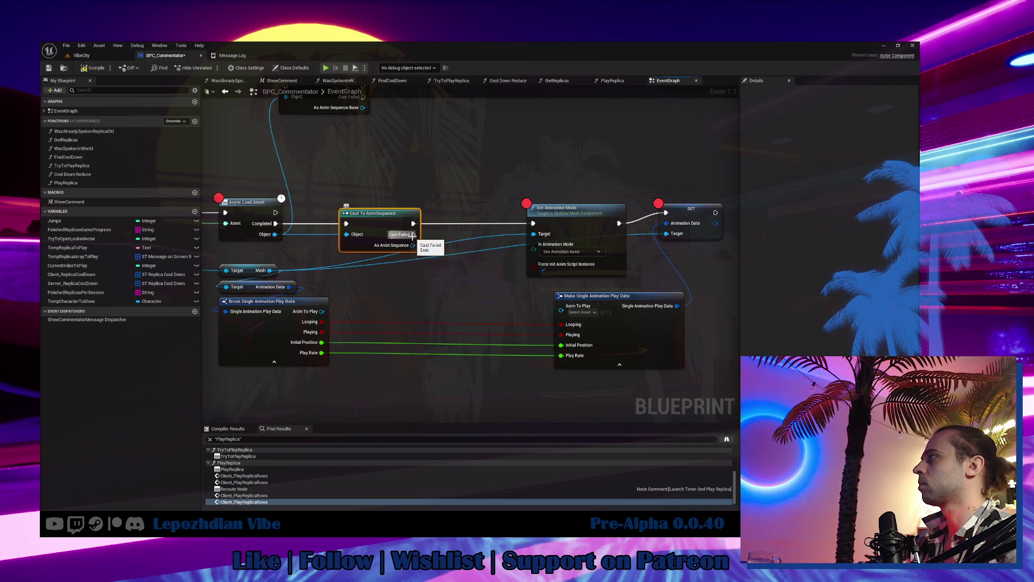
# Step: Feed the cast AnimSequence into Anim To Play and return to VibeCity
pyautogui.moveTo(413, 245)
pyautogui.mouseDown()
pyautogui.moveTo(580, 308)
pyautogui.moveTo(565, 305)
pyautogui.mouseUp()
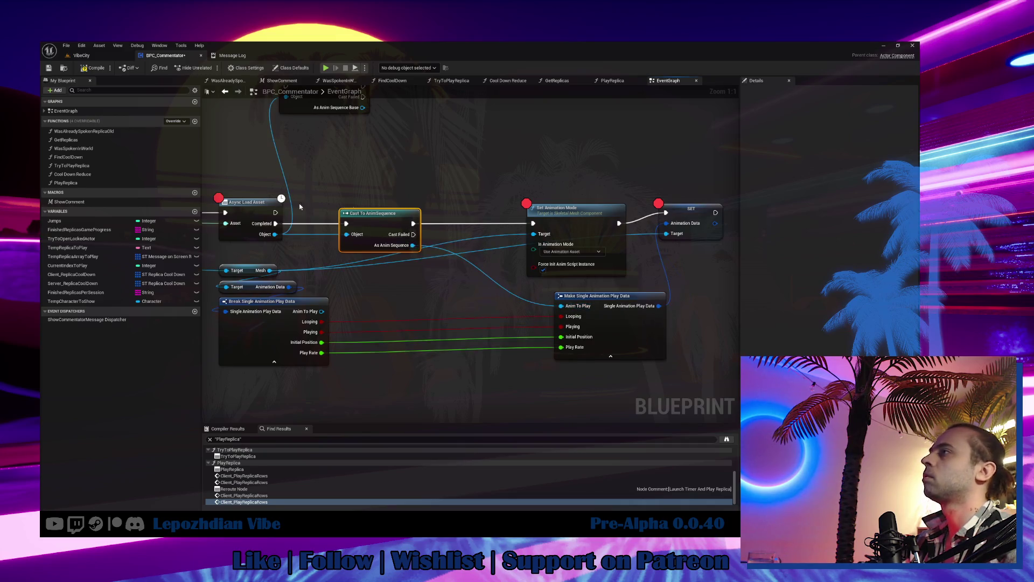
pyautogui.click(598, 208)
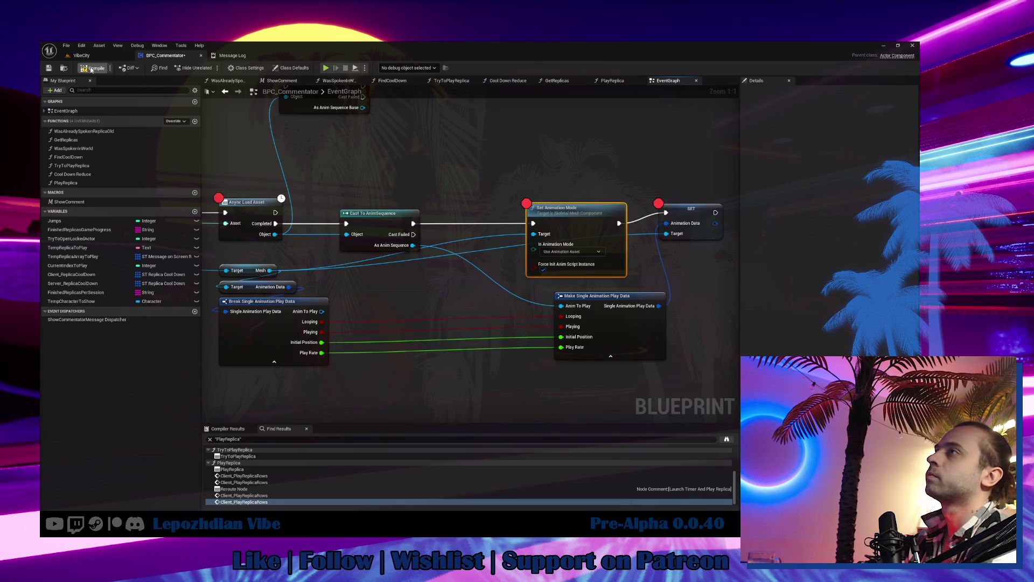
pyautogui.scroll(-2, 289, 174)
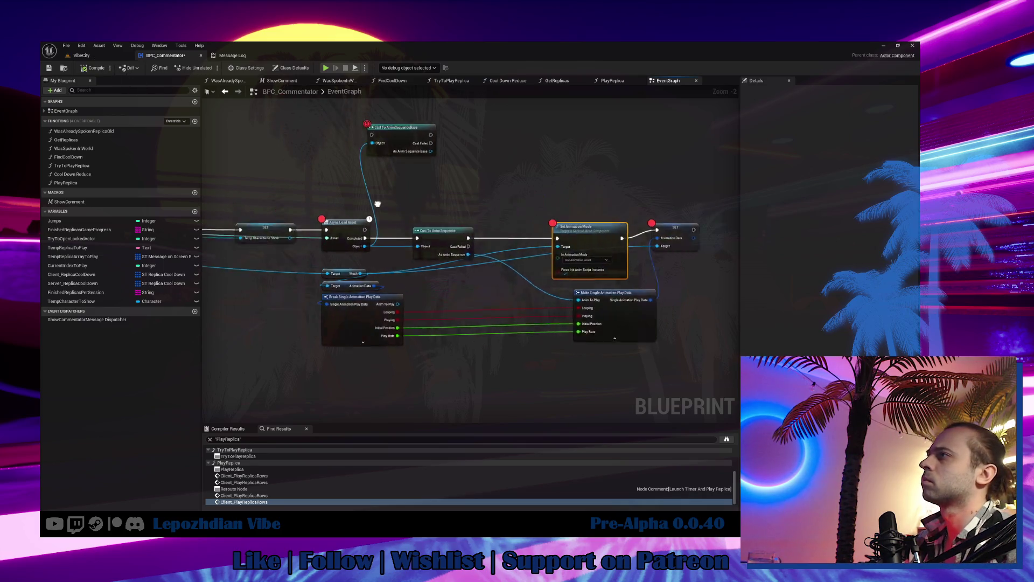
pyautogui.moveTo(499, 398); pyautogui.dragTo(351, 131)
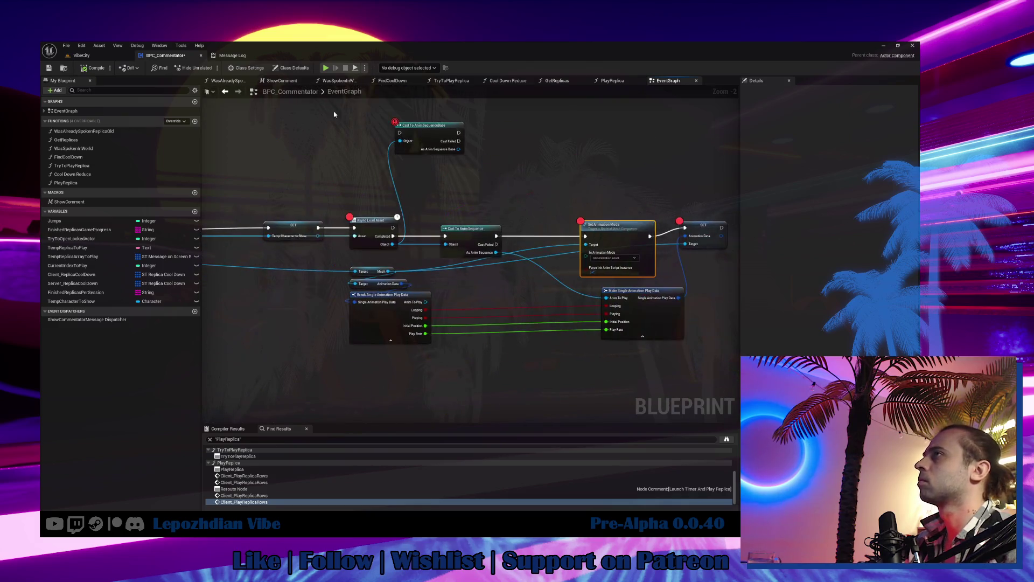
pyautogui.click(82, 56)
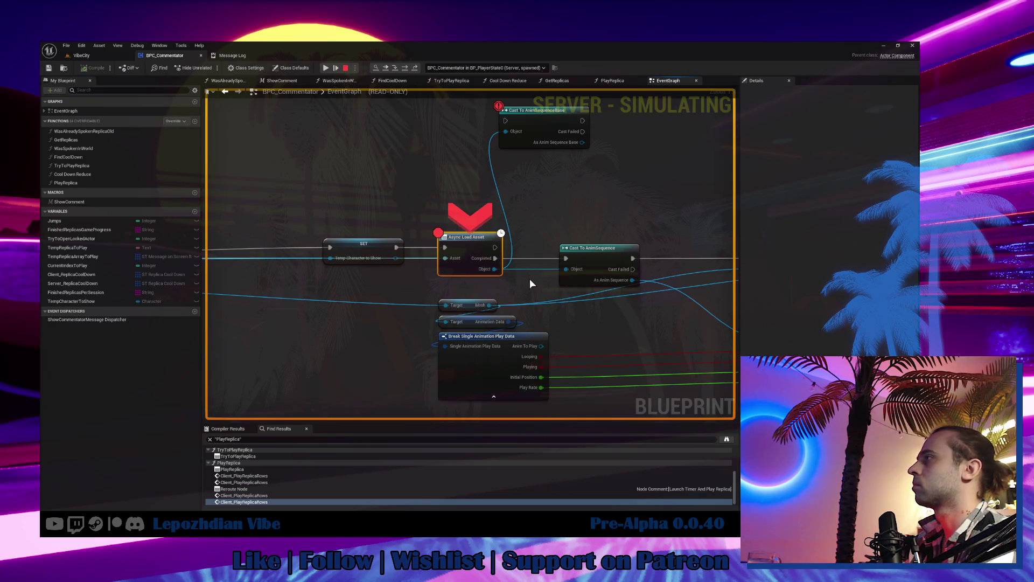
# Step: Step through Cast To AnimSequence and Set Animation Mode, inspect SET, resume, and reopen BPC_Commentator
pyautogui.press('F10')
pyautogui.moveTo(364, 262)
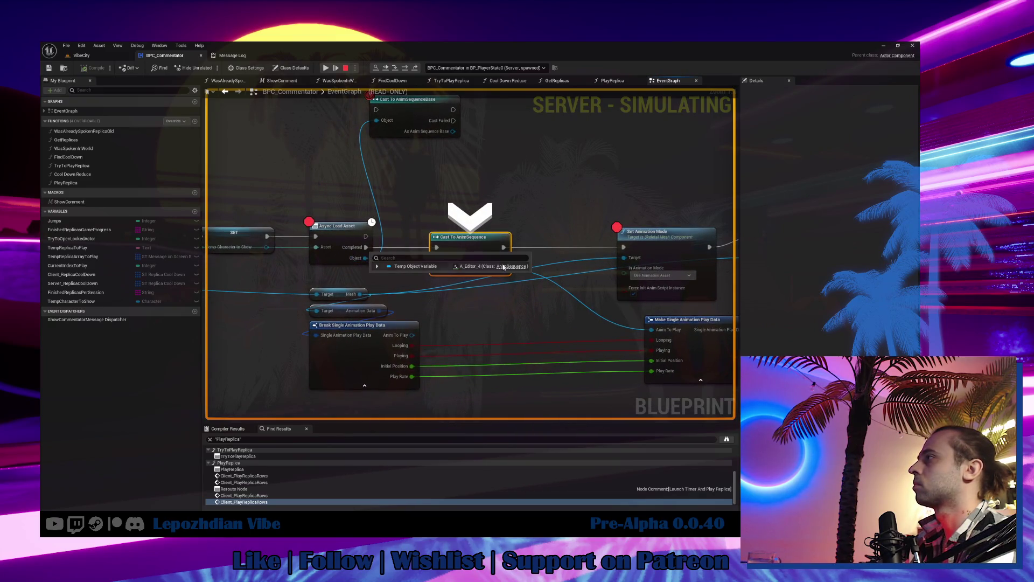
pyautogui.press('F10')
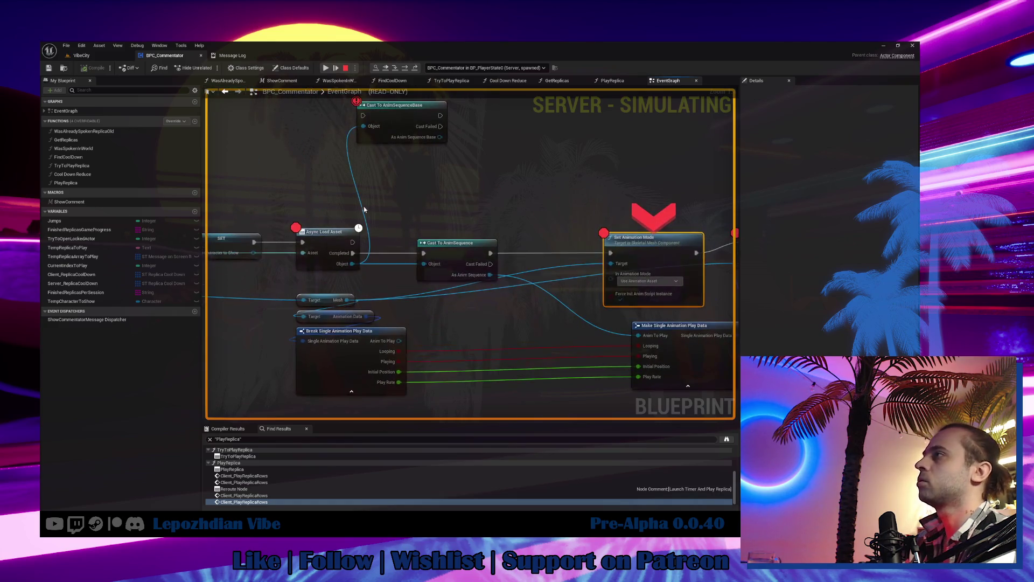
pyautogui.scroll(-2, 364, 209)
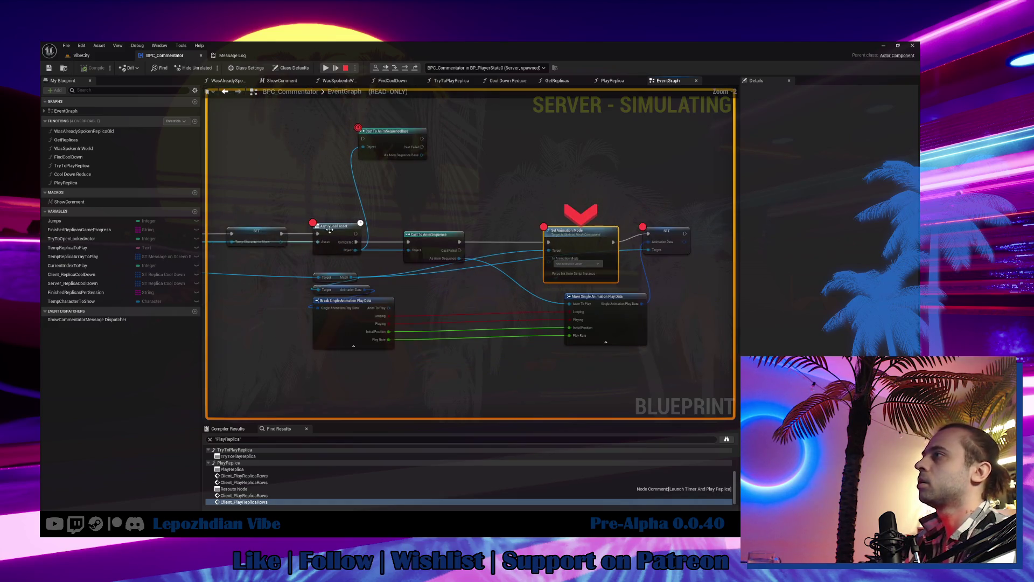
pyautogui.click(675, 237)
pyautogui.click(334, 69)
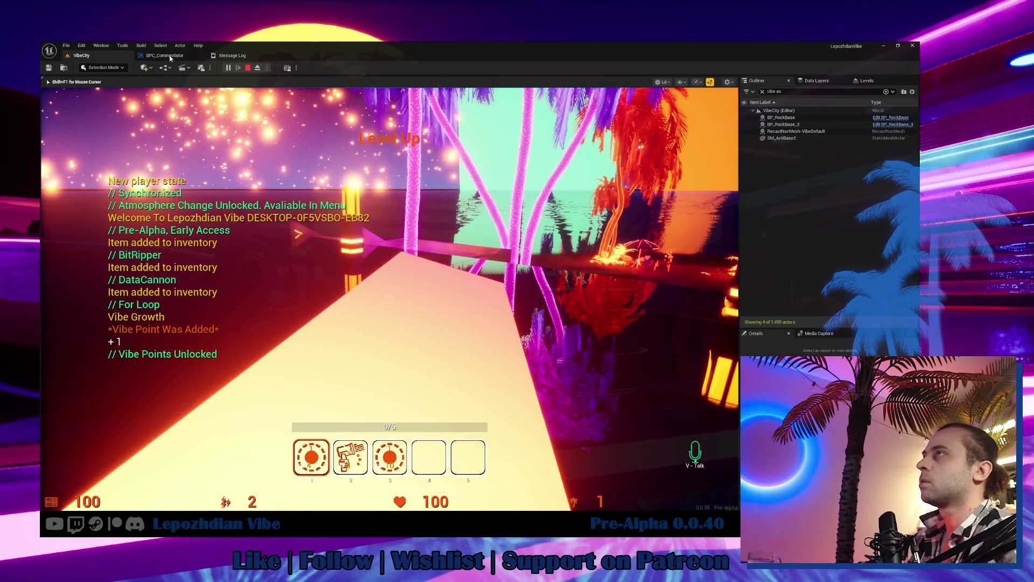
pyautogui.click(171, 56)
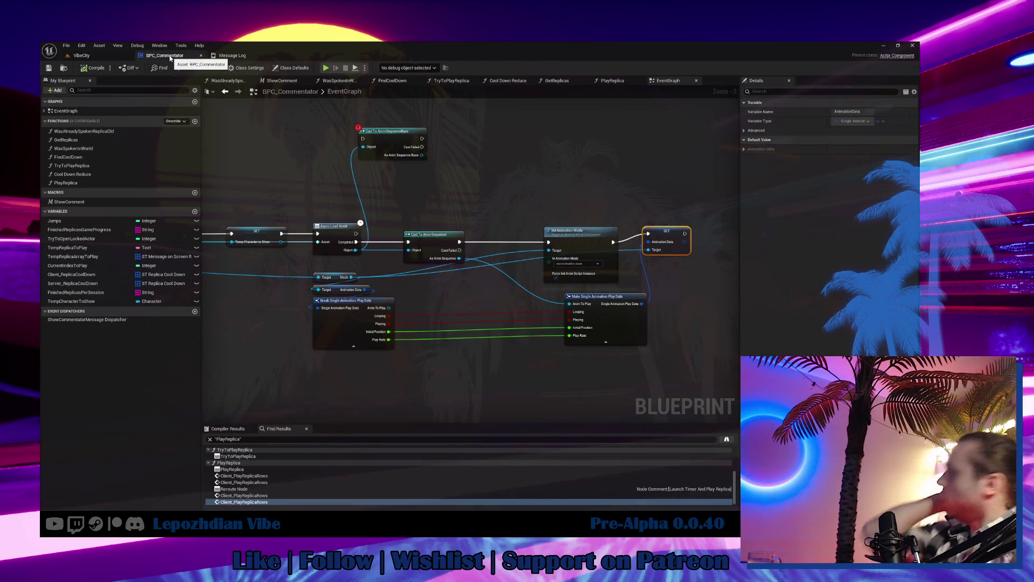
# Step: Delete Cast To AnimSequenceBase and wire the cast straight to SET, moving Set Animation Mode aside
pyautogui.moveTo(447, 141); pyautogui.dragTo(393, 154)
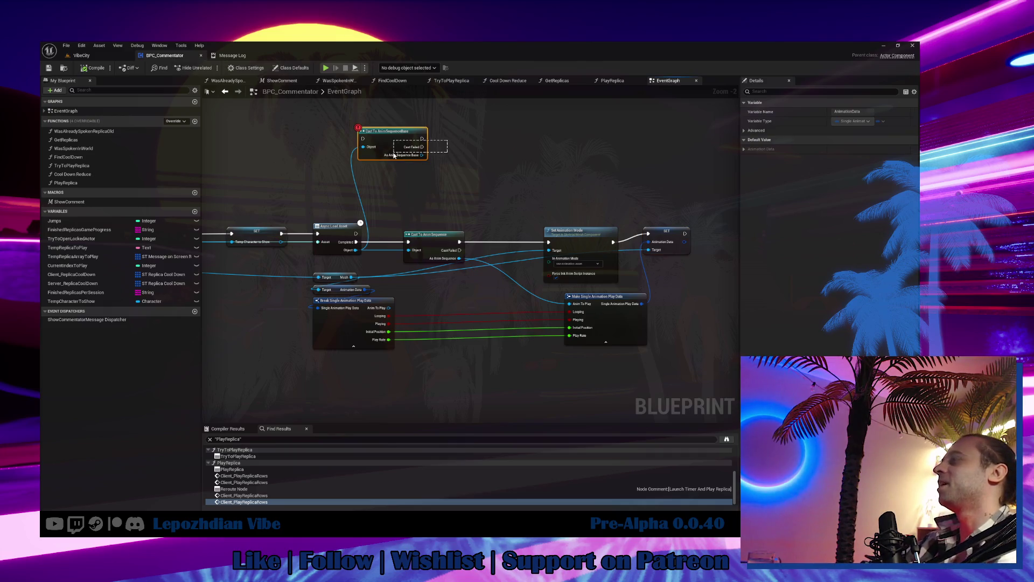
pyautogui.press('Delete')
pyautogui.scroll(2, 598, 258)
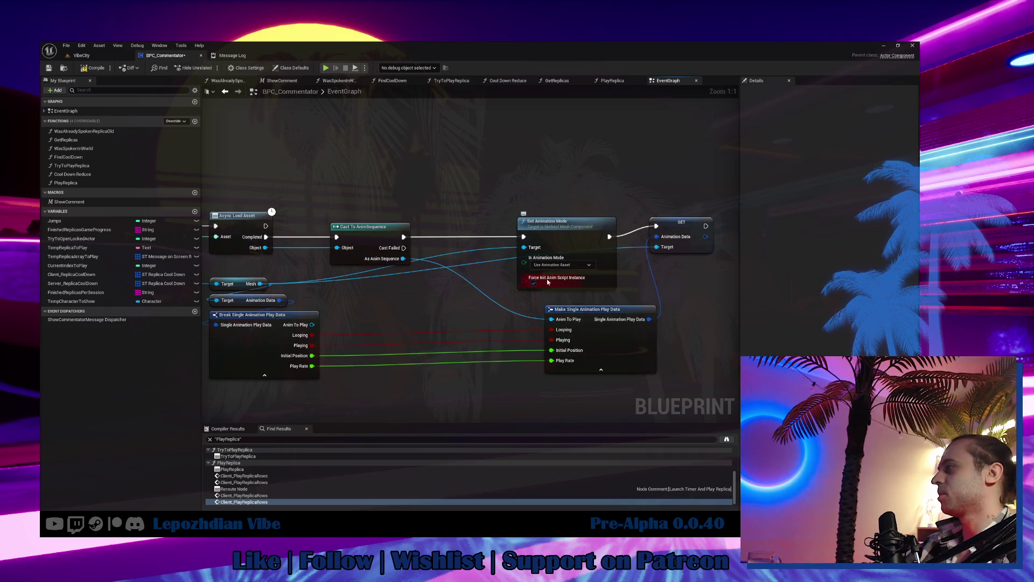
pyautogui.click(561, 264)
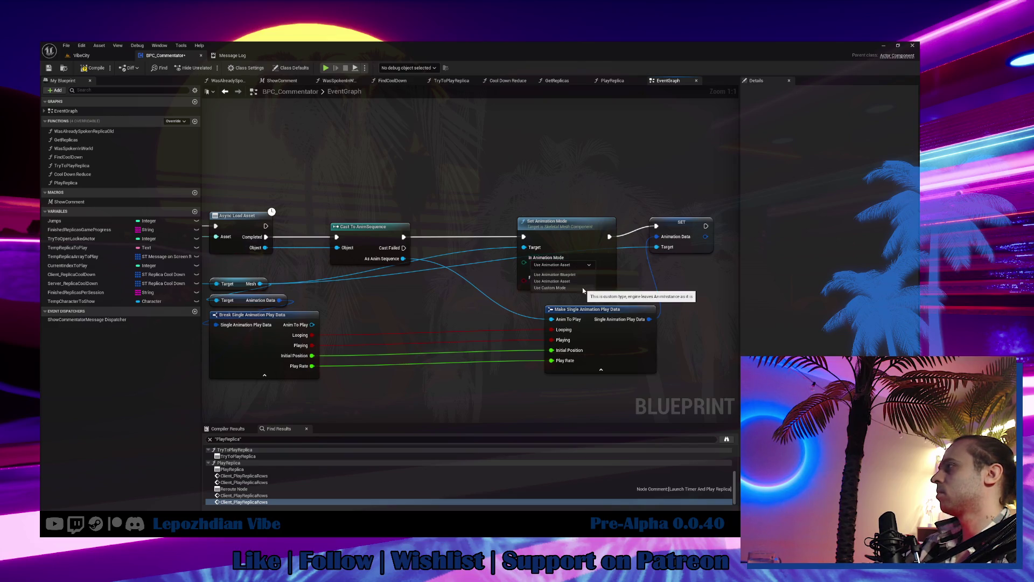
pyautogui.click(403, 237)
pyautogui.moveTo(403, 236)
pyautogui.mouseDown()
pyautogui.moveTo(668, 230)
pyautogui.moveTo(656, 225)
pyautogui.mouseUp()
pyautogui.moveTo(565, 222); pyautogui.dragTo(533, 150)
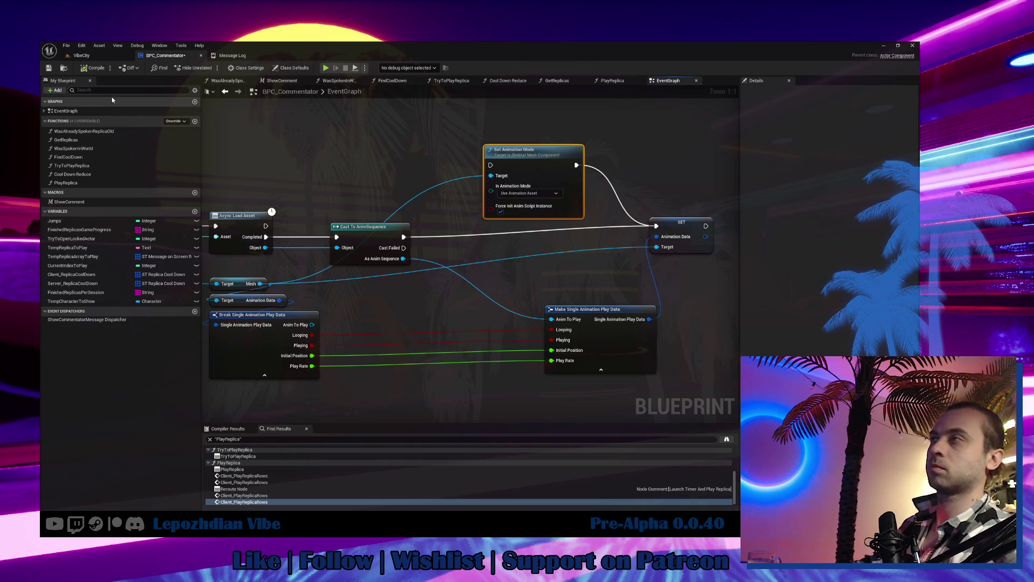
# Step: Test-play in VibeCity, jumping to trigger the commentator, then stop
pyautogui.click(81, 54)
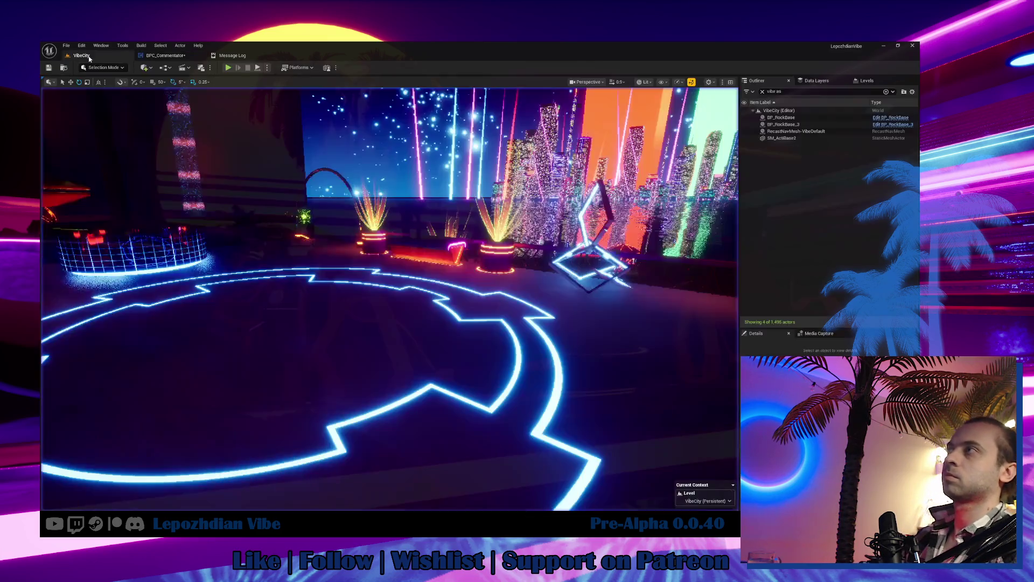
pyautogui.click(229, 68)
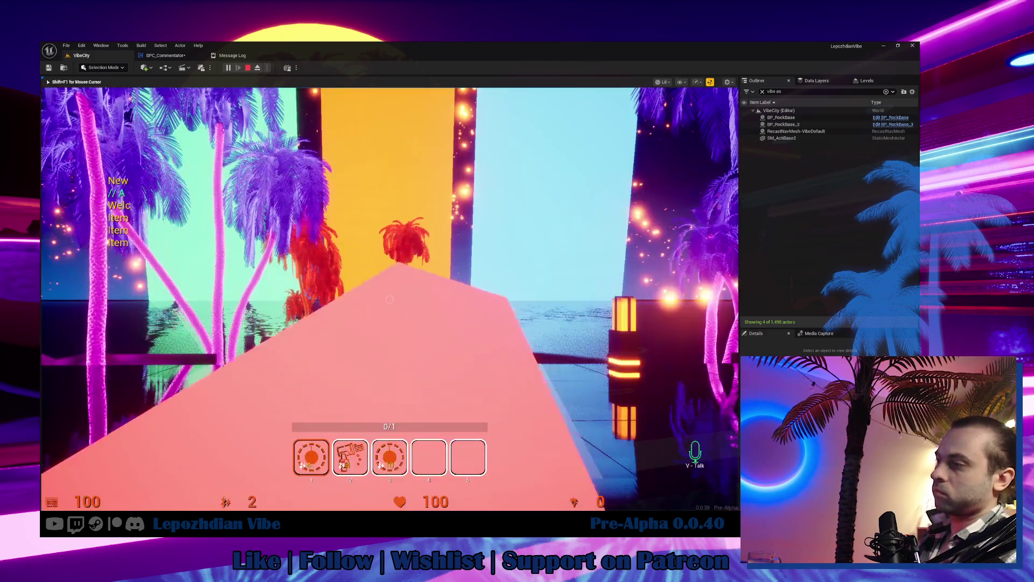
pyautogui.press('space')
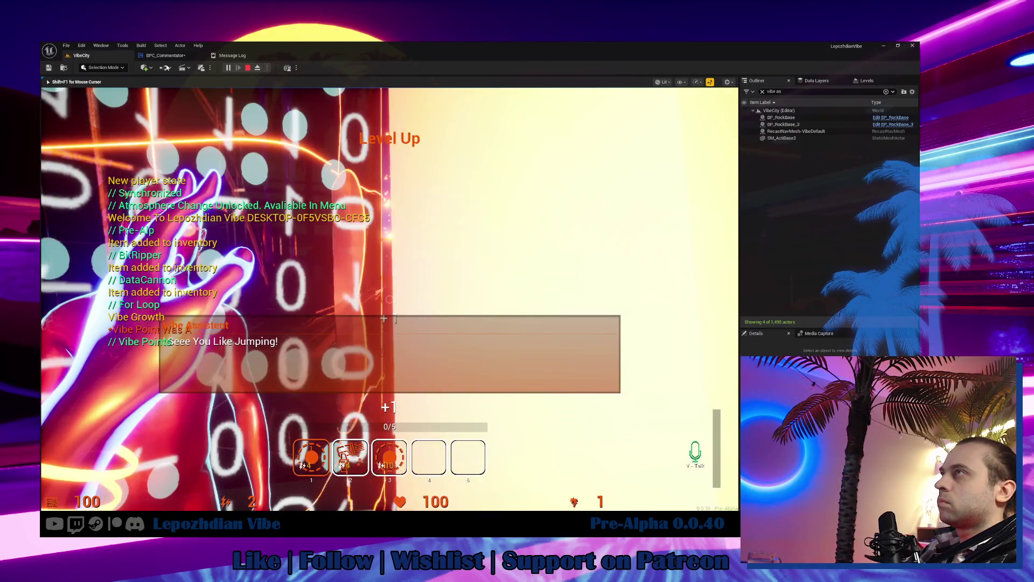
pyautogui.press('Escape')
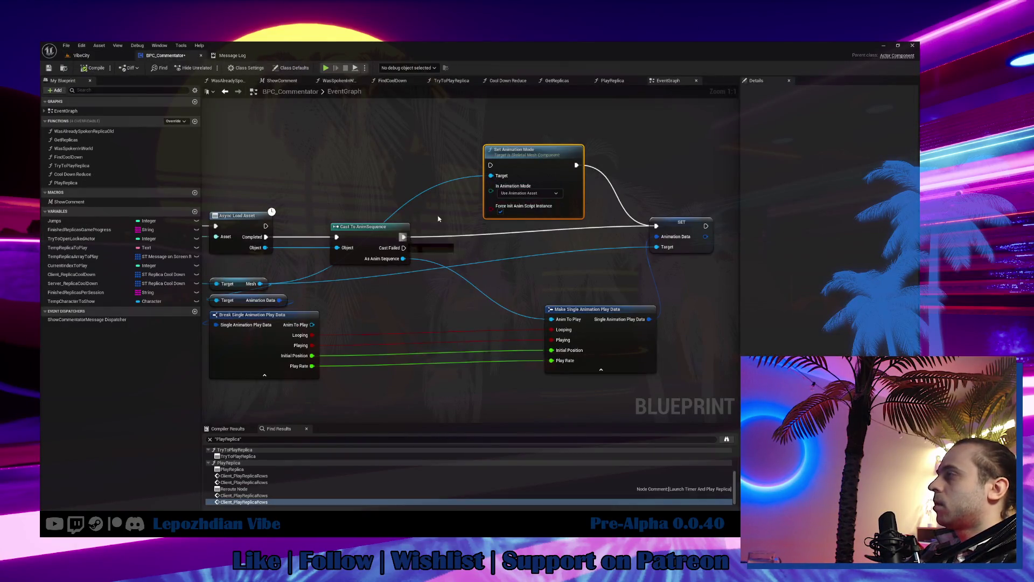
# Step: Rewire Set Animation Mode after the cast, set it to Use Custom Mode, and play-test VibeCity
pyautogui.moveTo(403, 237); pyautogui.dragTo(490, 165)
pyautogui.click(533, 193)
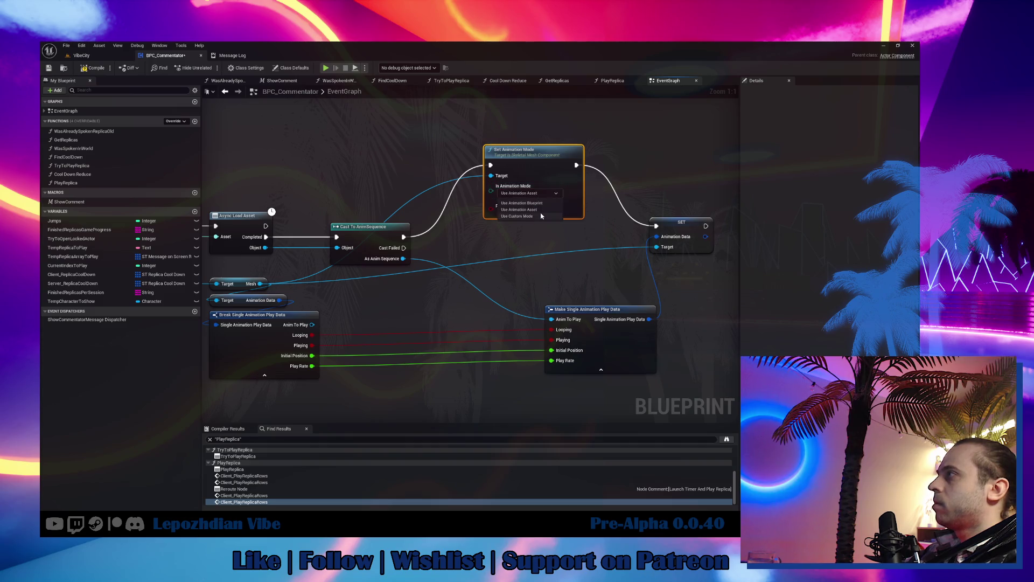
pyautogui.press('Escape')
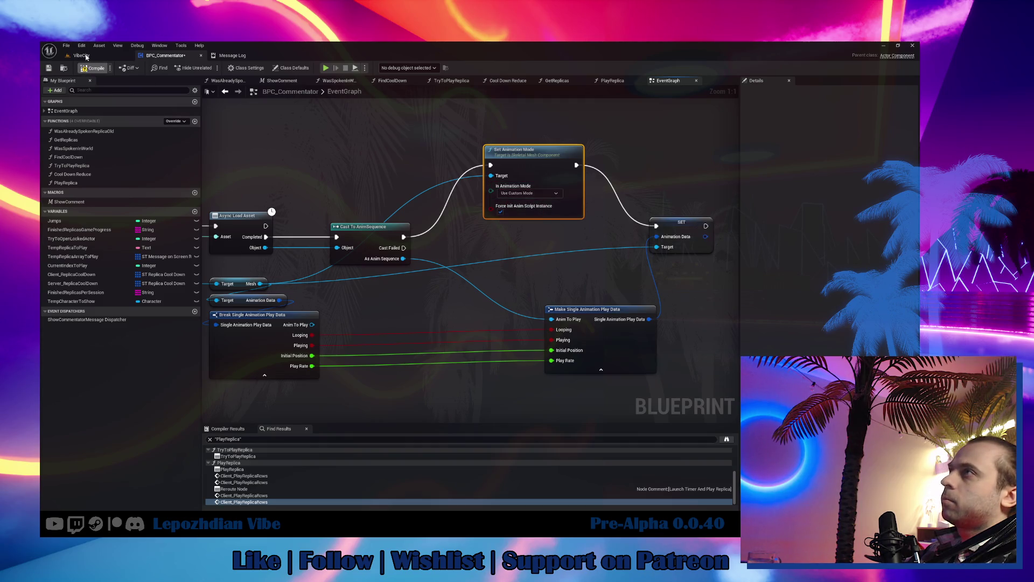
pyautogui.click(82, 55)
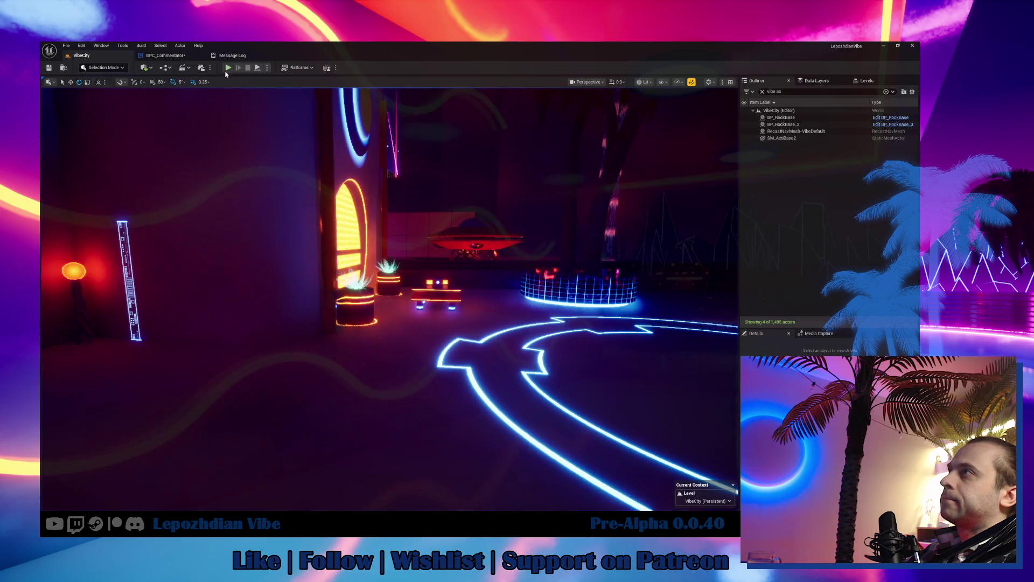
pyautogui.hotkey('alt', 'p')
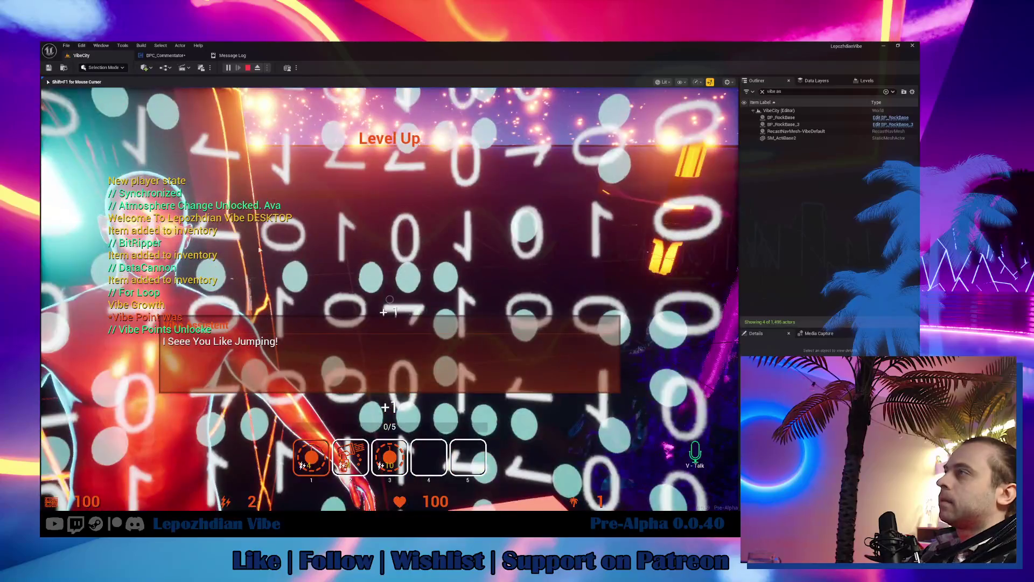
pyautogui.press('Escape')
# Step: Set In Animation Mode back to Use Animation Asset in BPC_Commentator
pyautogui.click(167, 55)
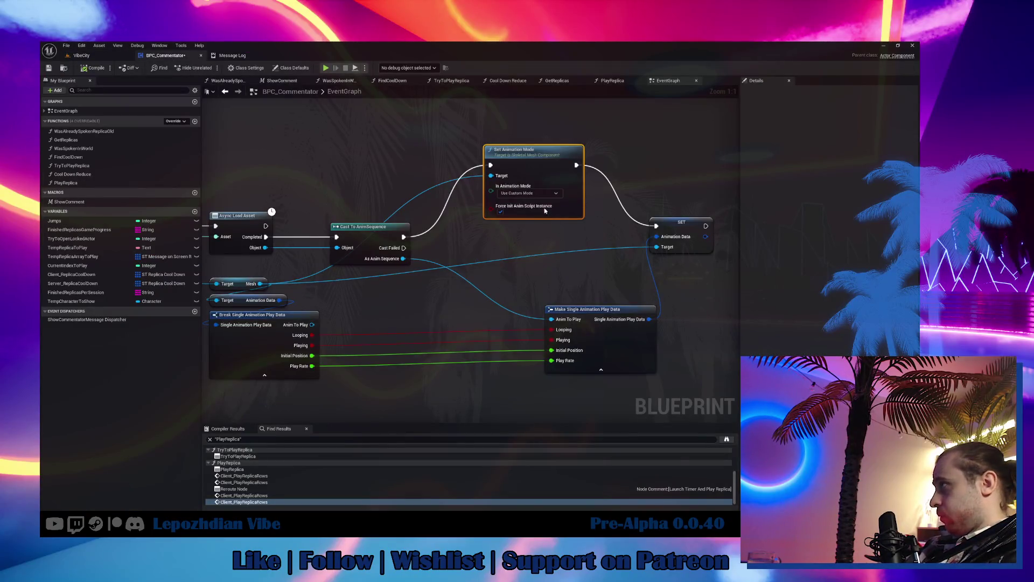
pyautogui.click(539, 193)
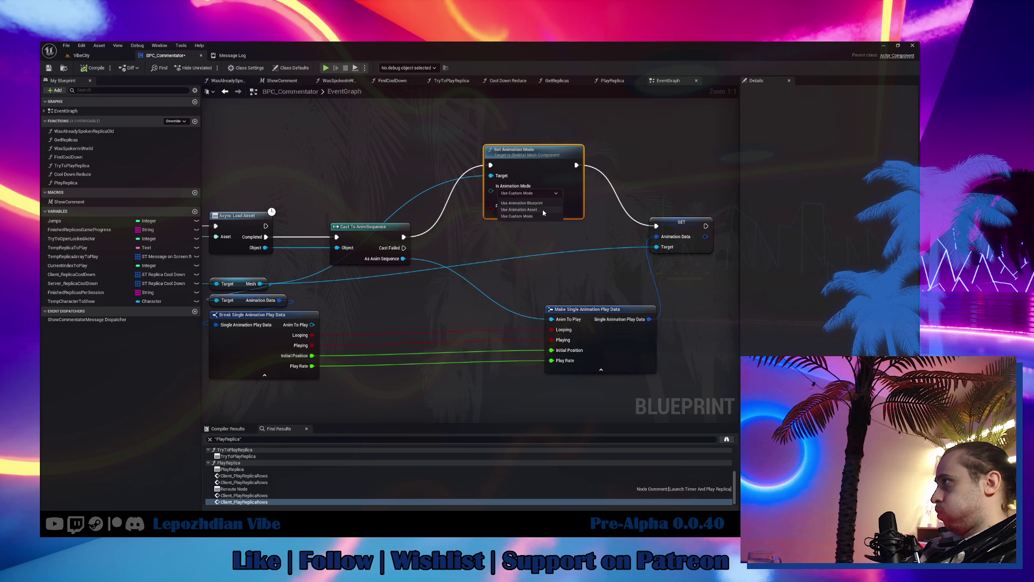
pyautogui.click(542, 210)
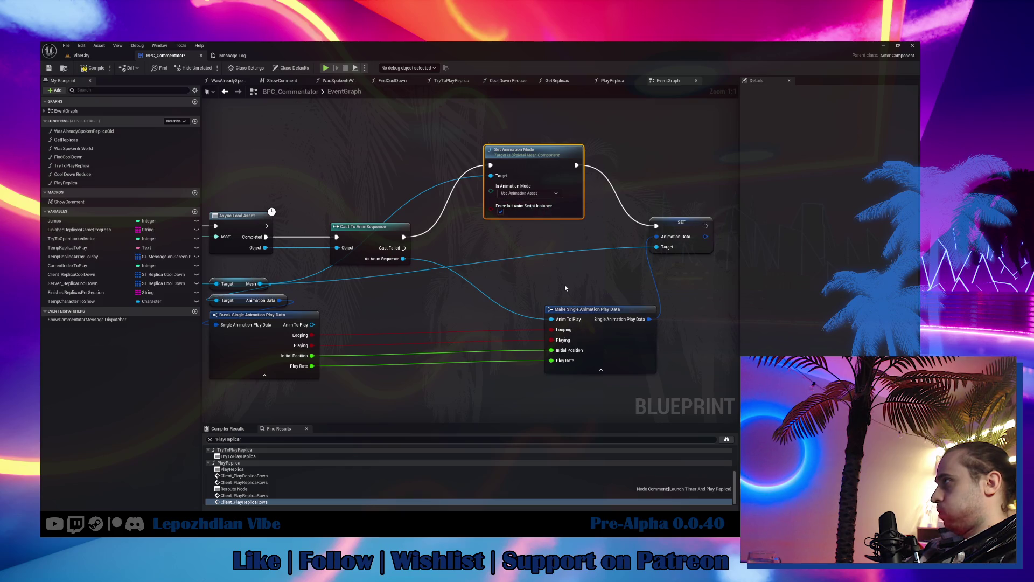
# Step: Add a Set Animation node on the Mesh by searching 'set animation'
pyautogui.moveTo(260, 284); pyautogui.dragTo(492, 297)
pyautogui.write('set')
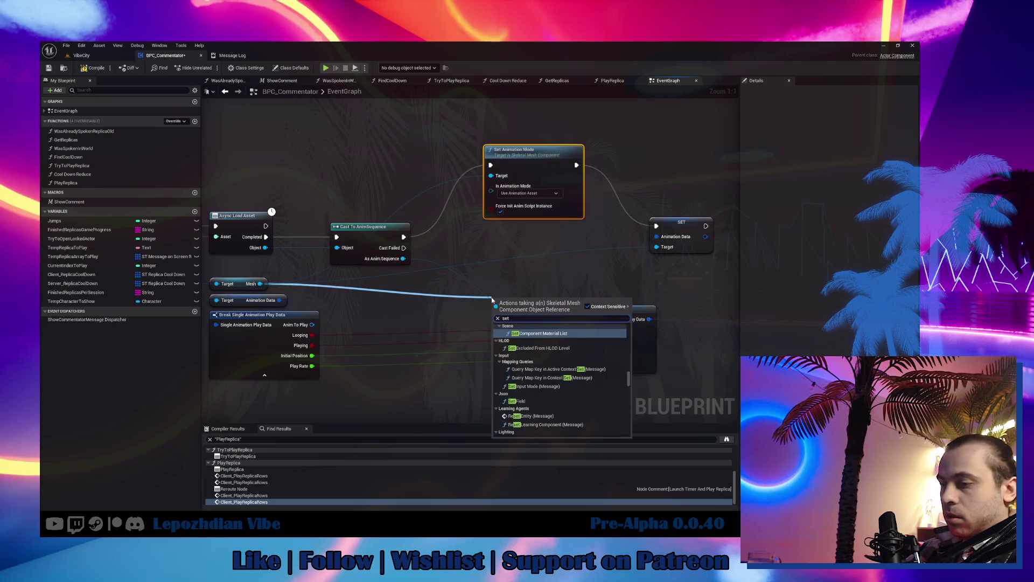
pyautogui.write(' anima as')
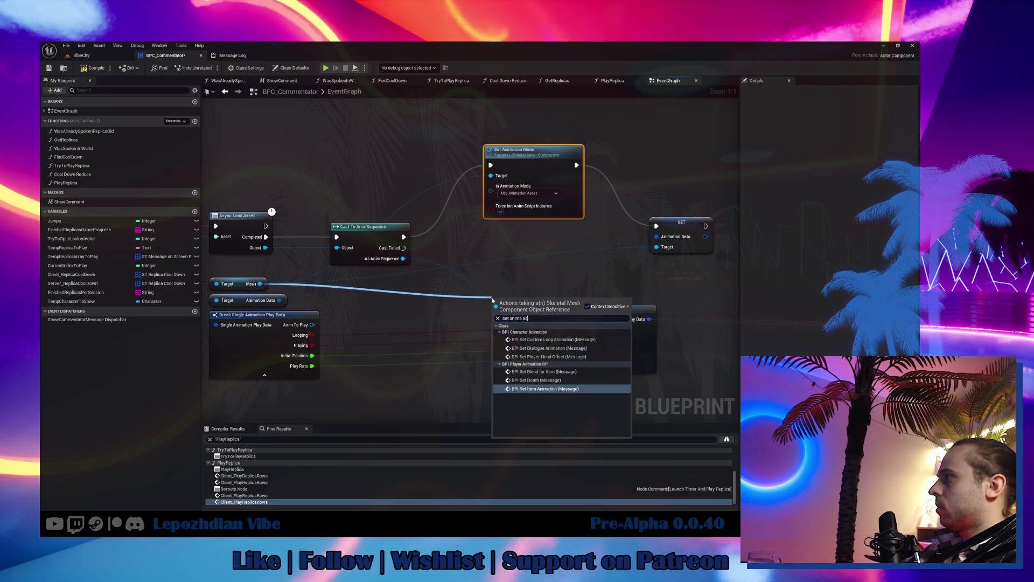
pyautogui.press('BackSpace')
pyautogui.press('BackSpace')
pyautogui.press('BackSpace')
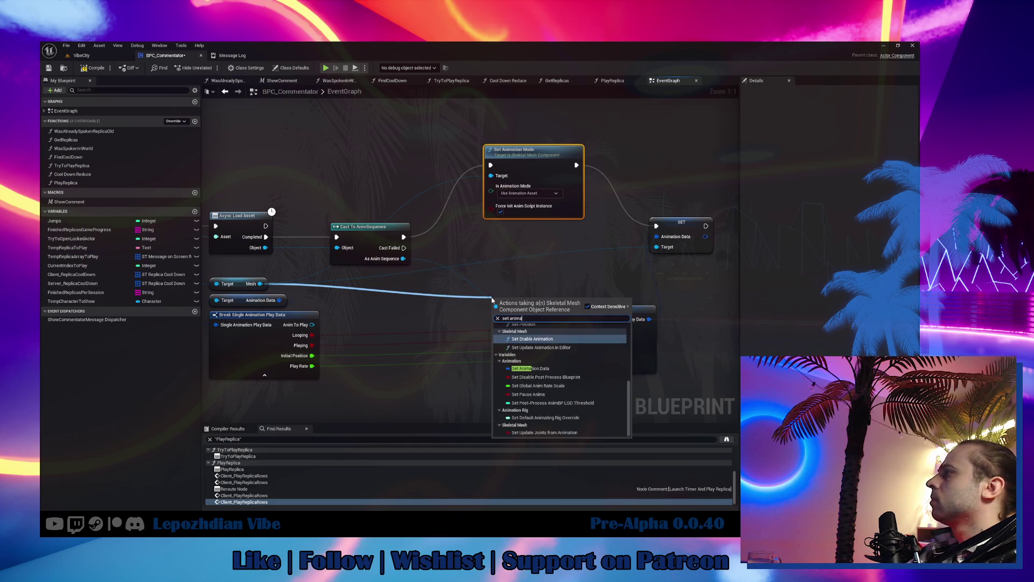
pyautogui.write('tion')
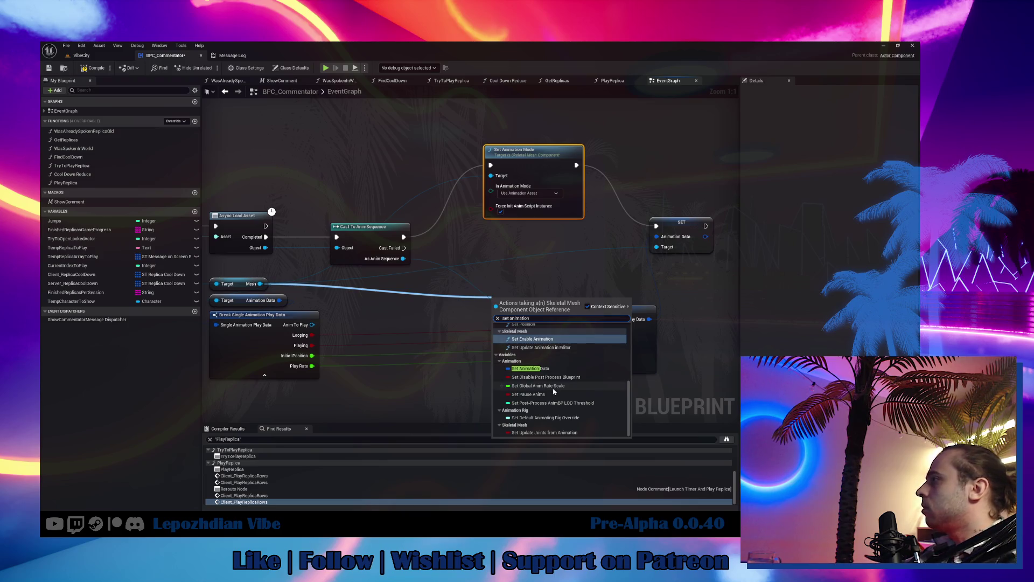
pyautogui.scroll(3, 557, 391)
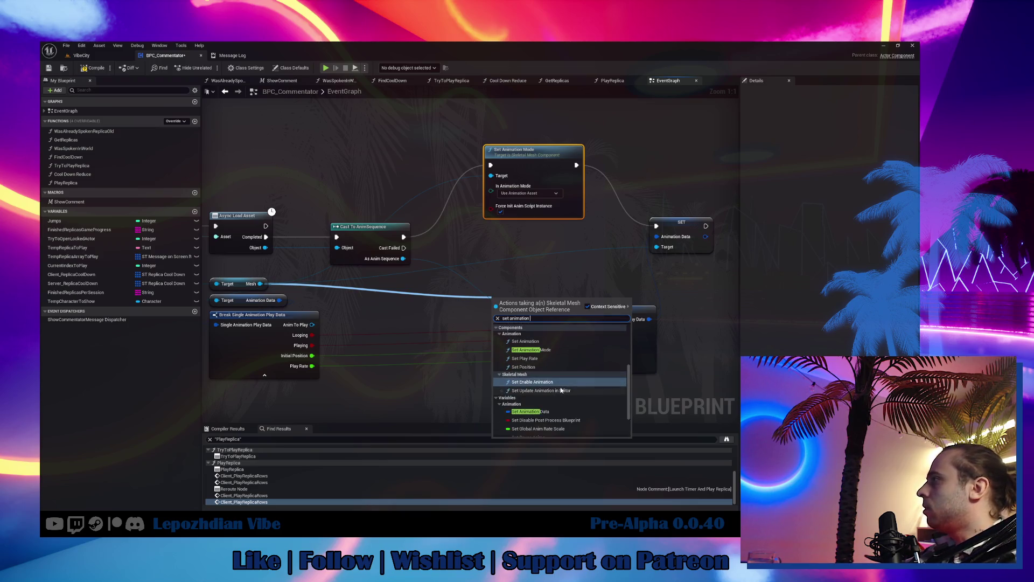
pyautogui.click(561, 342)
# Step: Position Set Animation and wire the Cast To AnimSequence exec into it, then view VibeCity
pyautogui.moveTo(522, 301); pyautogui.dragTo(494, 246)
pyautogui.moveTo(403, 237)
pyautogui.mouseDown()
pyautogui.moveTo(461, 259)
pyautogui.moveTo(447, 272)
pyautogui.moveTo(462, 281)
pyautogui.mouseUp()
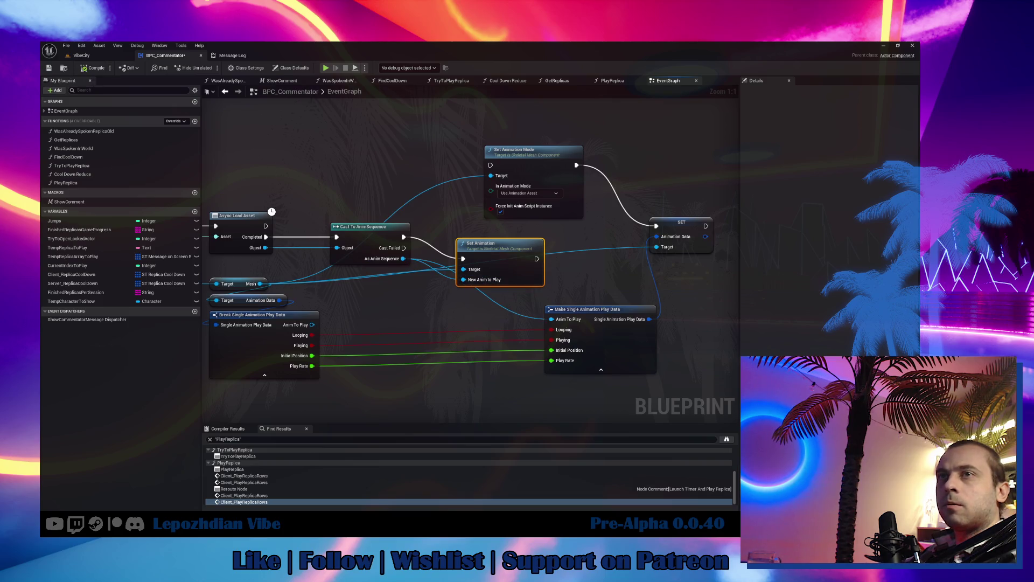
pyautogui.click(81, 56)
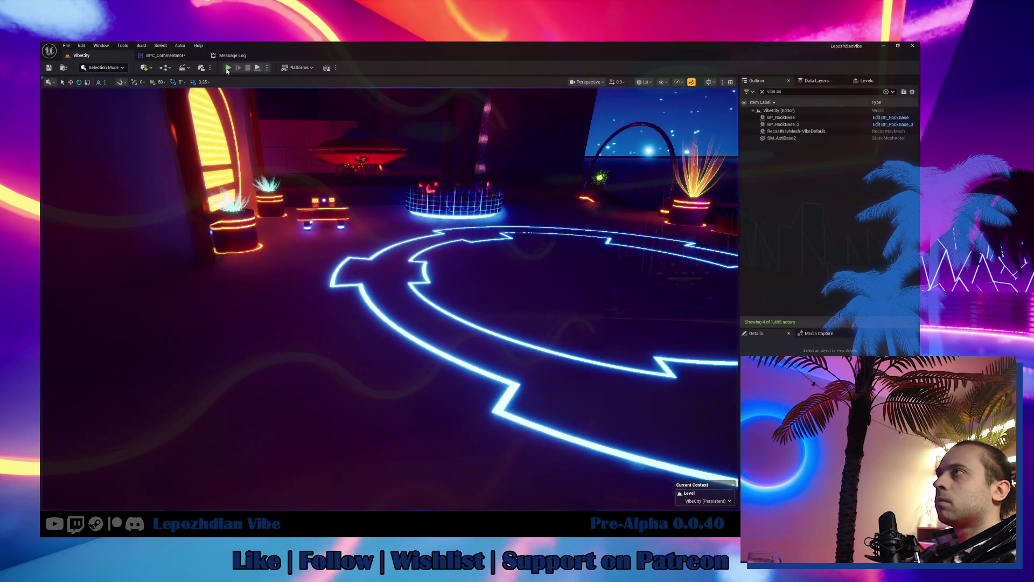
# Step: Play-test VibeCity, then rewire the cast exec back into Set Animation Mode and move Set Animation aside
pyautogui.hotkey('alt', 'p')
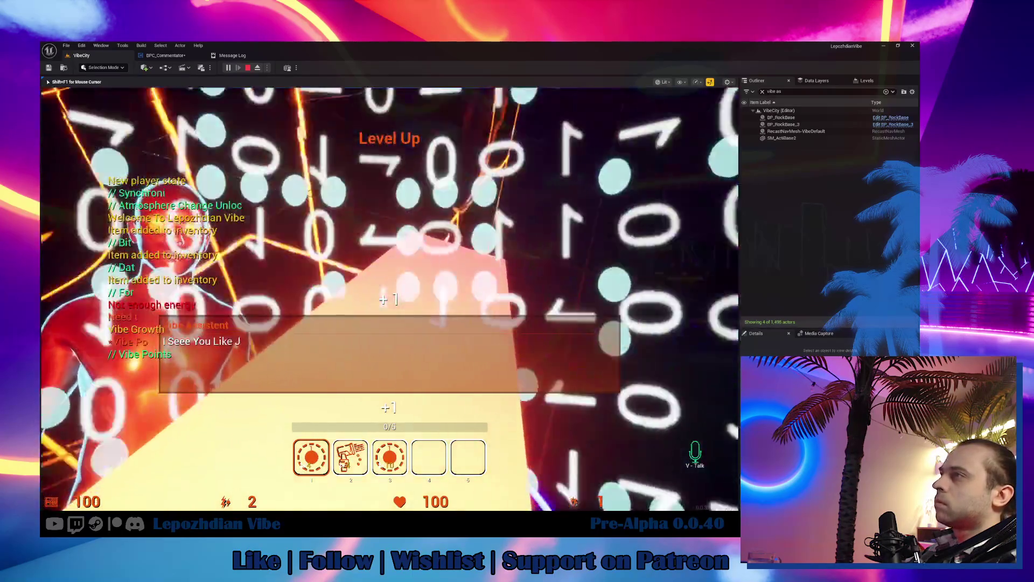
pyautogui.press('Escape')
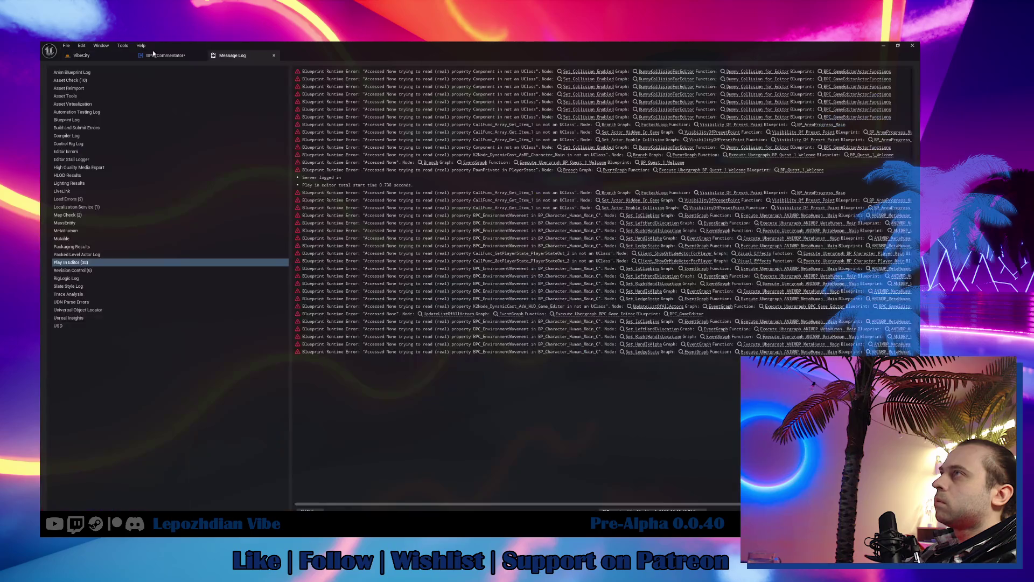
pyautogui.click(161, 58)
pyautogui.moveTo(403, 237)
pyautogui.mouseDown()
pyautogui.moveTo(458, 210)
pyautogui.moveTo(488, 162)
pyautogui.moveTo(533, 183)
pyautogui.mouseUp()
pyautogui.moveTo(501, 243)
pyautogui.mouseDown()
pyautogui.moveTo(707, 317)
pyautogui.moveTo(710, 299)
pyautogui.mouseUp()
# Step: Chain Set Animation after the SET node and play-test VibeCity
pyautogui.moveTo(706, 225)
pyautogui.mouseDown()
pyautogui.moveTo(683, 310)
pyautogui.moveTo(672, 313)
pyautogui.mouseUp()
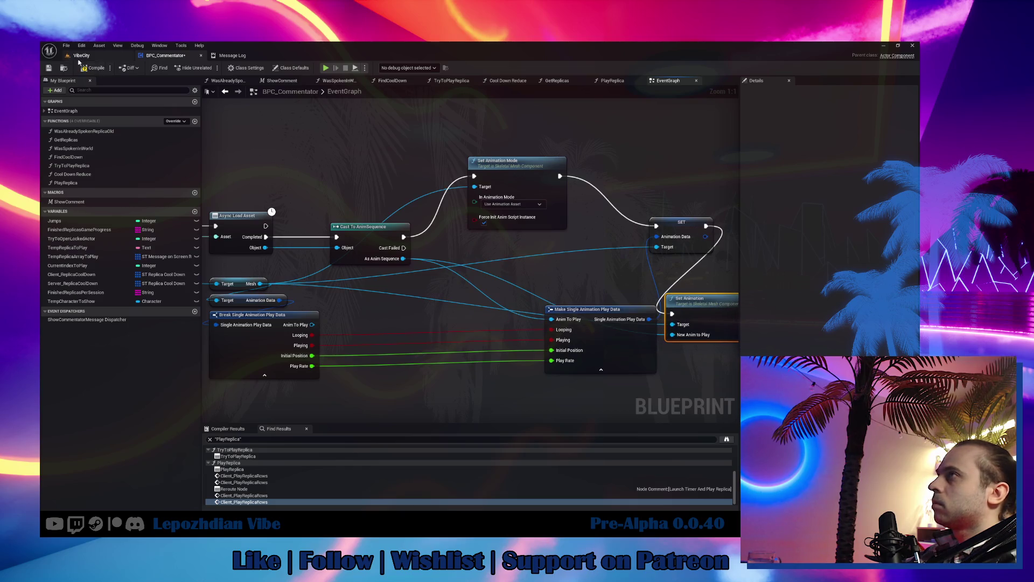
pyautogui.click(86, 57)
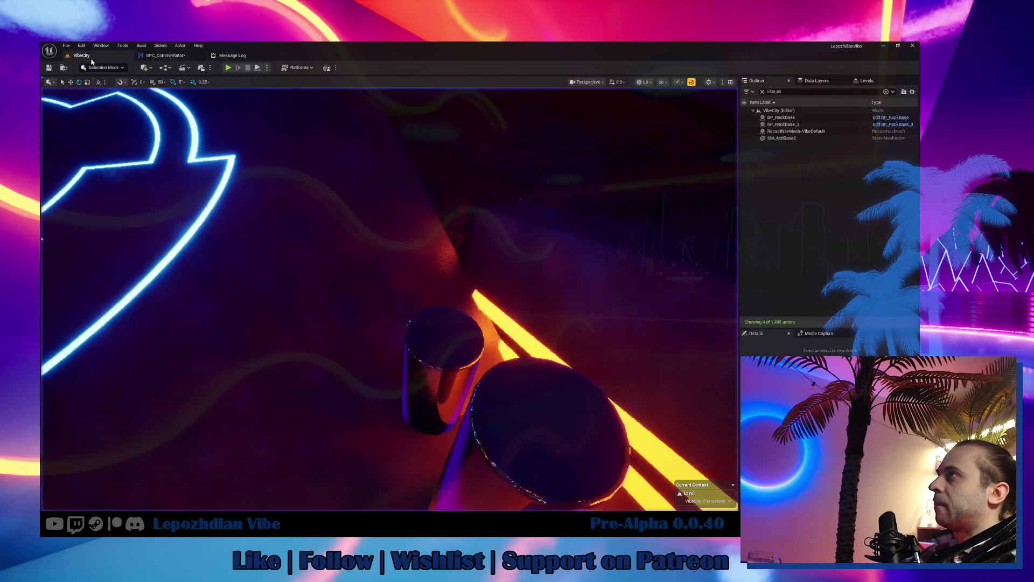
pyautogui.hotkey('alt', 'p')
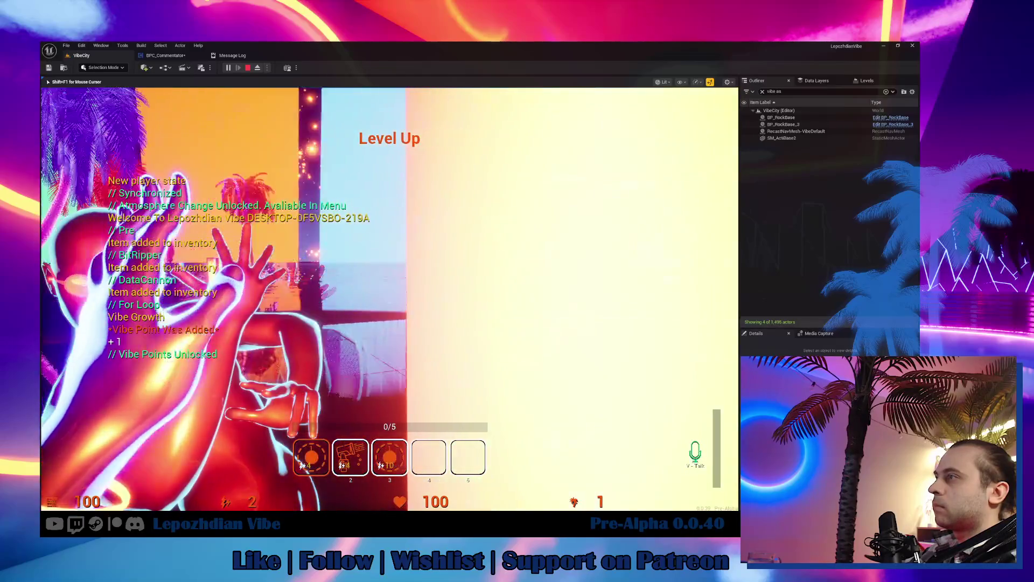
pyautogui.hotkey('shift', 'F1')
pyautogui.click(171, 56)
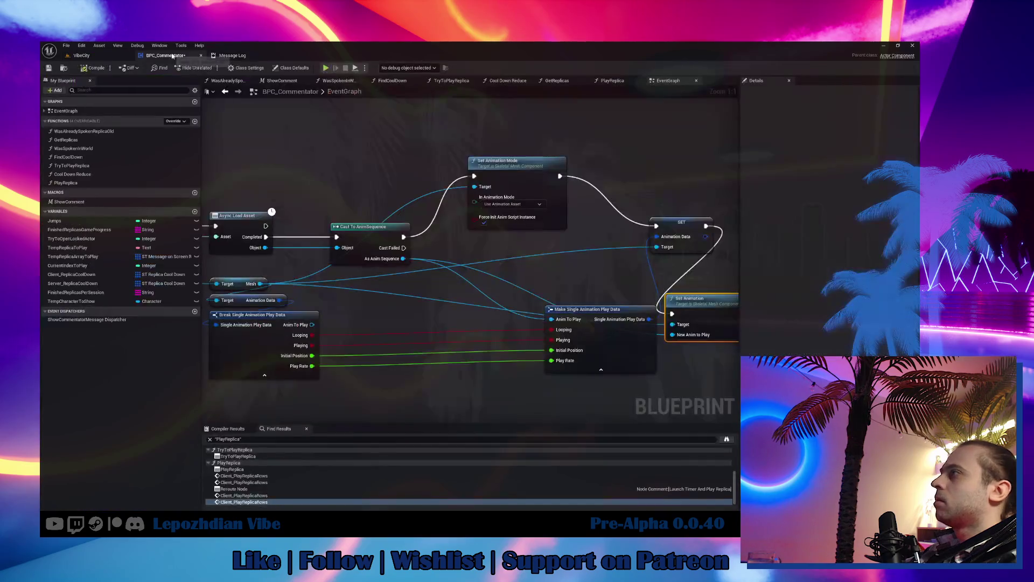
# Step: Run Set Animation after Set Animation Mode and play-test VibeCity again
pyautogui.moveTo(560, 178); pyautogui.dragTo(671, 314)
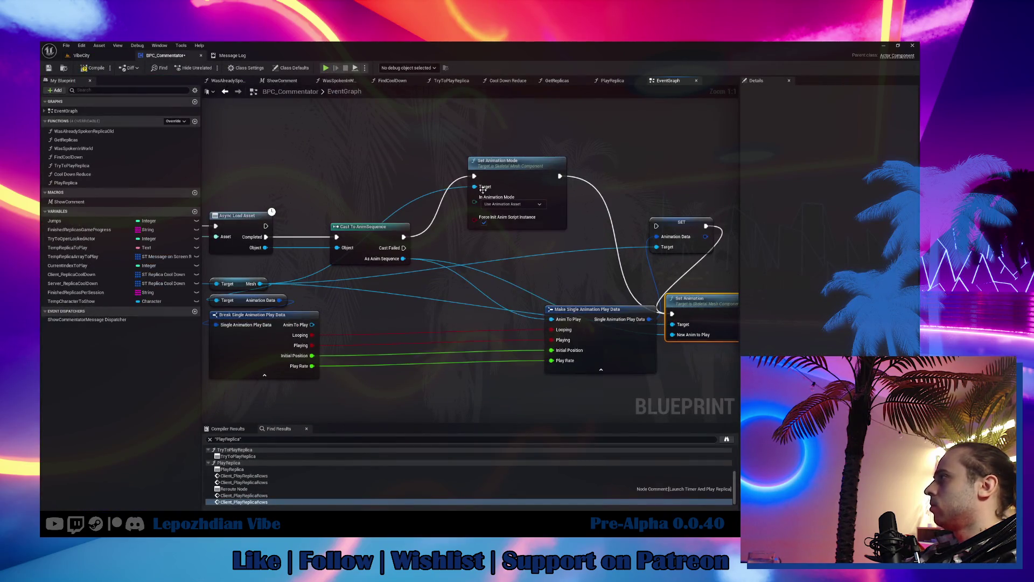
pyautogui.click(86, 56)
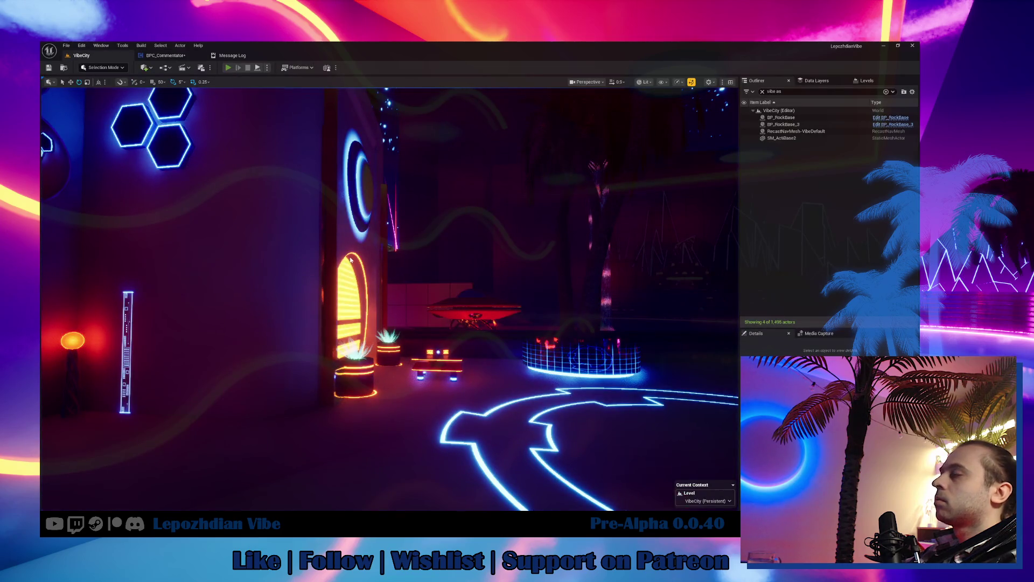
pyautogui.hotkey('alt', 'p')
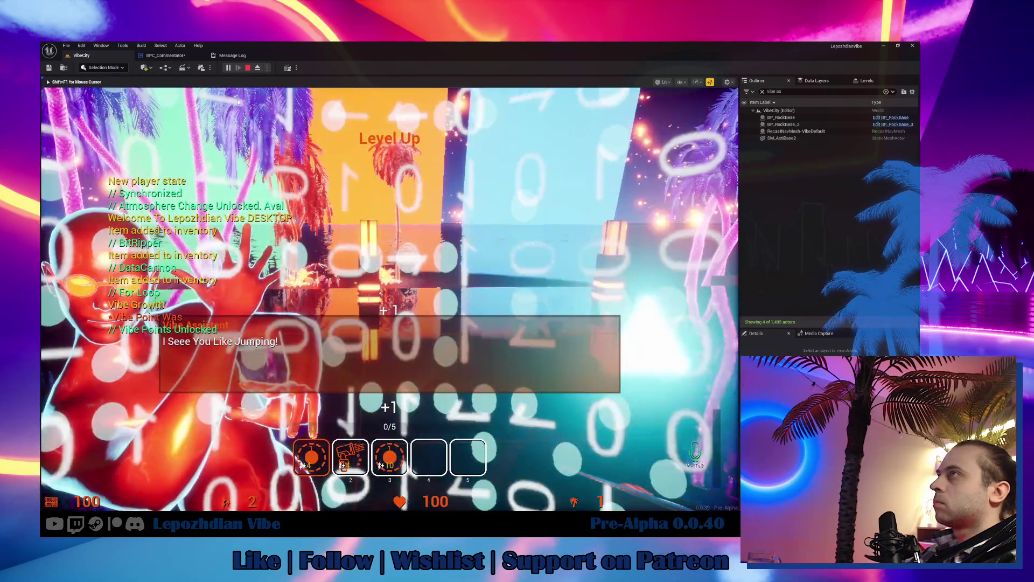
pyautogui.press('Escape')
pyautogui.click(165, 56)
# Step: Try the cast exec straight into Set Animation, test it, then reconnect the cast to Set Animation Mode
pyautogui.moveTo(403, 237)
pyautogui.mouseDown()
pyautogui.moveTo(482, 284)
pyautogui.moveTo(672, 314)
pyautogui.mouseUp()
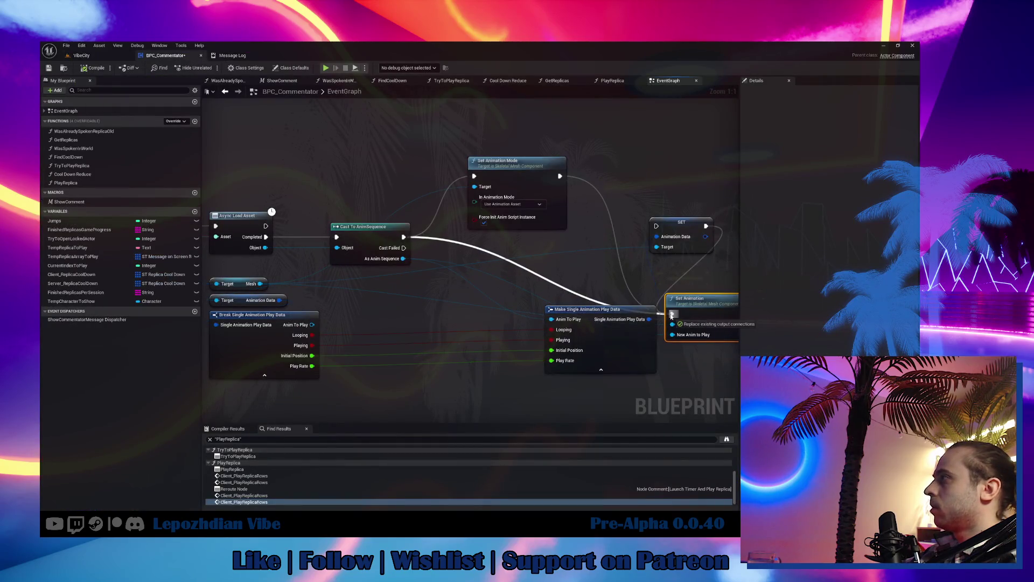
pyautogui.click(87, 56)
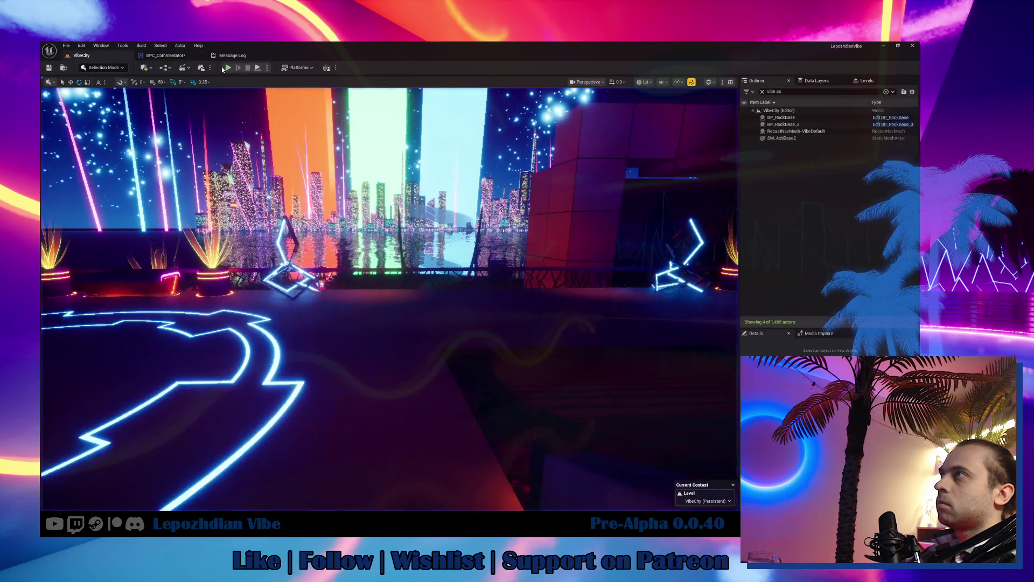
pyautogui.click(228, 67)
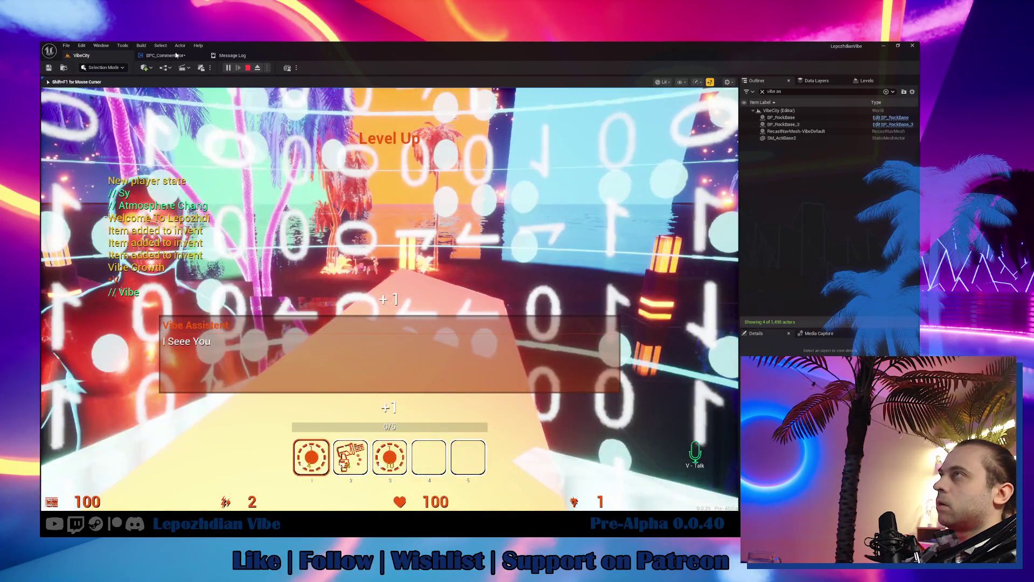
pyautogui.click(176, 55)
pyautogui.moveTo(404, 237)
pyautogui.mouseDown()
pyautogui.moveTo(412, 242)
pyautogui.moveTo(474, 177)
pyautogui.mouseUp()
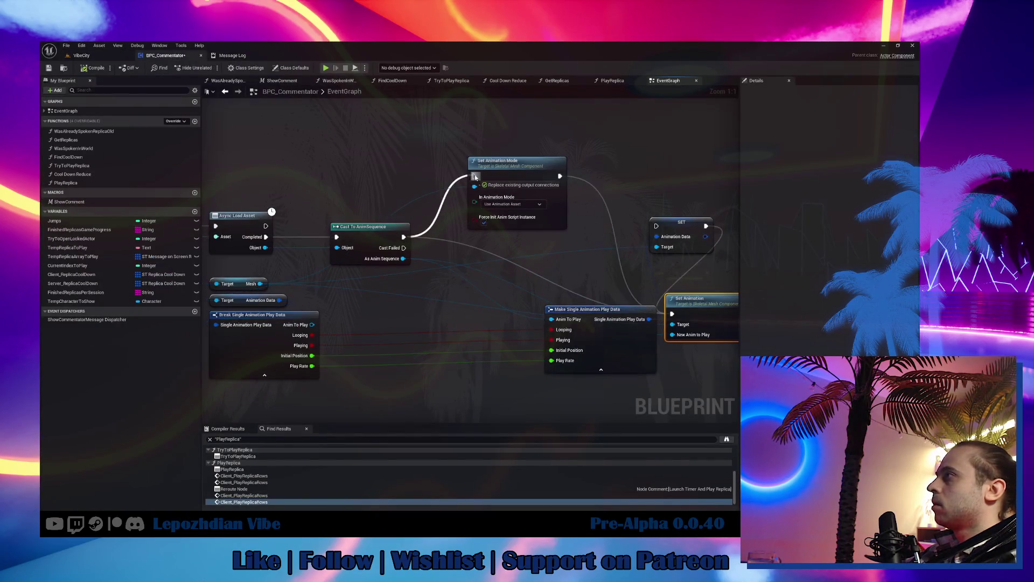
# Step: Delete Make and Break Single Animation Play Data and the Animation Data getter
pyautogui.moveTo(669, 201); pyautogui.dragTo(684, 245)
pyautogui.click(592, 310)
pyautogui.press('Delete')
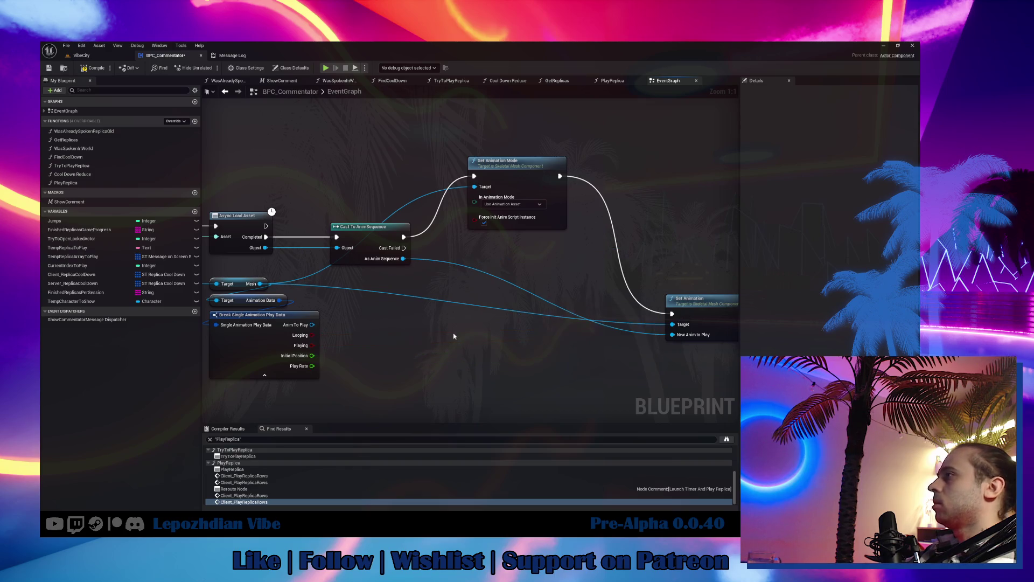
pyautogui.moveTo(396, 262); pyautogui.dragTo(342, 285)
pyautogui.press('Delete')
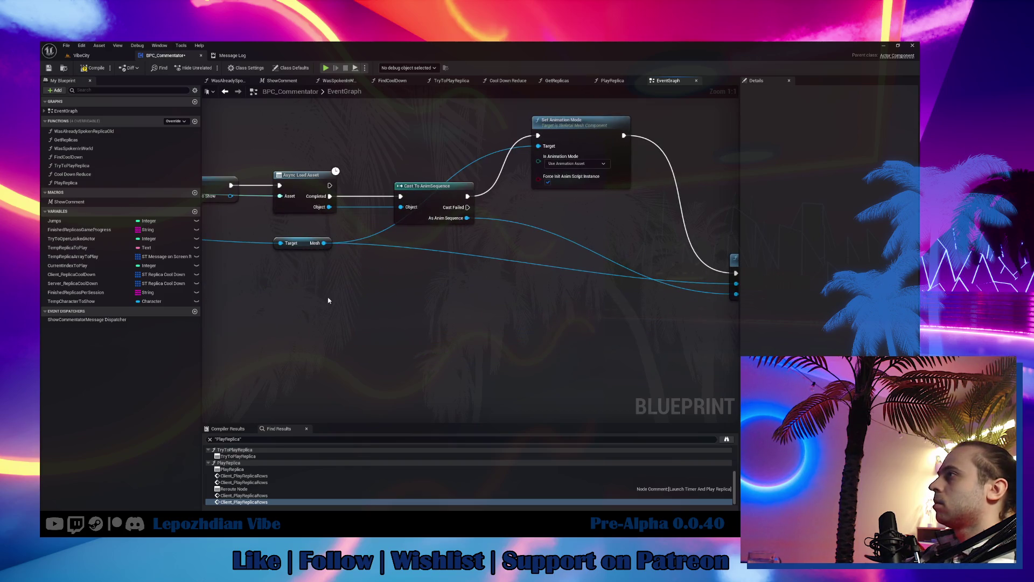
# Step: Line up the Mesh getter, Set Animation Mode and Set Animation in one row and save BPC_Commentator
pyautogui.click(302, 246)
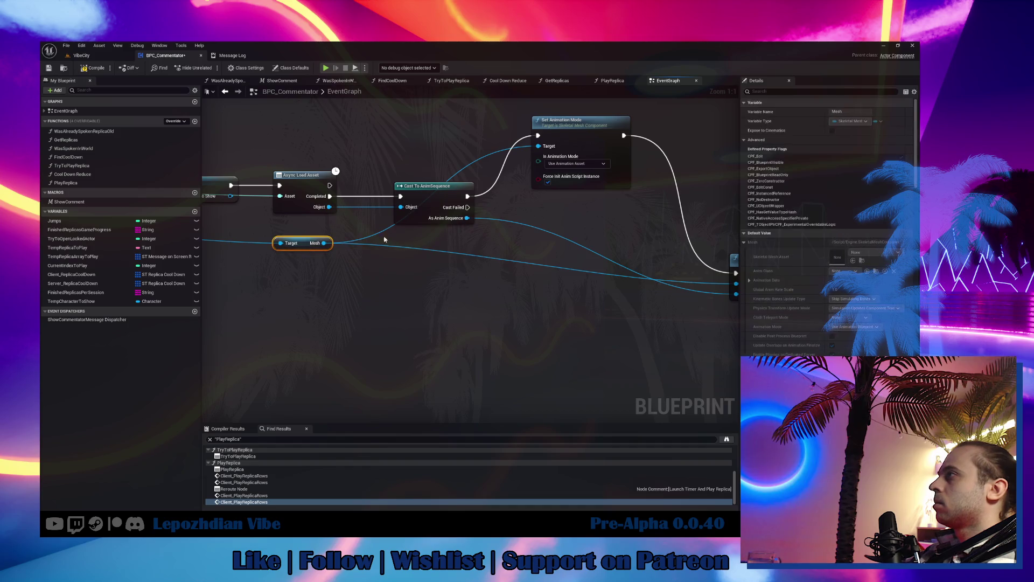
pyautogui.moveTo(587, 135); pyautogui.dragTo(545, 194)
pyautogui.moveTo(539, 269); pyautogui.dragTo(467, 199)
pyautogui.scroll(-1, 467, 199)
pyautogui.moveTo(438, 354); pyautogui.dragTo(551, 376)
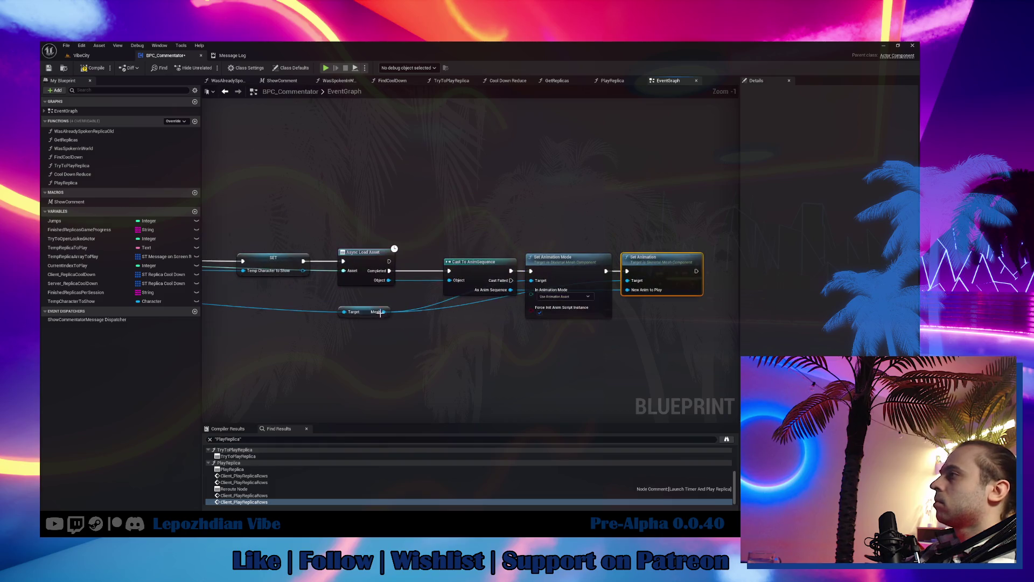
pyautogui.moveTo(365, 313)
pyautogui.mouseDown()
pyautogui.moveTo(557, 246)
pyautogui.moveTo(548, 251)
pyautogui.mouseUp()
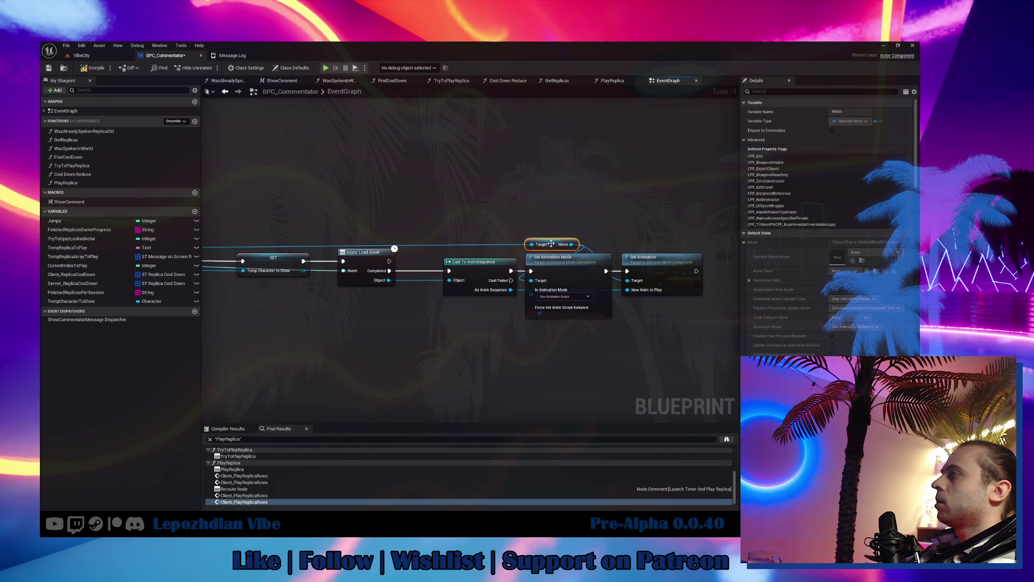
pyautogui.click(50, 68)
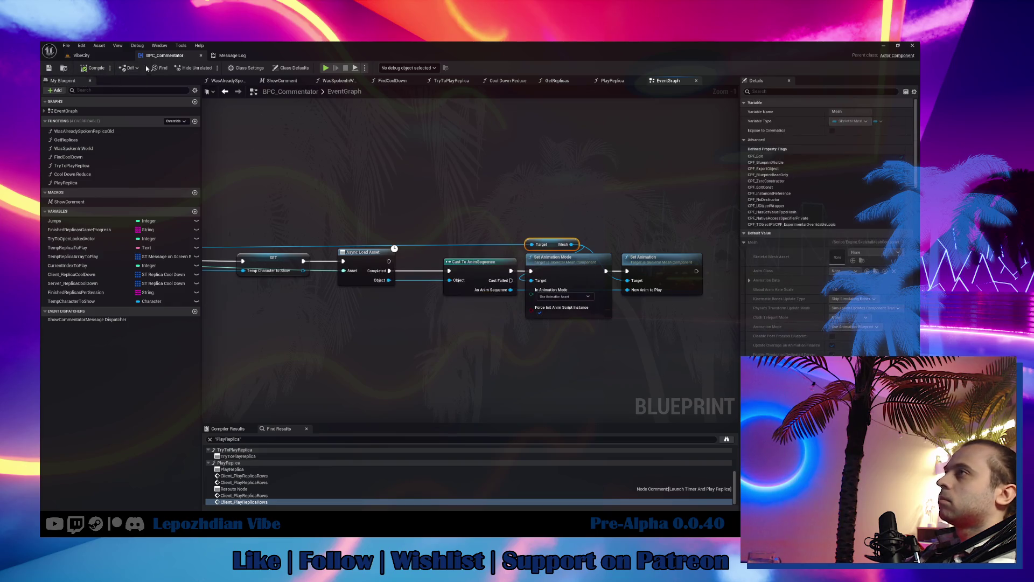
pyautogui.moveTo(399, 170); pyautogui.dragTo(673, 152)
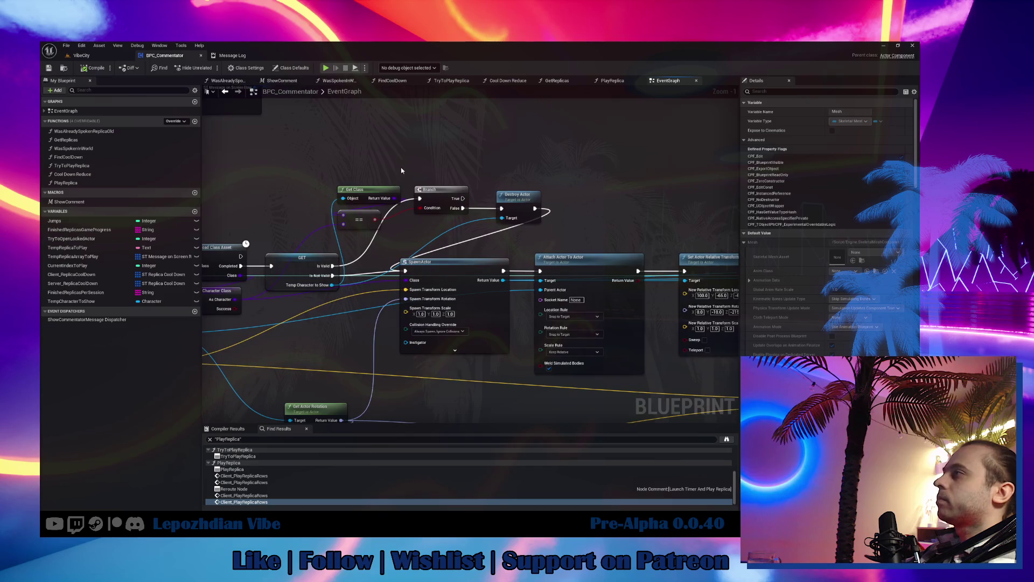
pyautogui.scroll(-4, 468, 222)
pyautogui.moveTo(541, 299); pyautogui.dragTo(661, 390)
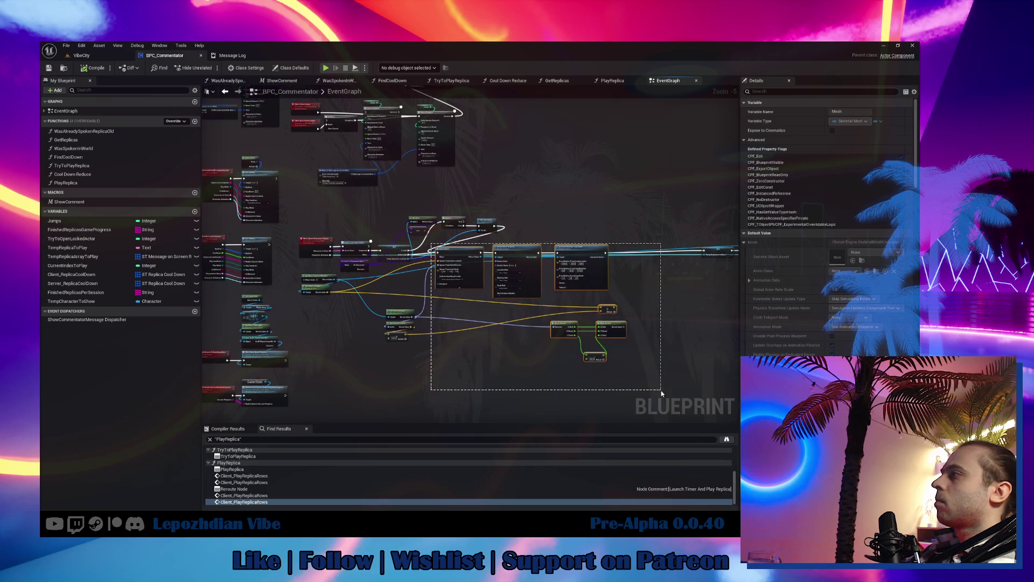
pyautogui.moveTo(562, 311); pyautogui.dragTo(630, 366)
pyautogui.press('Delete')
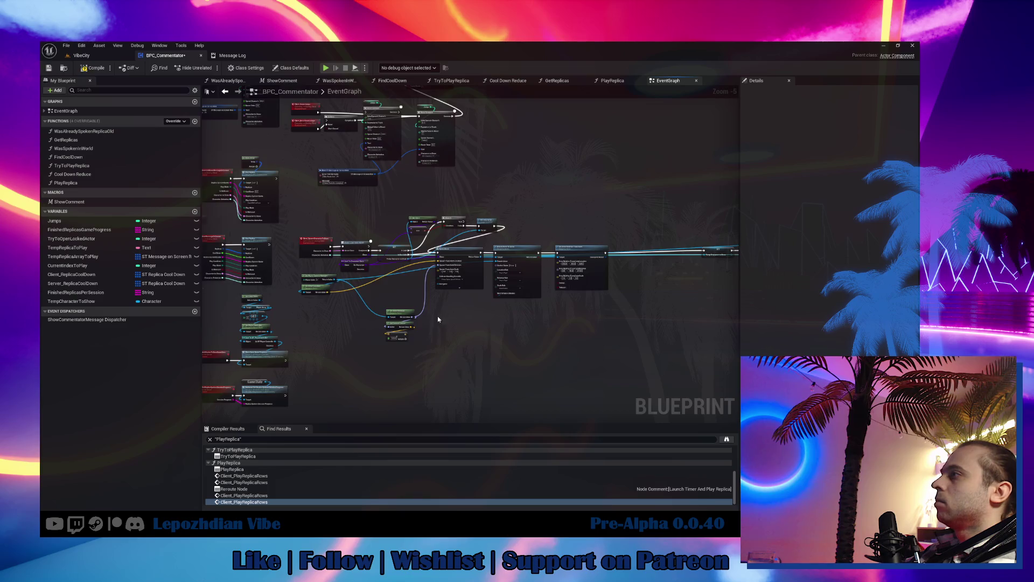
pyautogui.scroll(3, 438, 318)
pyautogui.moveTo(378, 295)
pyautogui.mouseDown()
pyautogui.moveTo(529, 341)
pyautogui.moveTo(392, 377)
pyautogui.mouseUp()
pyautogui.moveTo(365, 308); pyautogui.dragTo(412, 359)
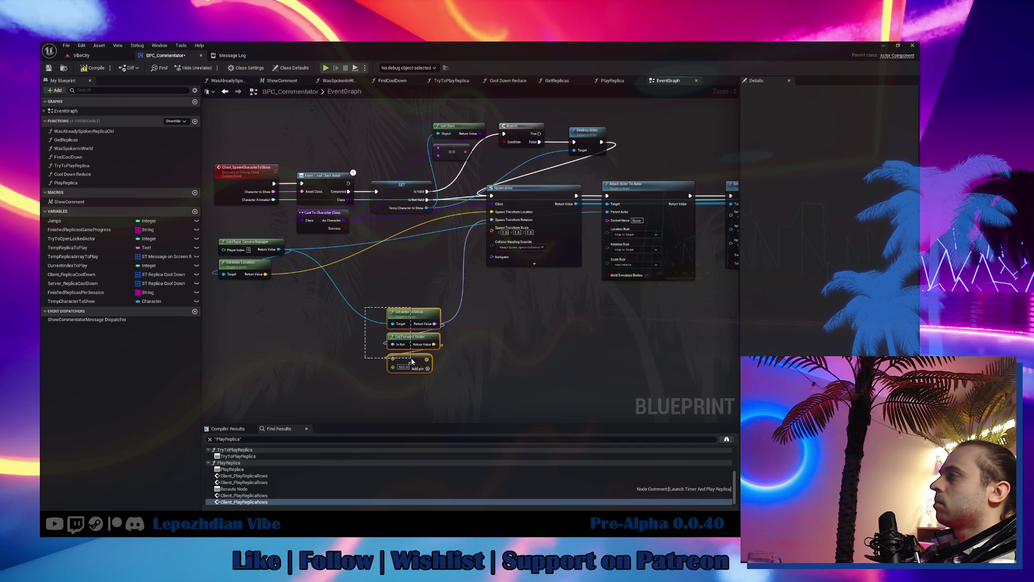
pyautogui.moveTo(411, 360); pyautogui.dragTo(406, 355)
pyautogui.press('Delete')
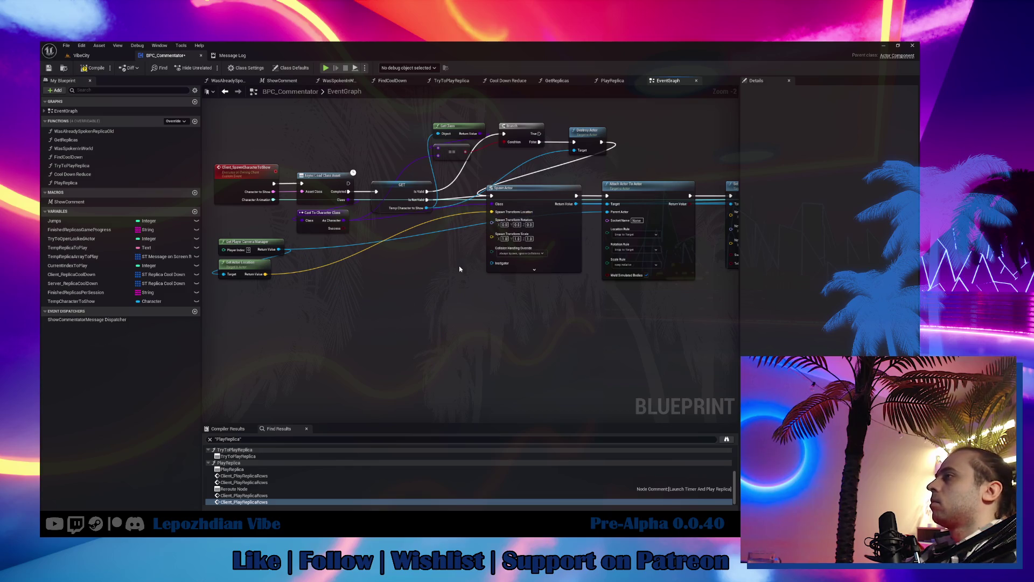
pyautogui.moveTo(235, 224)
pyautogui.mouseDown()
pyautogui.moveTo(207, 232)
pyautogui.moveTo(205, 254)
pyautogui.mouseUp()
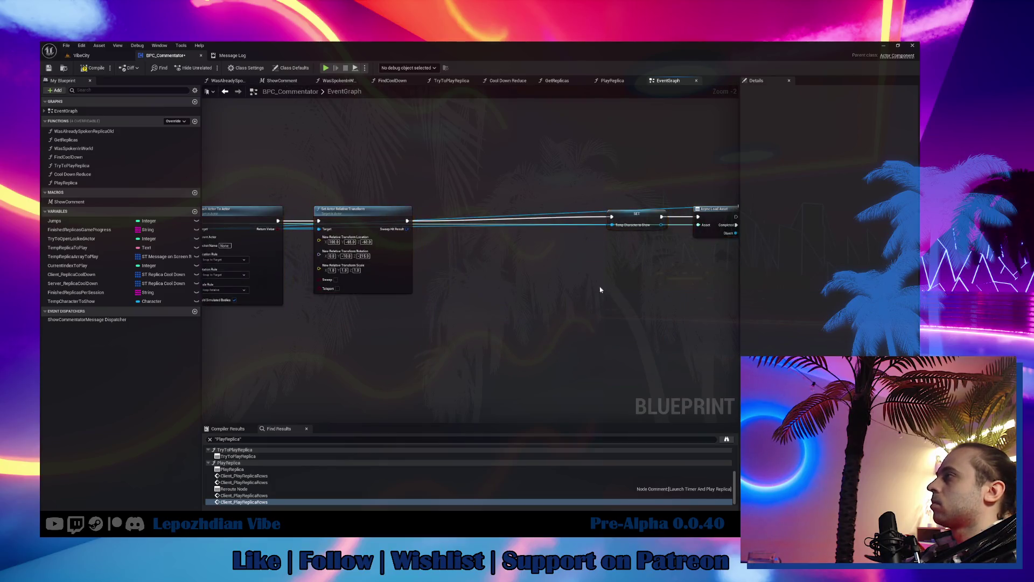
pyautogui.moveTo(608, 284); pyautogui.dragTo(350, 283)
pyautogui.scroll(-1, 409, 154)
pyautogui.moveTo(397, 155); pyautogui.dragTo(694, 306)
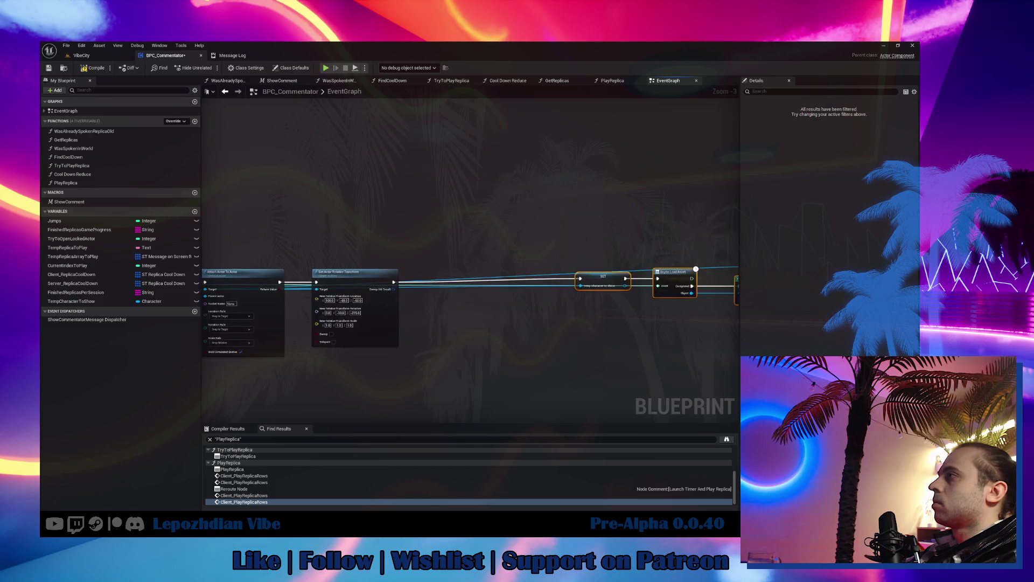
pyautogui.scroll(2, 387, 286)
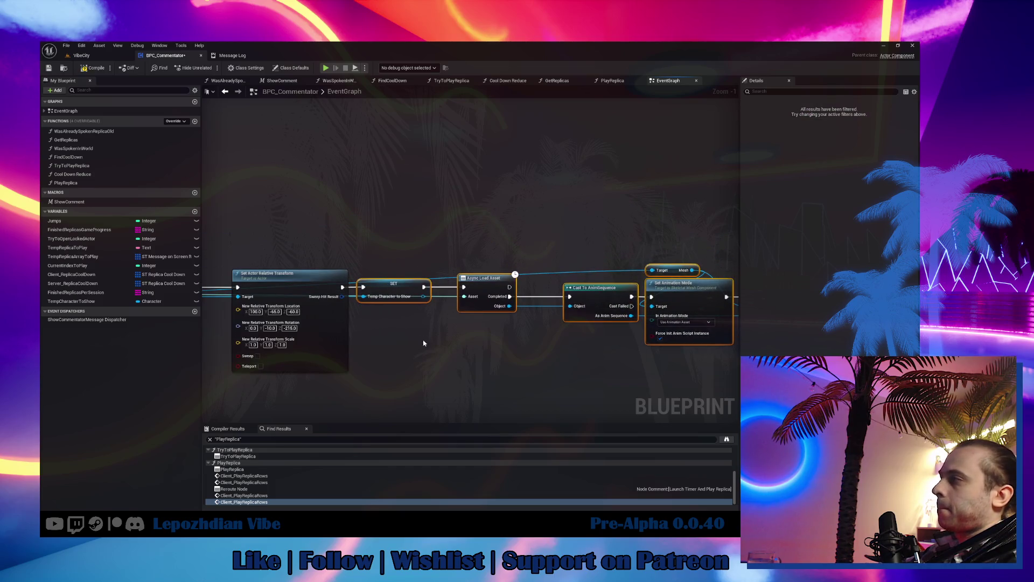
pyautogui.scroll(-3, 425, 338)
pyautogui.moveTo(529, 320); pyautogui.dragTo(505, 311)
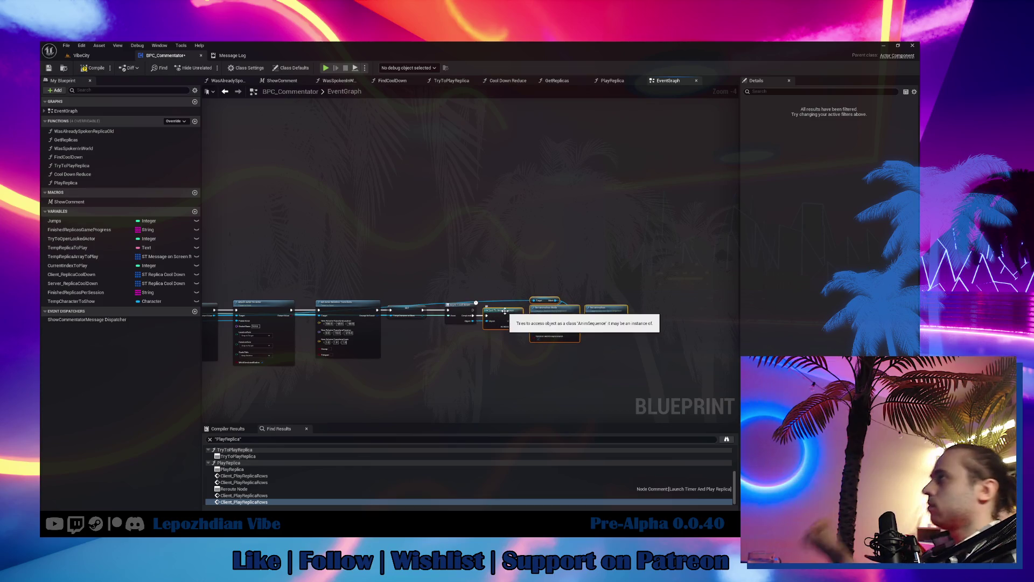
pyautogui.scroll(-5, 656, 222)
pyautogui.scroll(8, 346, 266)
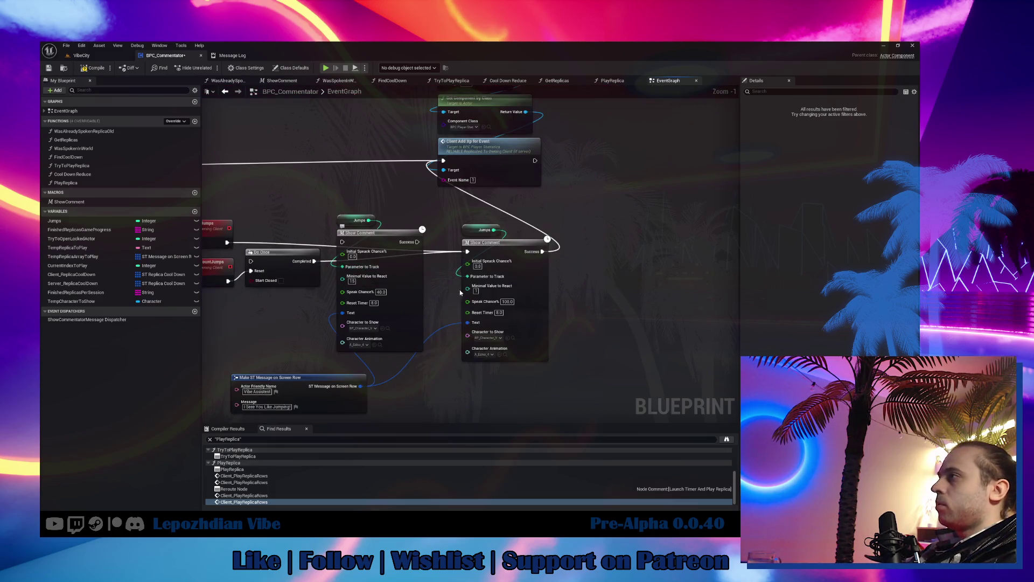
# Step: Browse the Show Comment node's Character Animation to see its A_Pose asset, then return to VibeCity
pyautogui.click(504, 354)
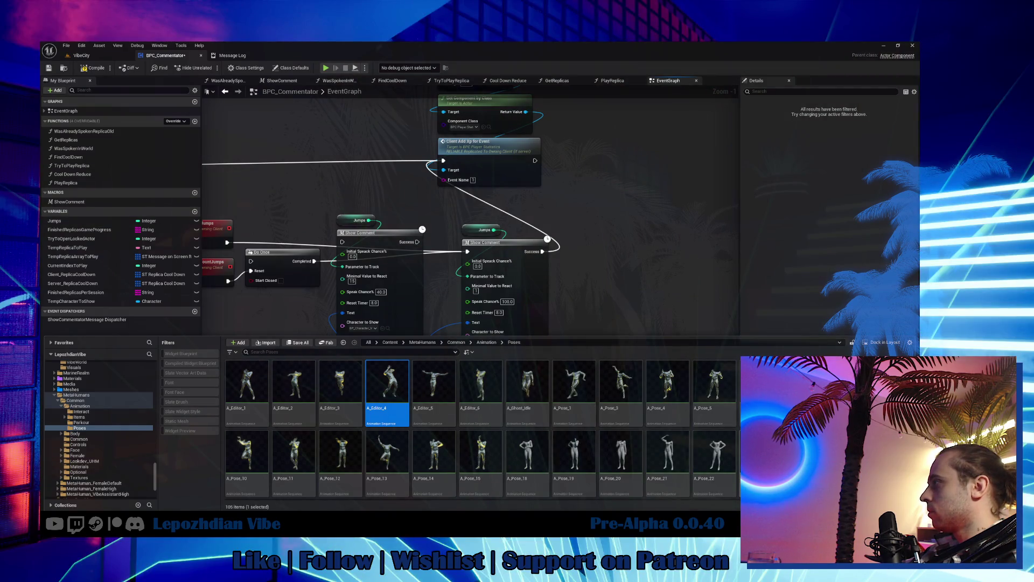
pyautogui.click(625, 229)
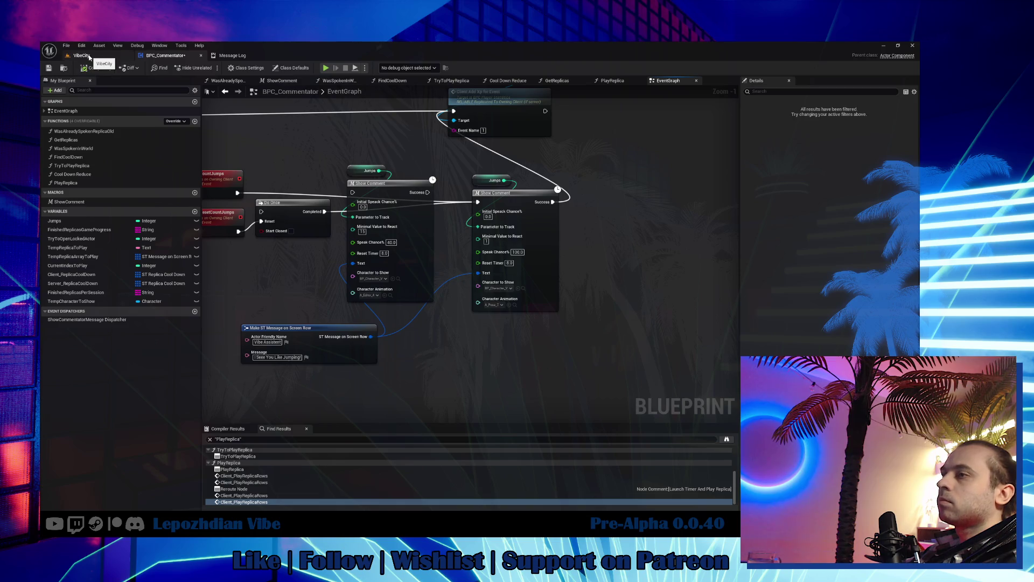
pyautogui.click(90, 56)
pyautogui.click(66, 45)
# Step: Play-test a jump to trigger the comment, then wire Client_CountJumps into Do Once
pyautogui.click(93, 146)
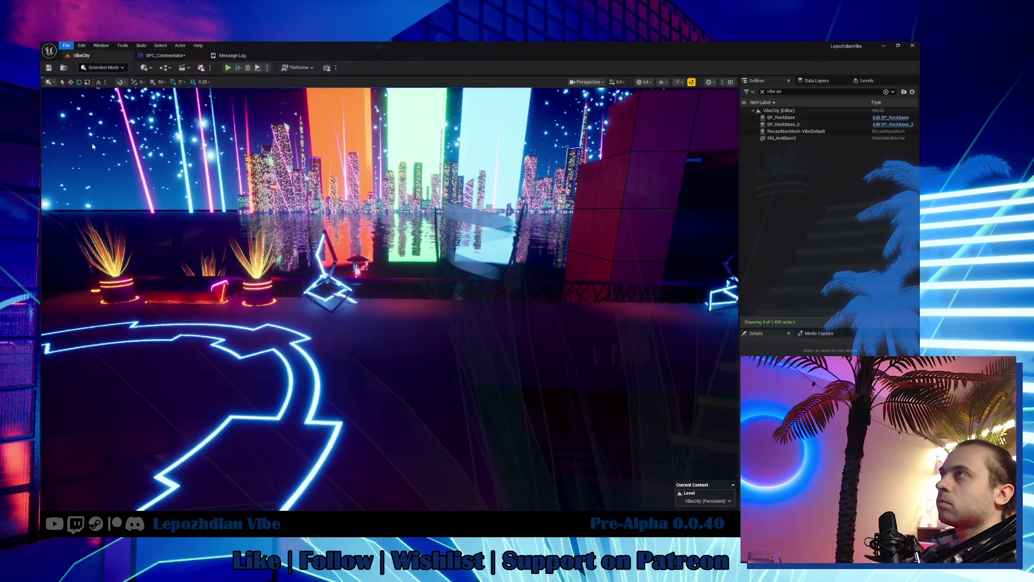
pyautogui.click(228, 67)
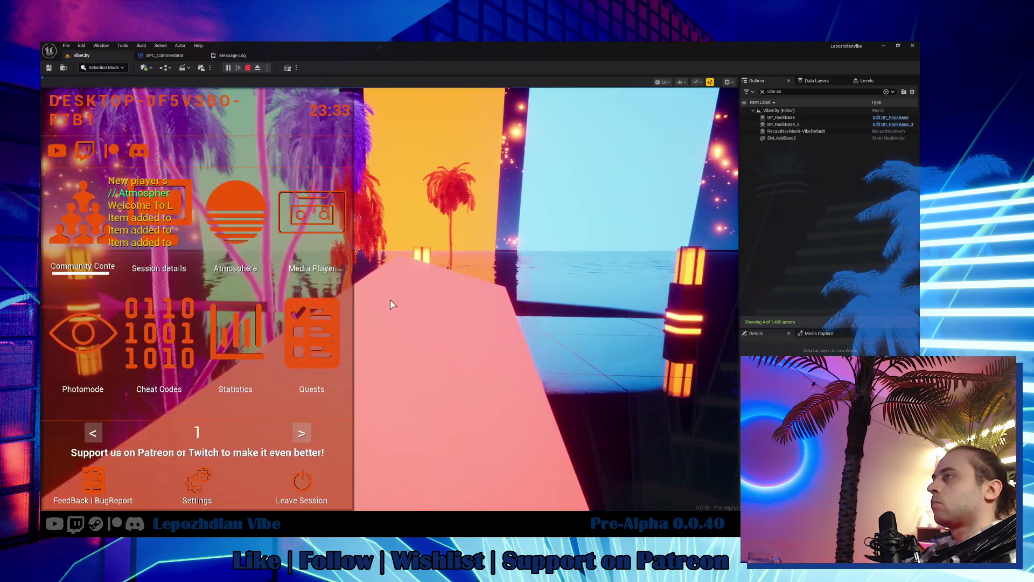
pyautogui.press('space')
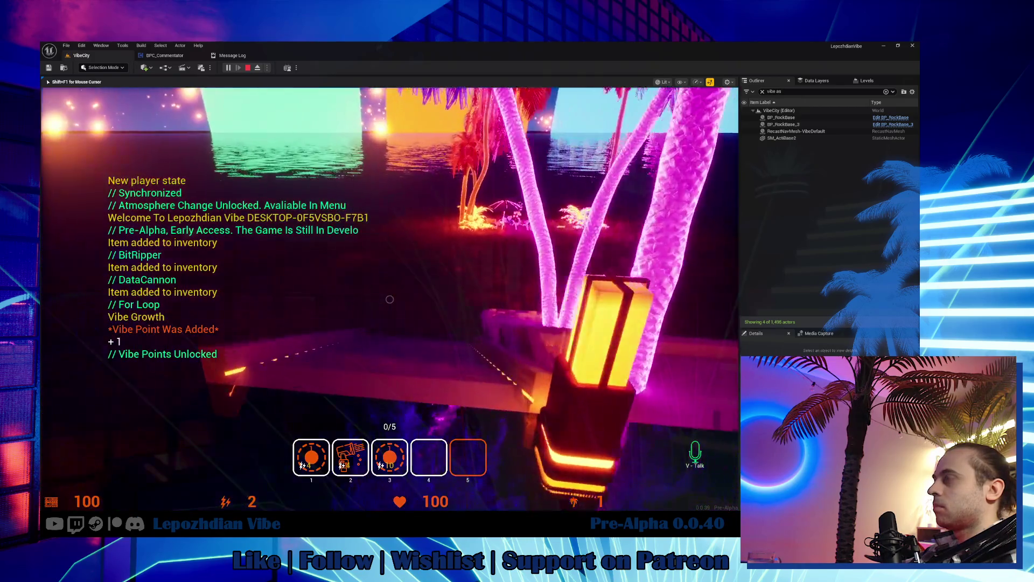
pyautogui.press('5')
pyautogui.press('Escape')
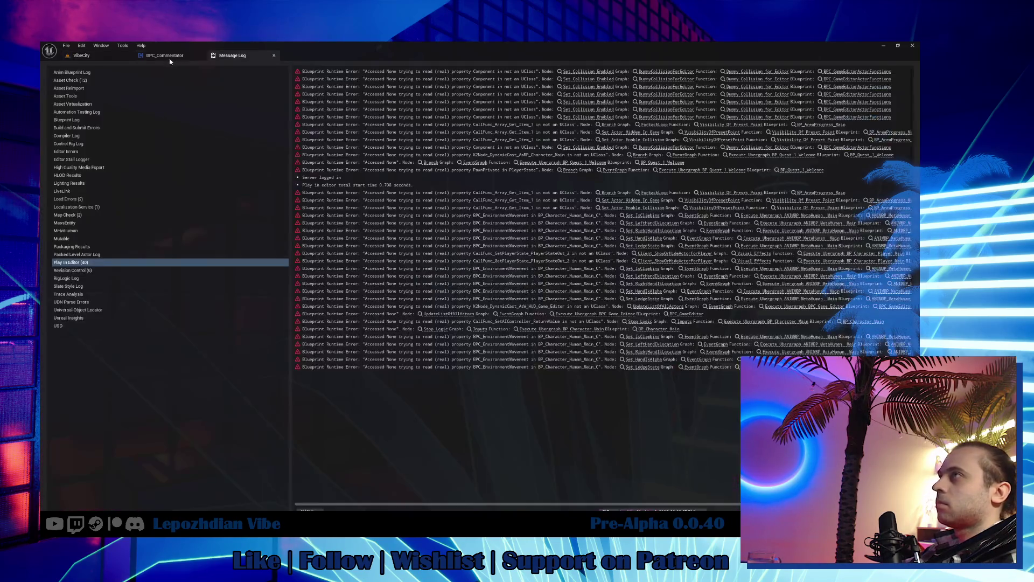
pyautogui.click(170, 60)
pyautogui.moveTo(237, 193)
pyautogui.mouseDown()
pyautogui.moveTo(268, 217)
pyautogui.moveTo(326, 213)
pyautogui.moveTo(355, 193)
pyautogui.mouseUp()
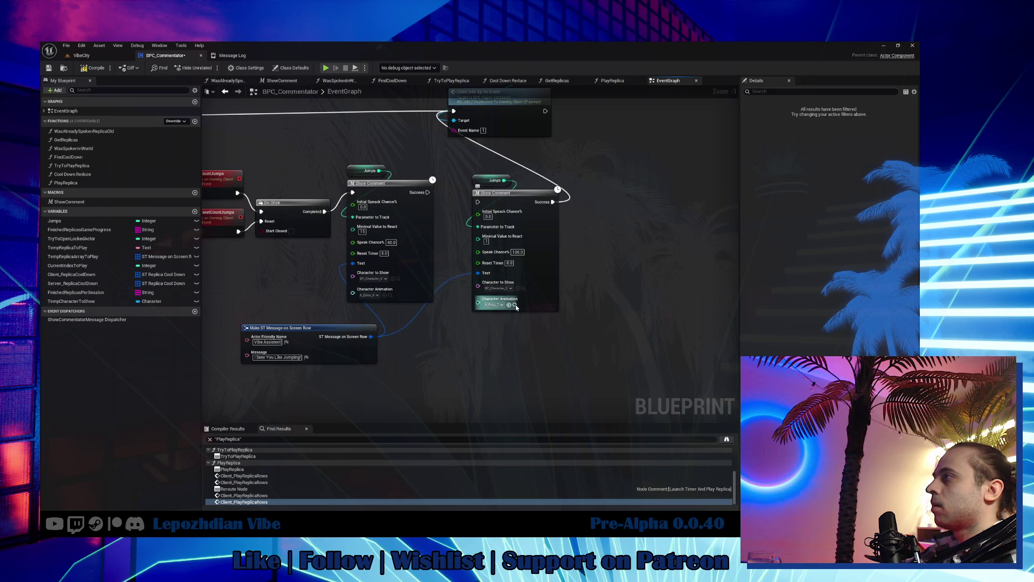
# Step: Set Show Comment's Character Animation to A_Pose_7 and wire its Success into Client Add Xp for Event
pyautogui.click(514, 305)
pyautogui.click(384, 295)
pyautogui.moveTo(349, 334); pyautogui.dragTo(296, 282)
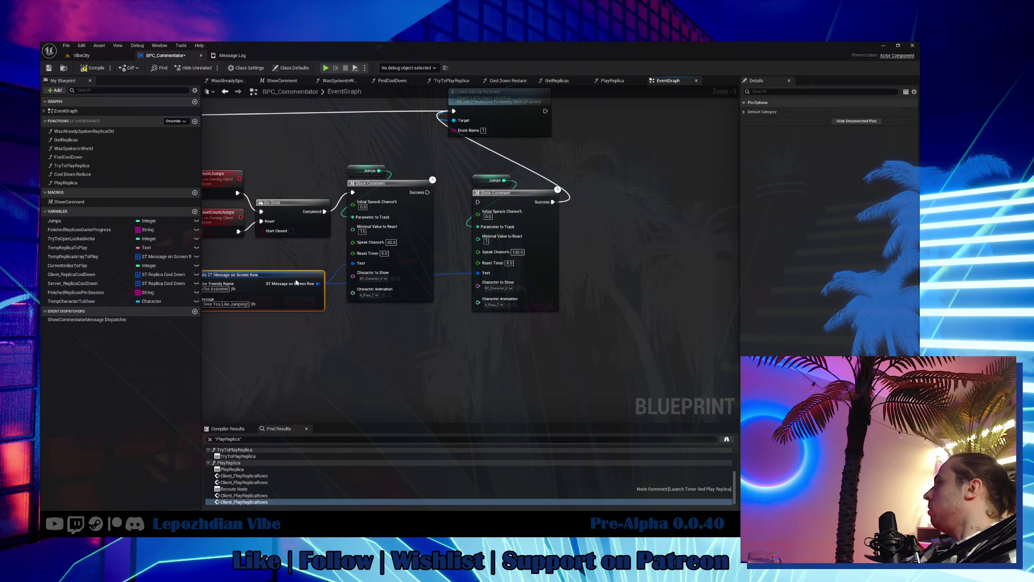
pyautogui.moveTo(428, 192); pyautogui.dragTo(454, 119)
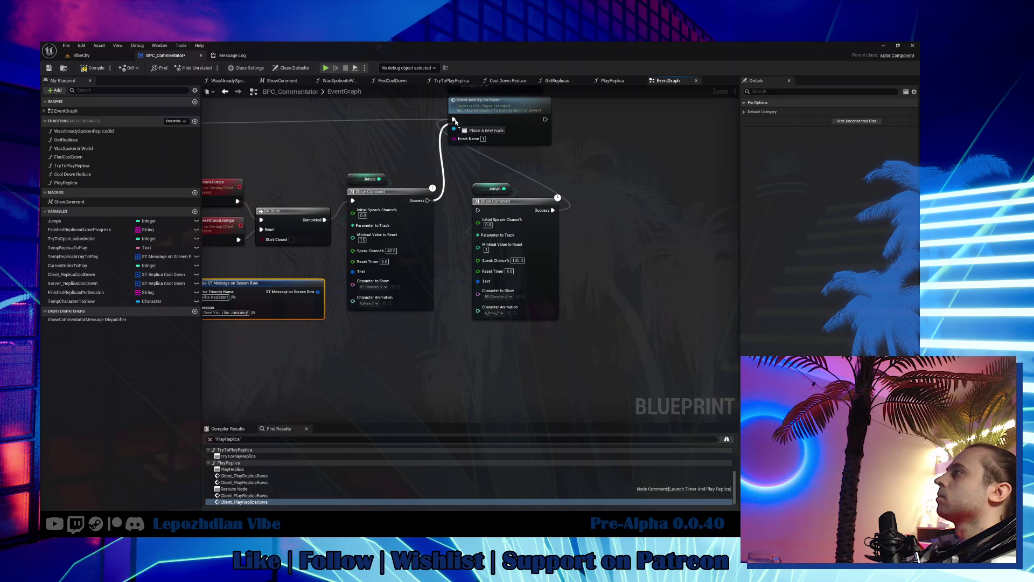
# Step: Delete the second Show Comment and its Jumps getter, then regroup the remaining nodes
pyautogui.moveTo(493, 179); pyautogui.dragTo(527, 225)
pyautogui.press('Delete')
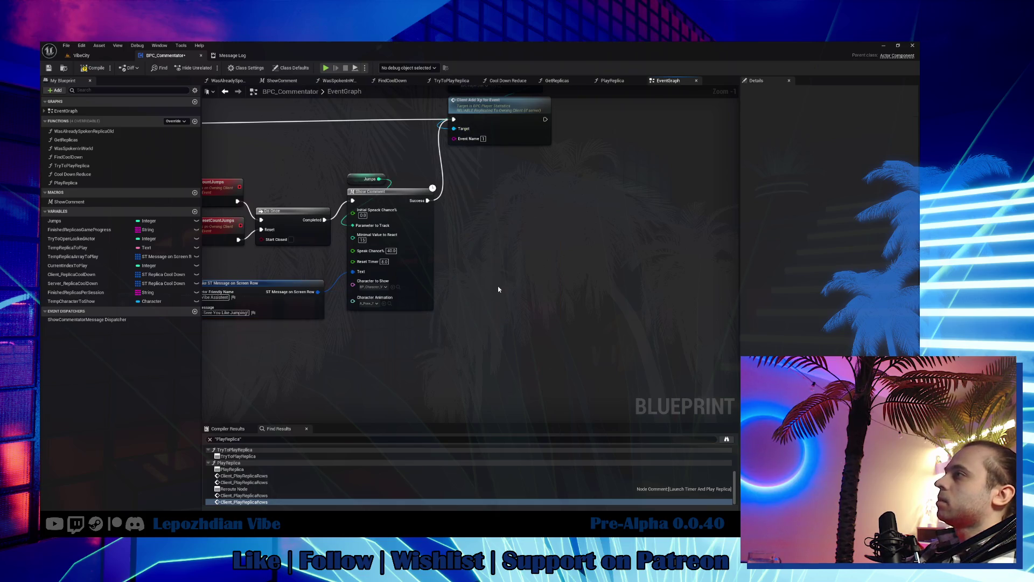
pyautogui.moveTo(425, 218); pyautogui.dragTo(484, 264)
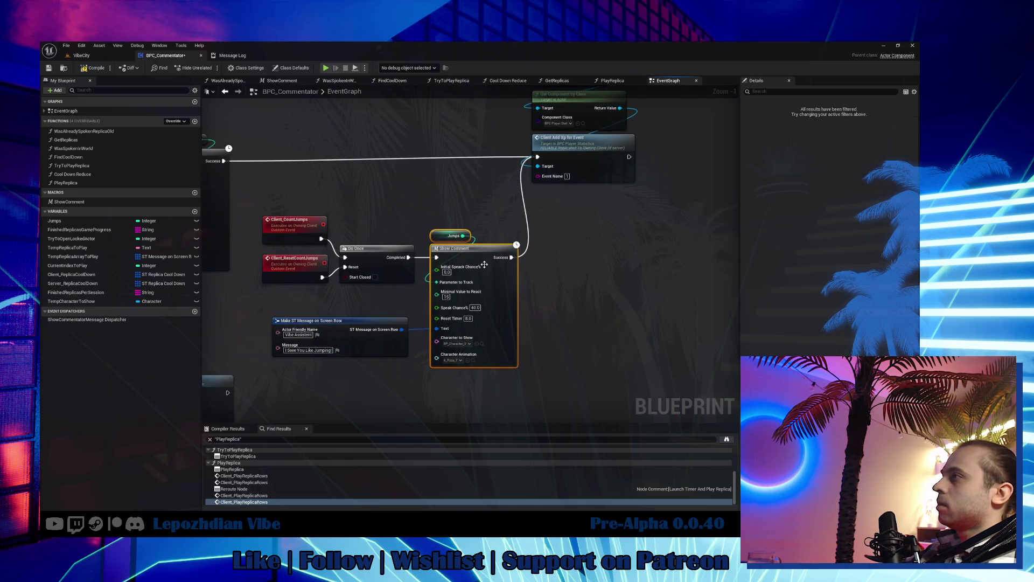
pyautogui.moveTo(273, 198); pyautogui.dragTo(434, 361)
pyautogui.moveTo(296, 220); pyautogui.dragTo(306, 186)
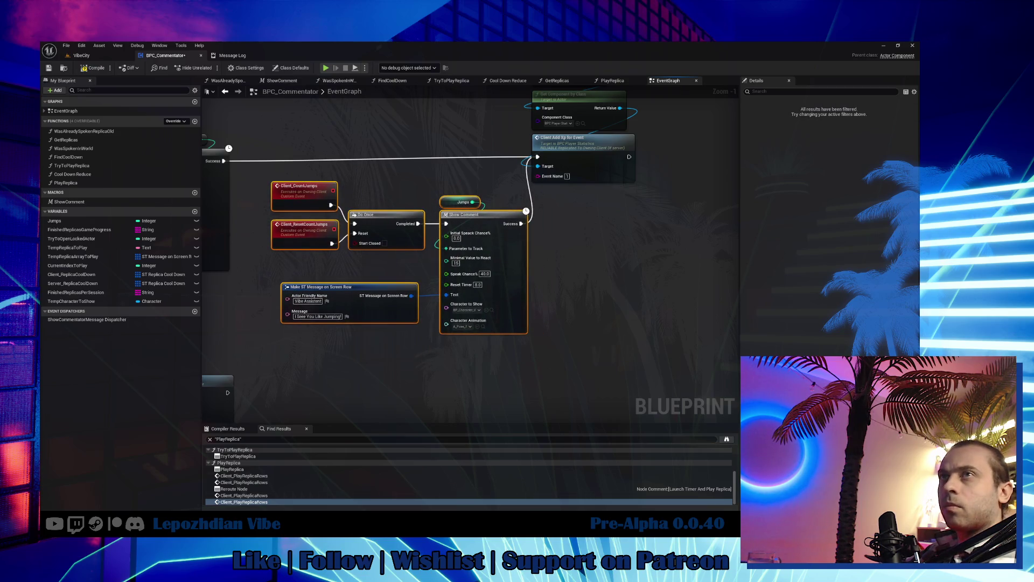
pyautogui.hotkey('alt', 'Tab')
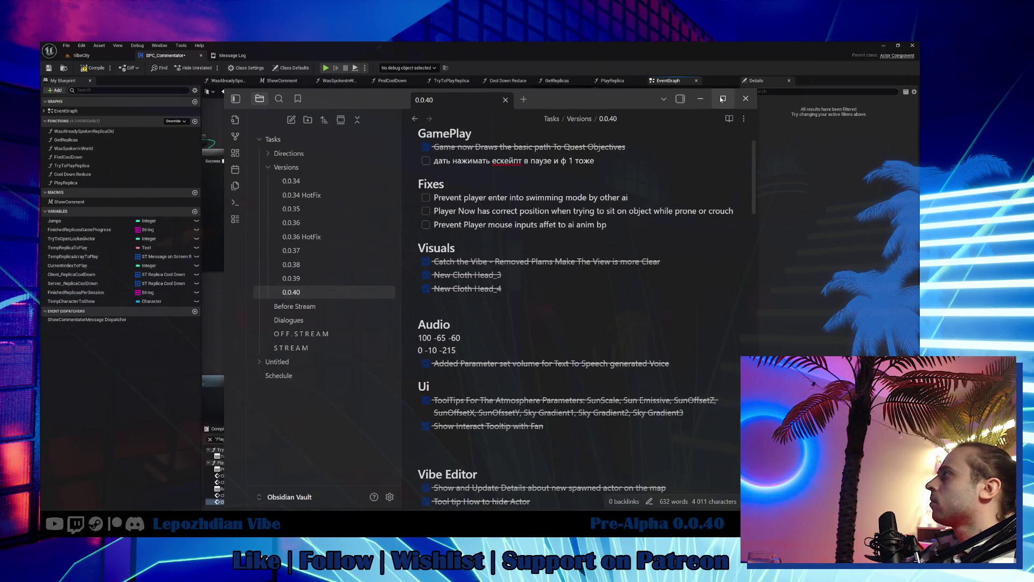
# Step: Add a checked Visuals task noting the AI becomes visible when talking
pyautogui.scroll(2, 507, 259)
pyautogui.click(502, 291)
pyautogui.press('Return')
pyautogui.write('When Ai Does talk in the world to player, Ai also becomes visible on the screen')
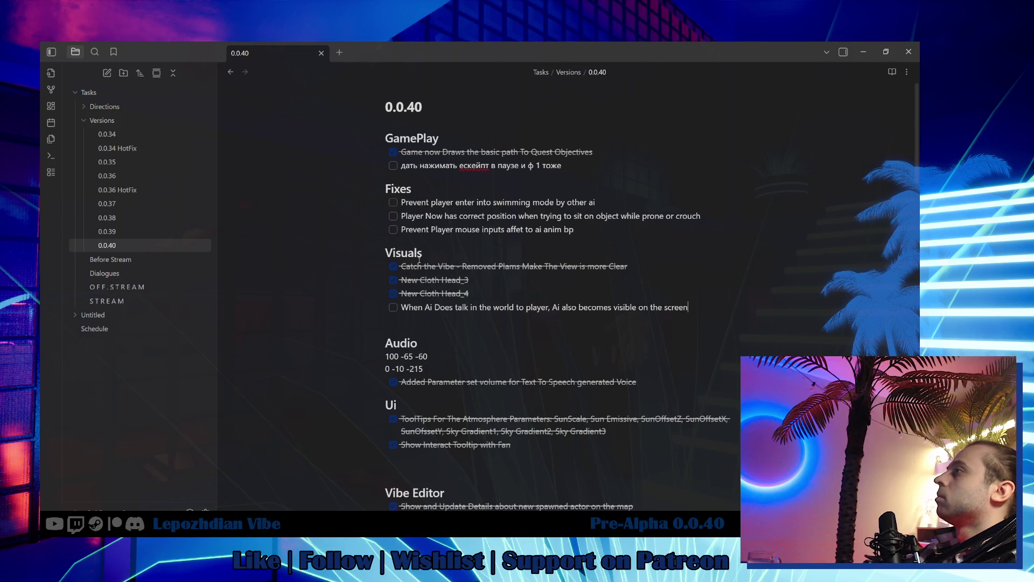
pyautogui.click(393, 307)
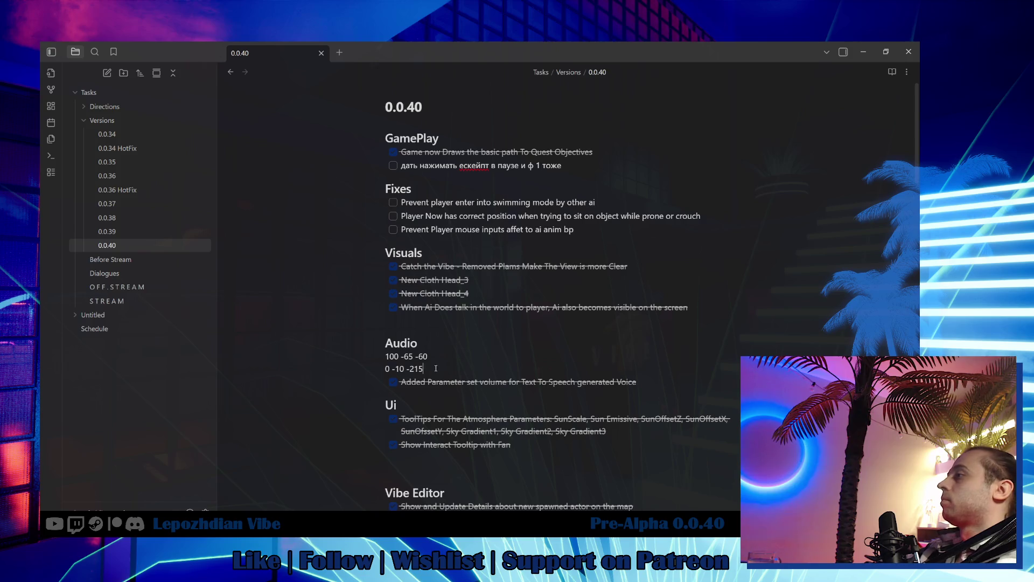
# Step: Delete the two number lines under the Audio heading
pyautogui.hotkey('shift', 'Down')
pyautogui.hotkey('shift', 'End')
pyautogui.press('BackSpace')
pyautogui.press('BackSpace')
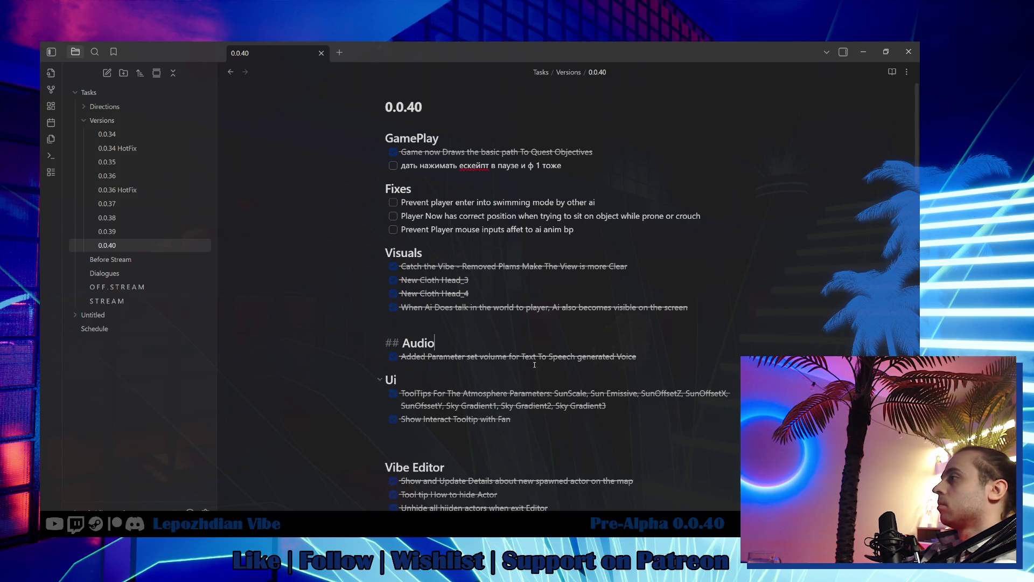
pyautogui.click(491, 370)
pyautogui.click(495, 356)
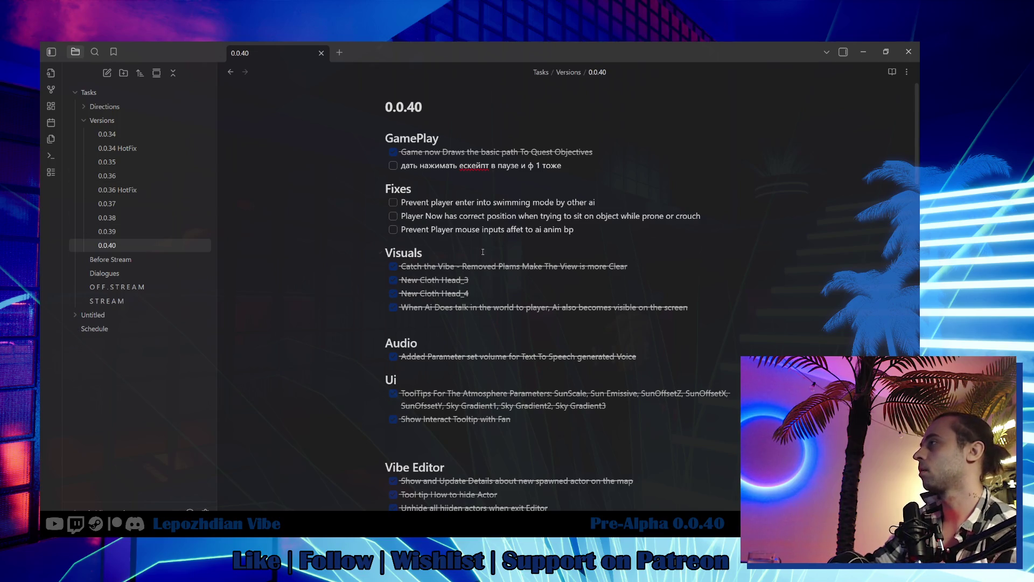
# Step: Correct 'affet' to 'affect' in the Fixes task about player mouse inputs
pyautogui.press('Return')
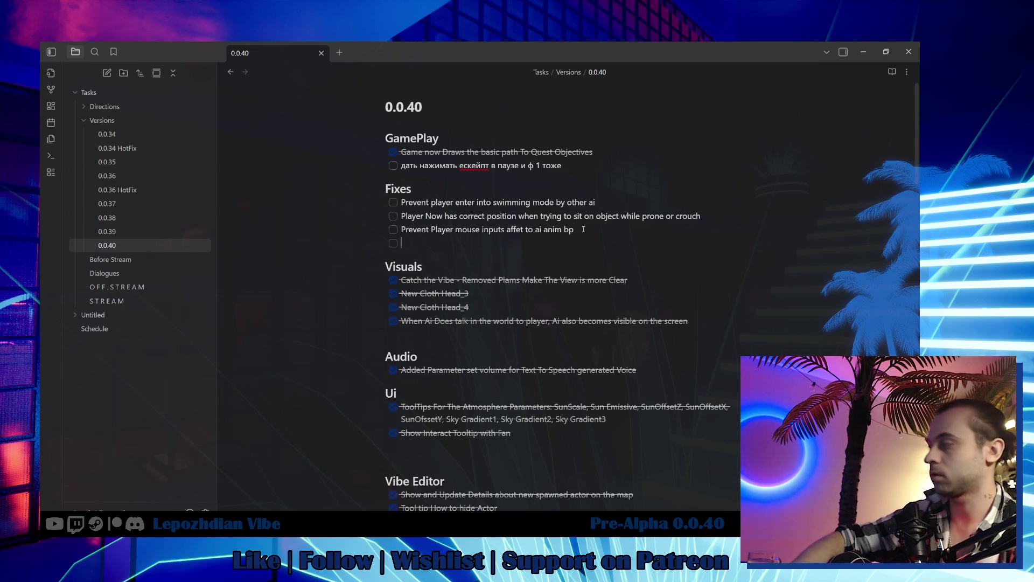
pyautogui.write('Preve')
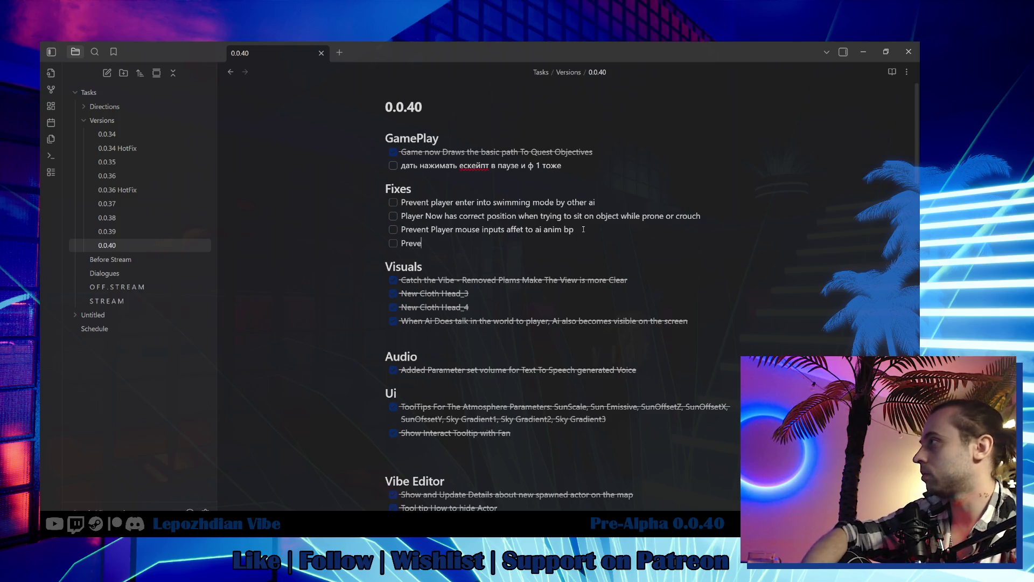
pyautogui.press('BackSpace')
pyautogui.press('BackSpace')
pyautogui.press('BackSpace')
pyautogui.press('BackSpace')
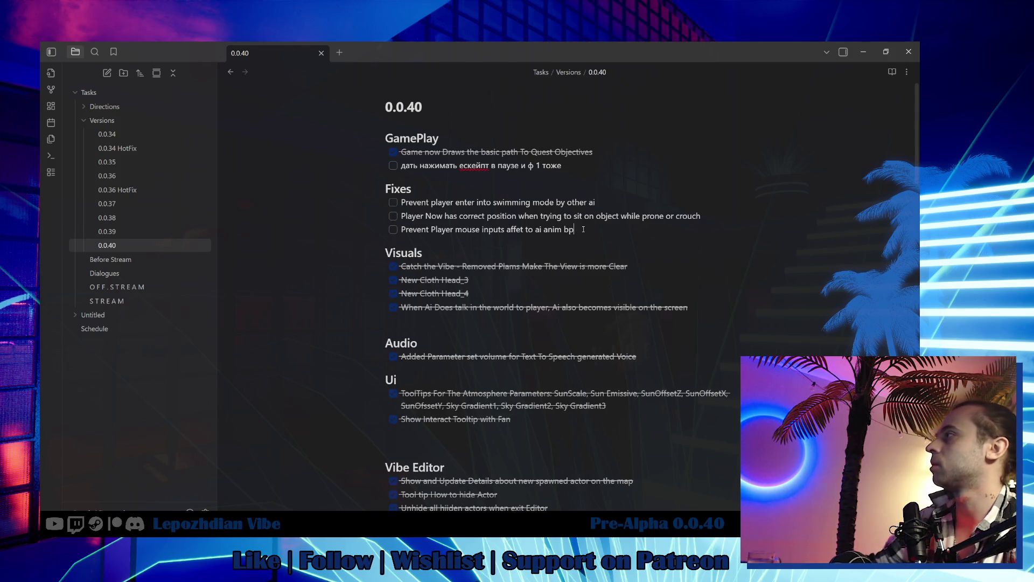
pyautogui.click(521, 228)
pyautogui.write('c')
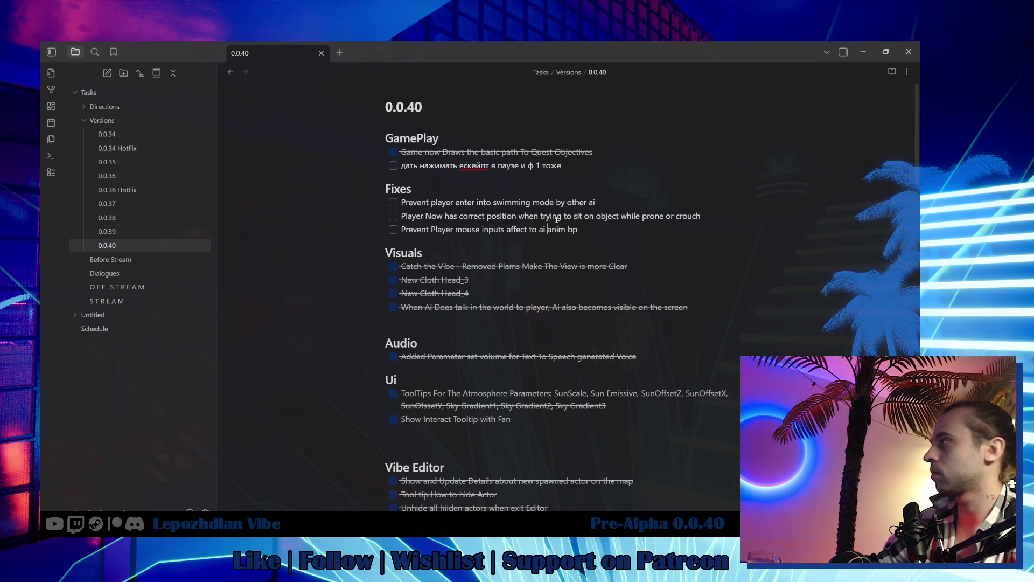
pyautogui.write('in')
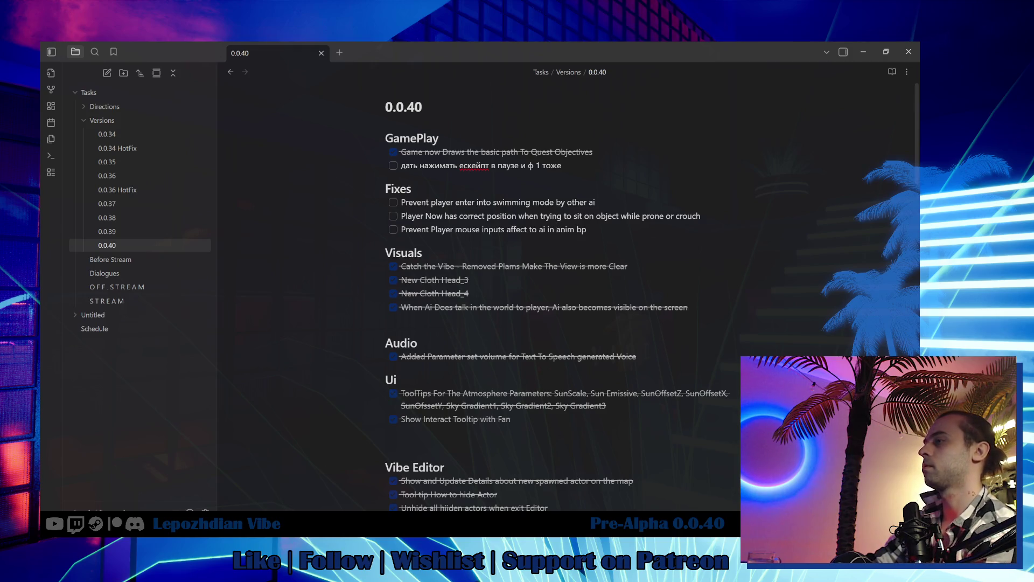
pyautogui.hotkey('alt', 'Tab')
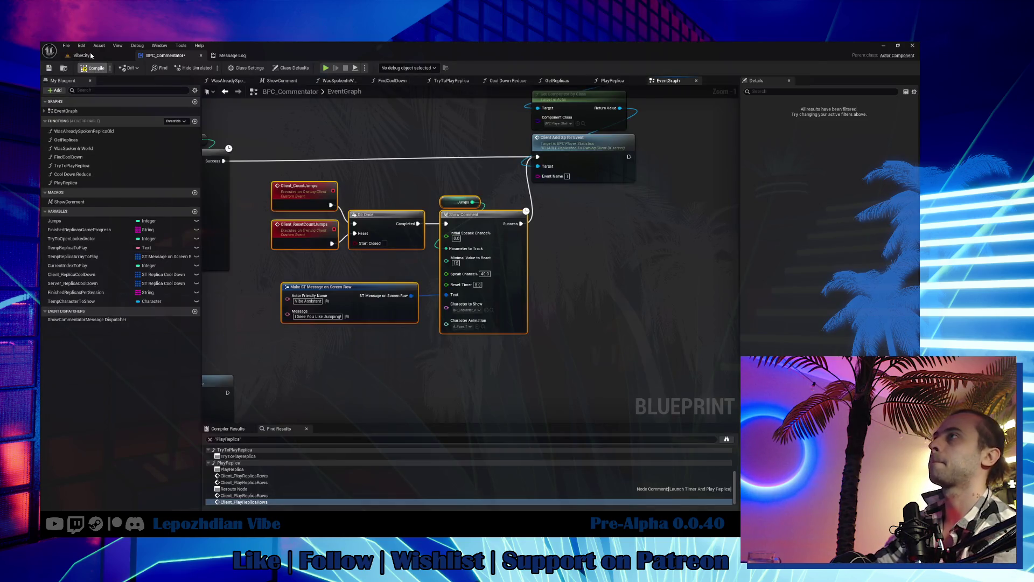
# Step: Search 'player main' in the LepozhdianVibe folder and open BP_Character_Player_Main
pyautogui.click(82, 55)
pyautogui.click(66, 45)
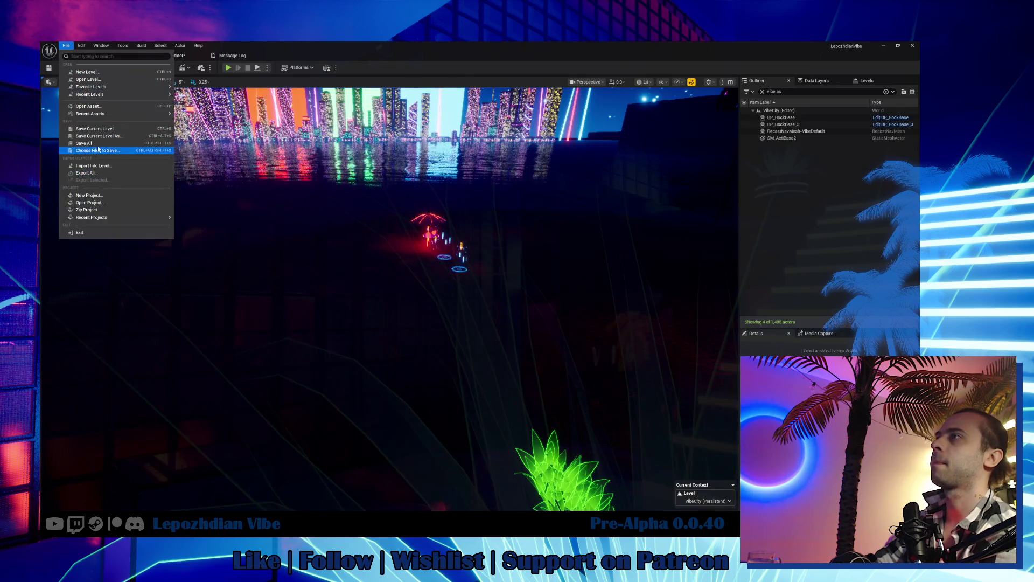
pyautogui.press('Escape')
pyautogui.hotkey('ctrl', 'space')
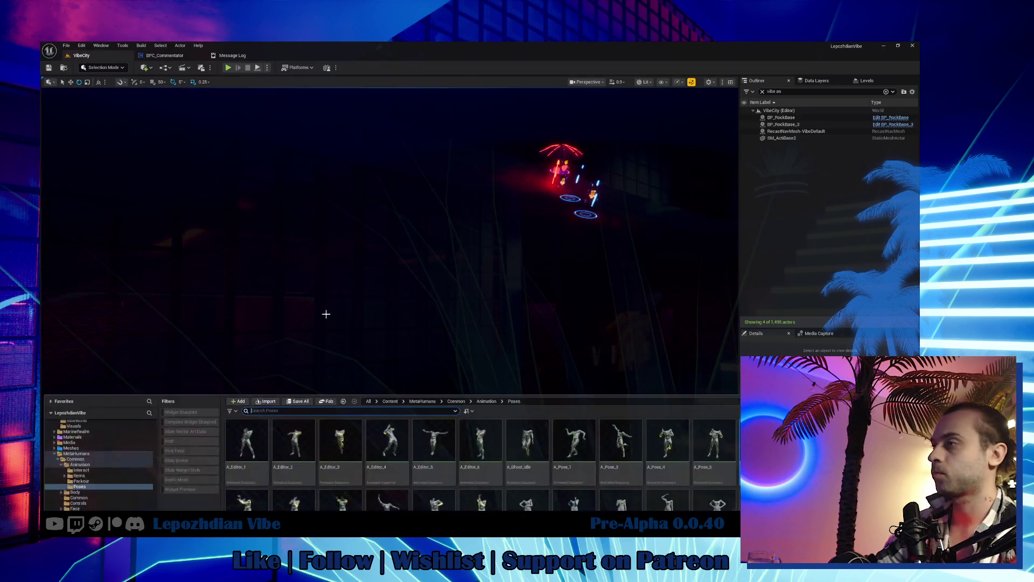
pyautogui.scroll(10, 92, 398)
pyautogui.scroll(10, 97, 398)
pyautogui.scroll(10, 104, 397)
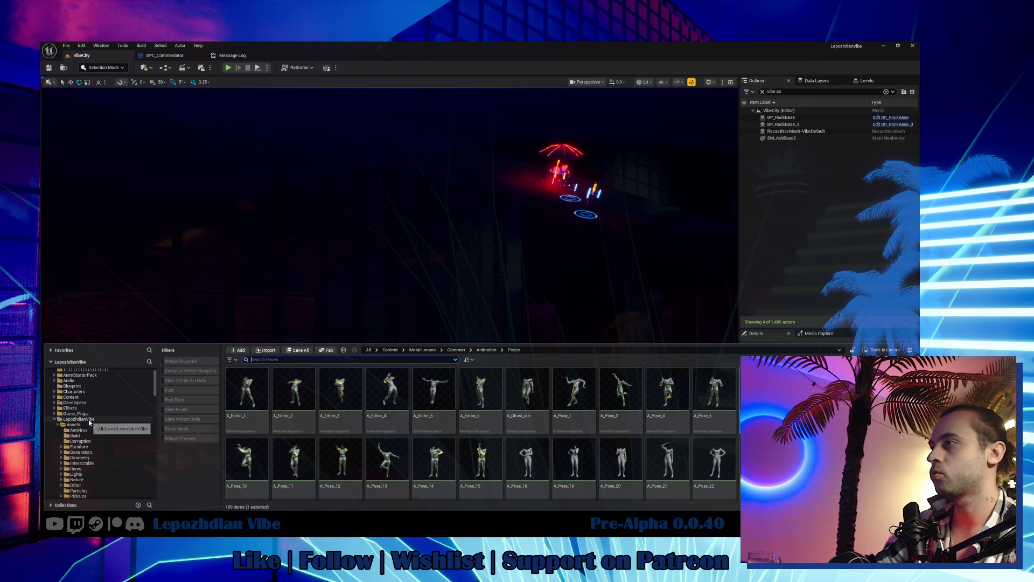
pyautogui.click(89, 420)
pyautogui.write('player m')
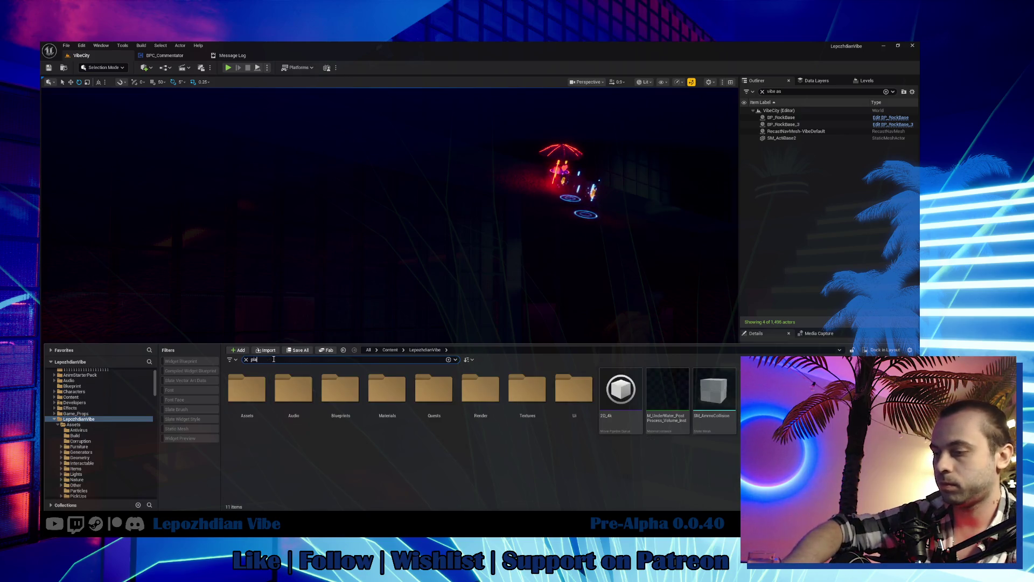
pyautogui.write('ain')
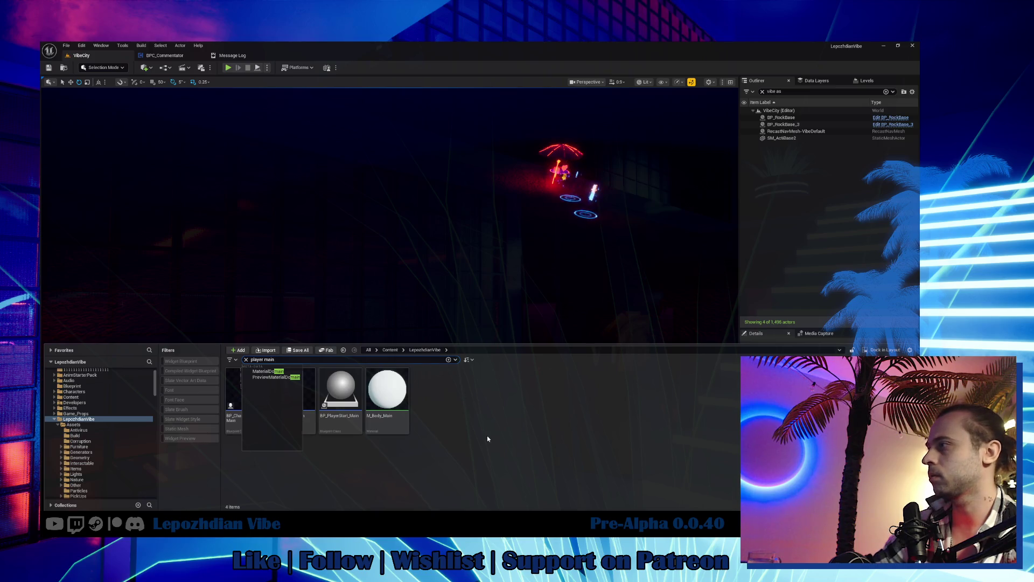
pyautogui.doubleClick(257, 388)
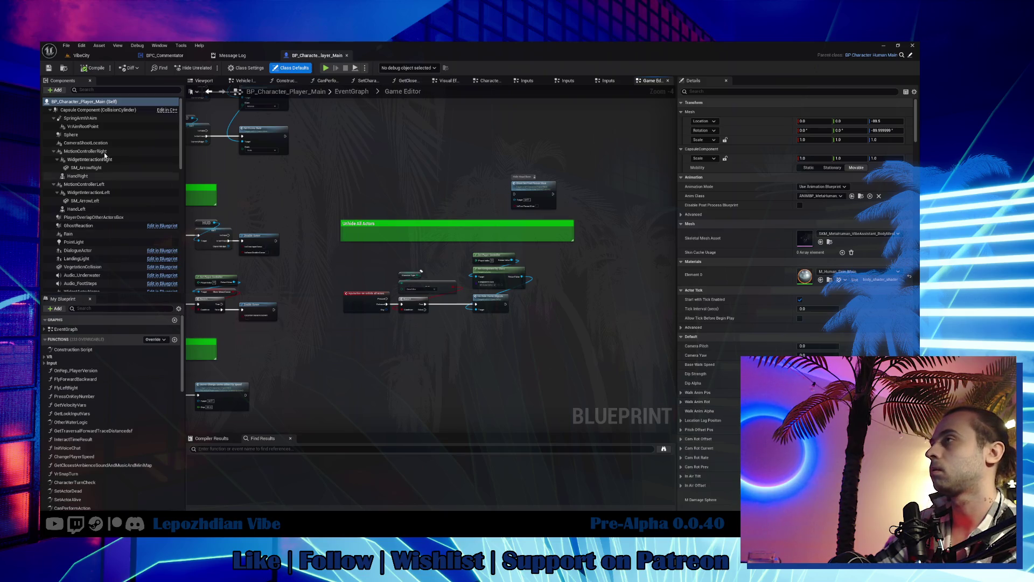
# Step: Open ANIMBP_MetaHuman_Main from the Mesh (CharacterMesh0) component's Anim Class
pyautogui.scroll(-3, 102, 243)
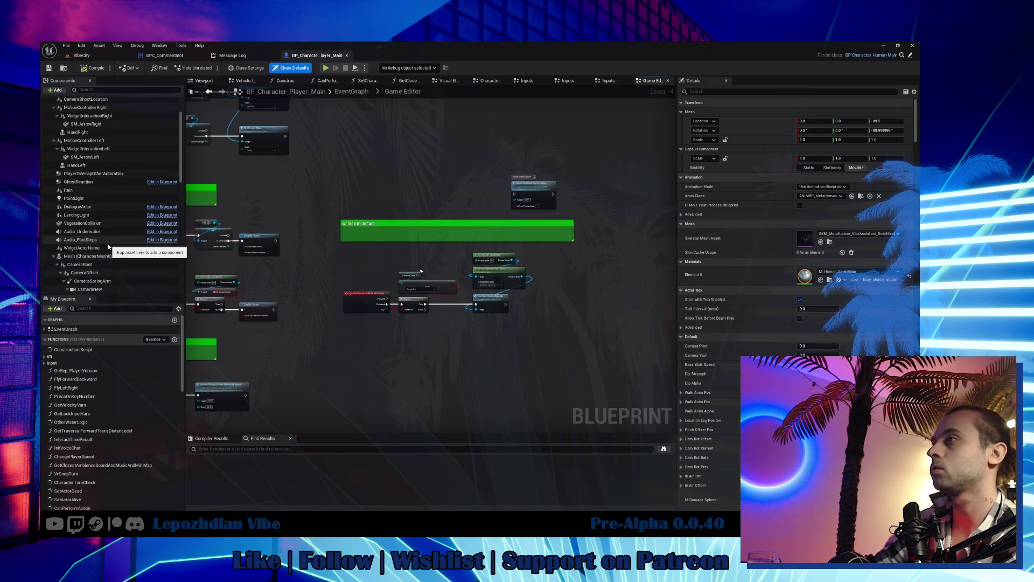
pyautogui.click(97, 257)
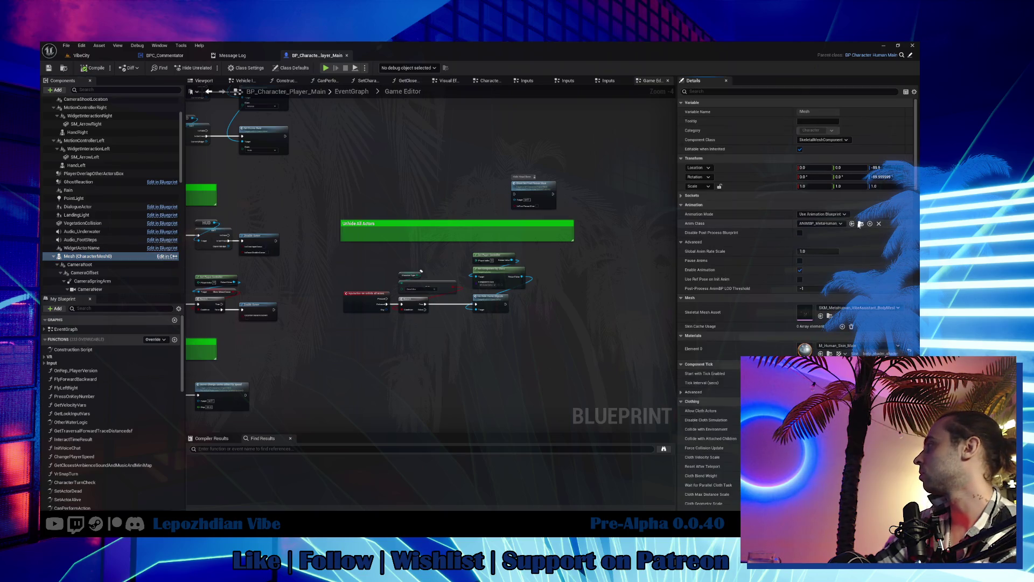
pyautogui.click(861, 224)
pyautogui.doubleClick(304, 454)
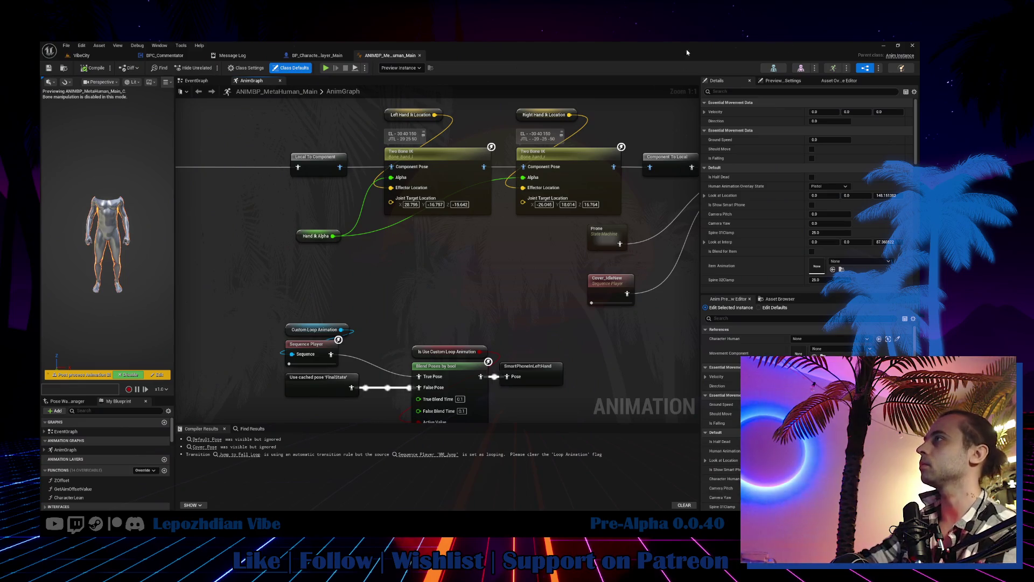
# Step: Open the CharacterLean function graph from the animation blueprint's EventGraph
pyautogui.scroll(-6, 277, 111)
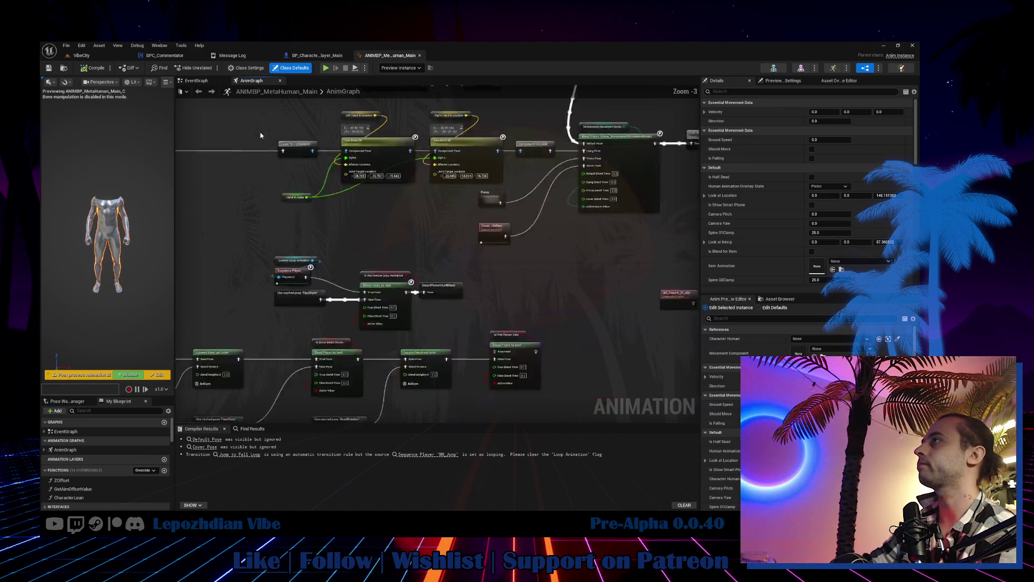
pyautogui.click(197, 81)
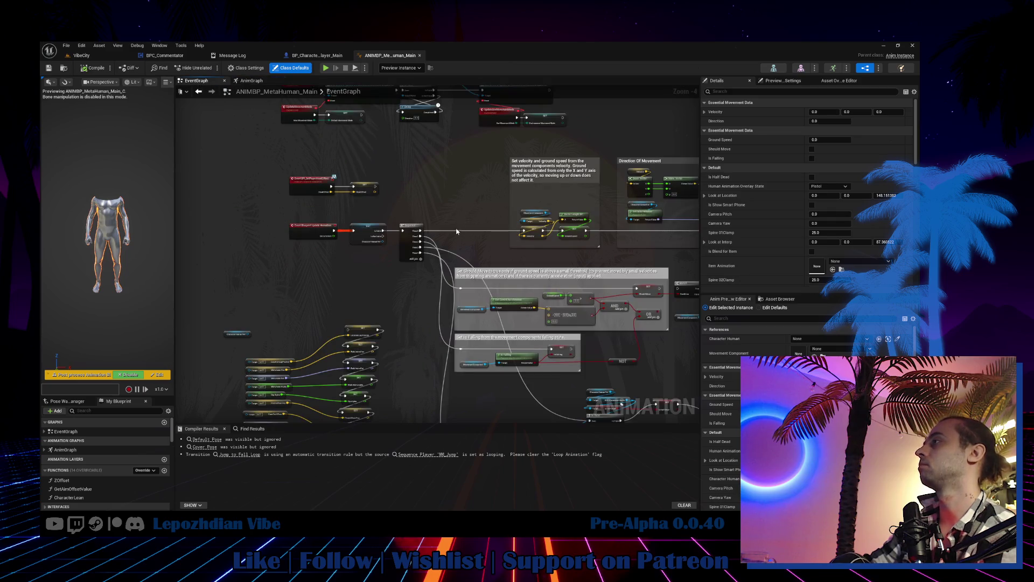
pyautogui.scroll(2, 458, 230)
pyautogui.moveTo(458, 230)
pyautogui.mouseDown()
pyautogui.moveTo(240, 271)
pyautogui.moveTo(162, 232)
pyautogui.mouseUp()
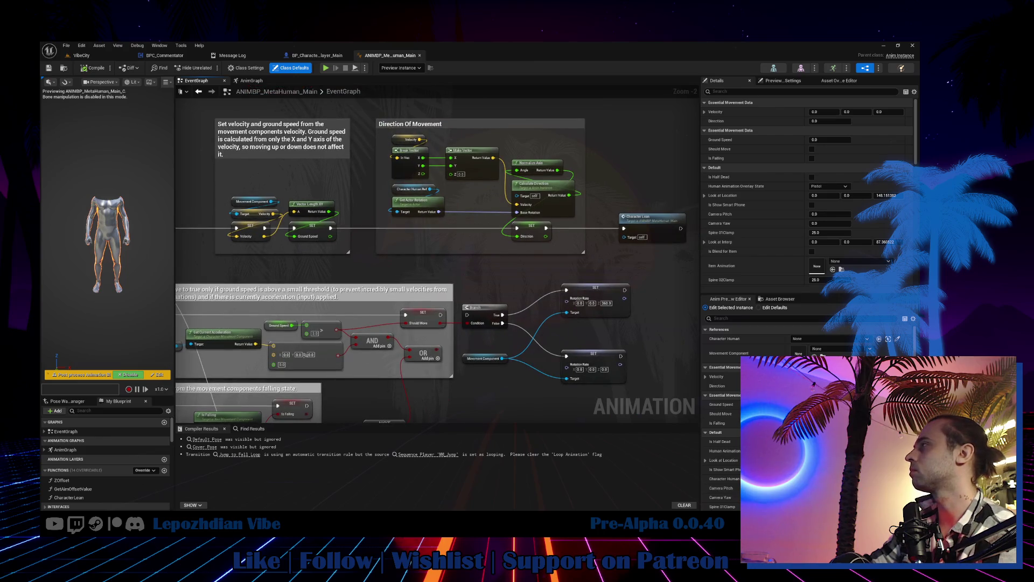
pyautogui.doubleClick(650, 217)
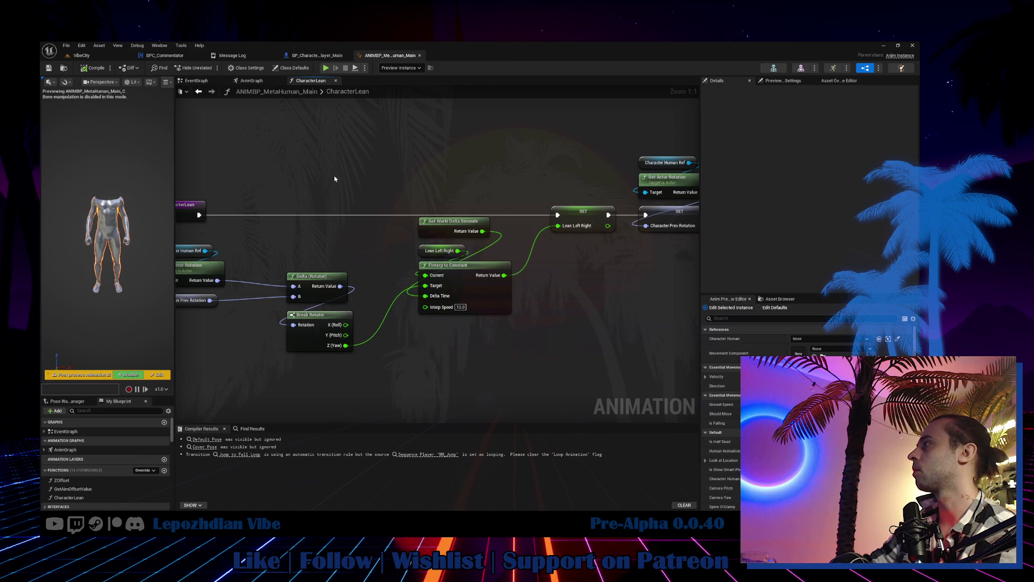
pyautogui.moveTo(337, 167); pyautogui.dragTo(380, 167)
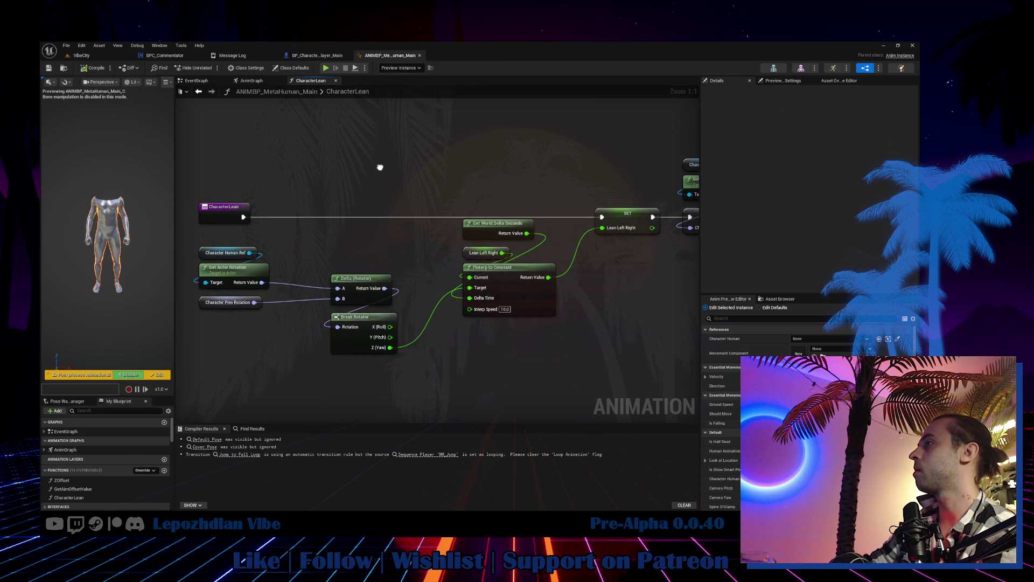
# Step: Add Is Player Controlled from Character Human Ref and wire a Branch after the function entry
pyautogui.moveTo(254, 253); pyautogui.dragTo(298, 245)
pyautogui.write('is play')
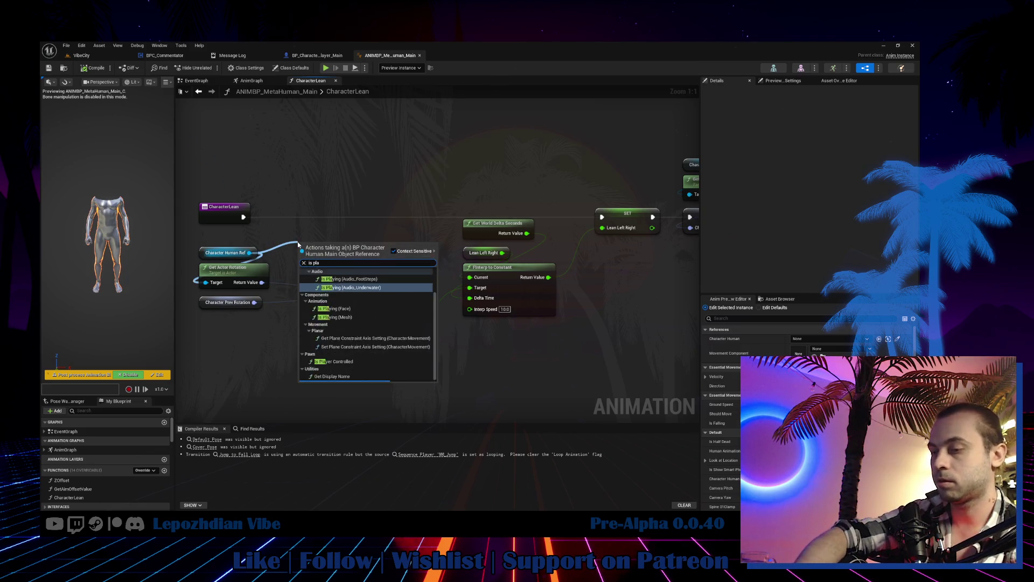
pyautogui.write('er')
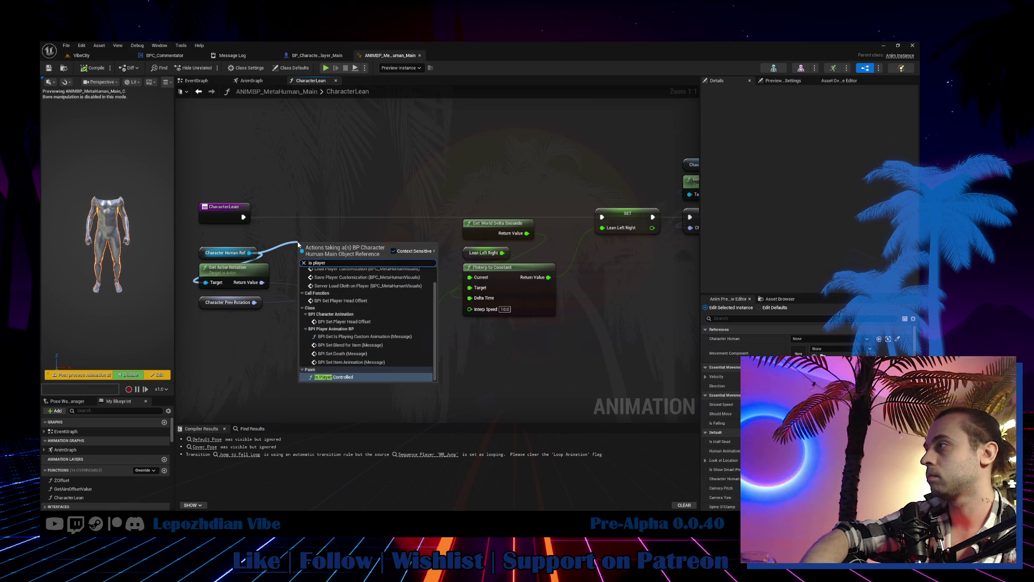
pyautogui.click(352, 377)
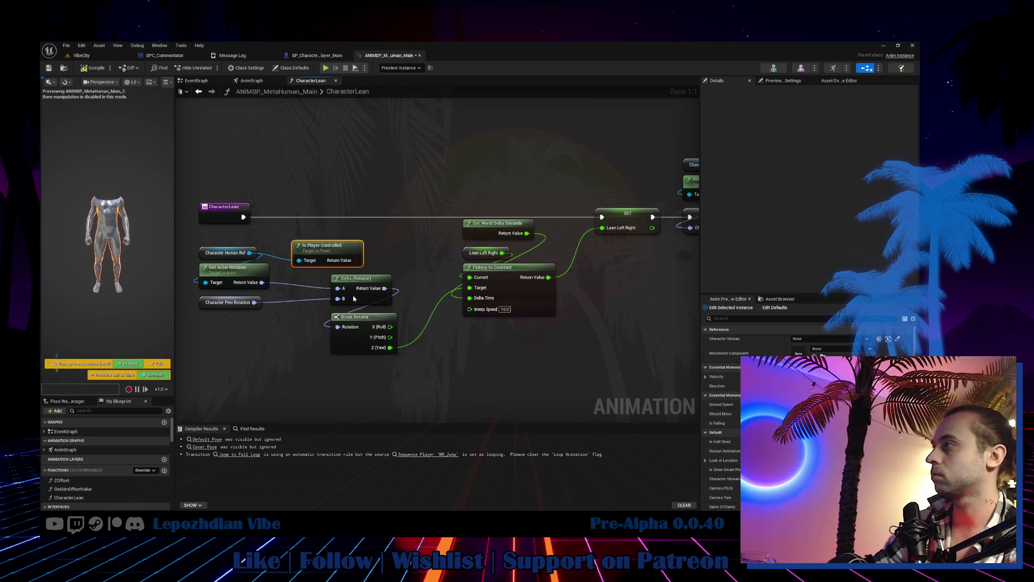
pyautogui.click(370, 215)
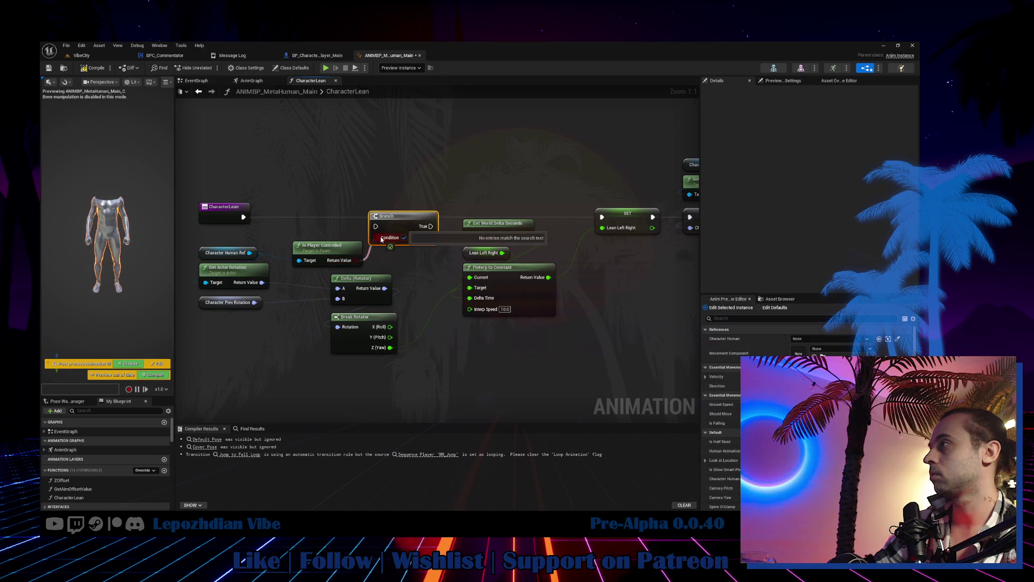
pyautogui.moveTo(243, 217)
pyautogui.mouseDown()
pyautogui.moveTo(376, 226)
pyautogui.moveTo(399, 214)
pyautogui.mouseUp()
pyautogui.moveTo(330, 257); pyautogui.dragTo(412, 184)
pyautogui.moveTo(362, 153)
pyautogui.mouseDown()
pyautogui.moveTo(408, 226)
pyautogui.moveTo(304, 218)
pyautogui.moveTo(499, 222)
pyautogui.mouseUp()
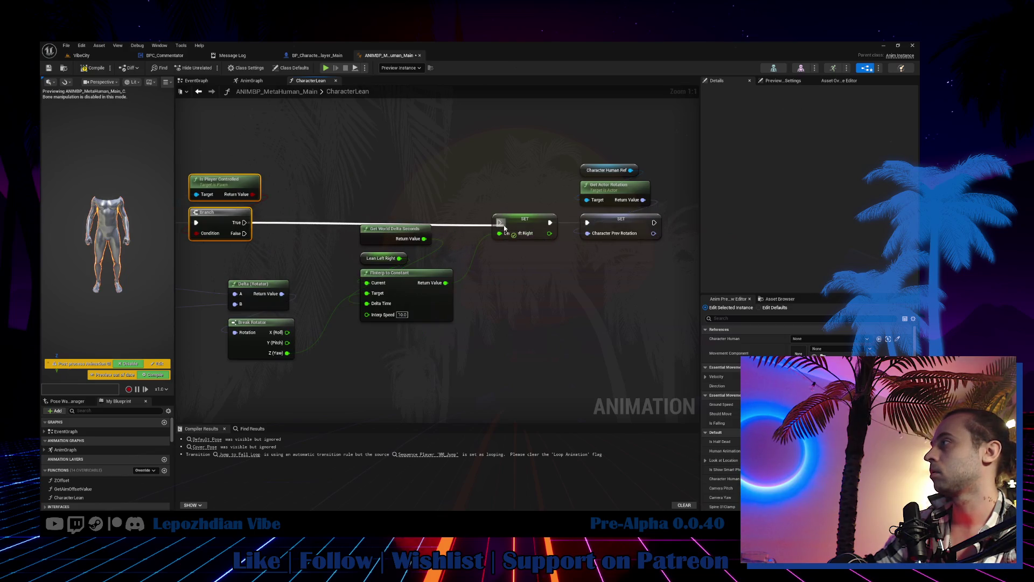
# Step: Compile the animation blueprint and Save All from the VibeCity level editor
pyautogui.click(95, 68)
pyautogui.click(82, 56)
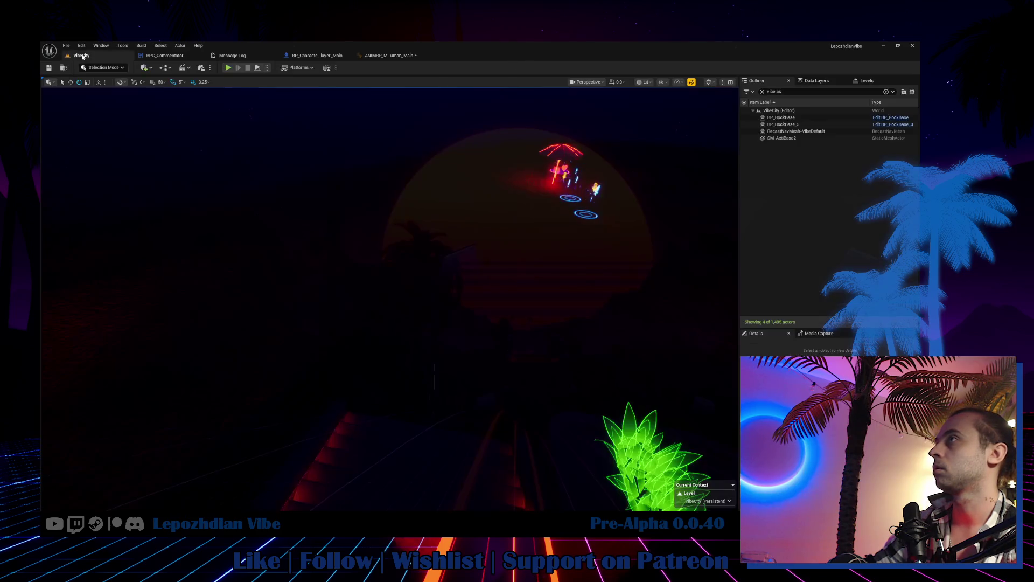
pyautogui.click(67, 46)
pyautogui.click(104, 145)
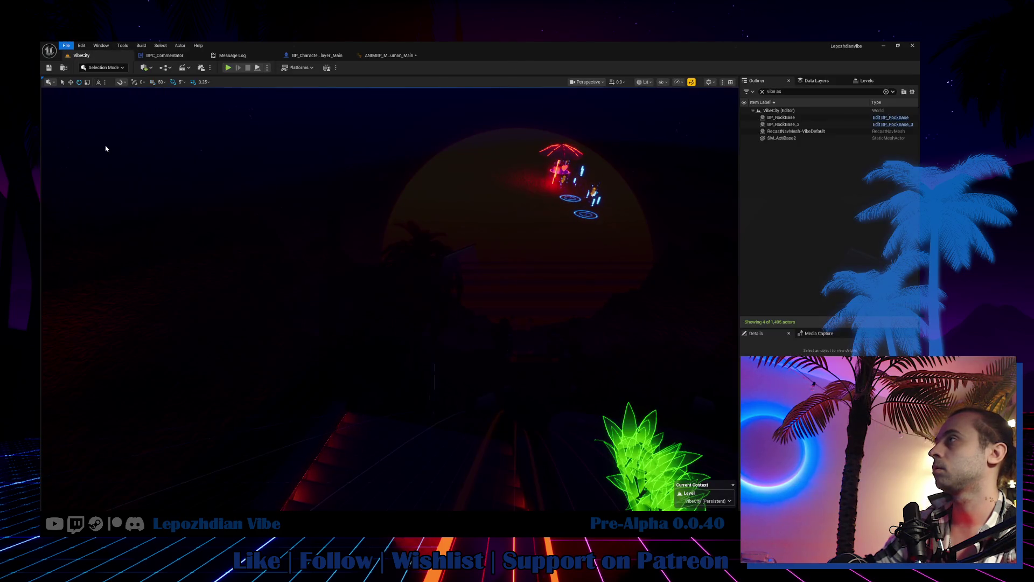
# Step: Set Number of Players to 2 and start a Play-in-Editor session
pyautogui.click(268, 67)
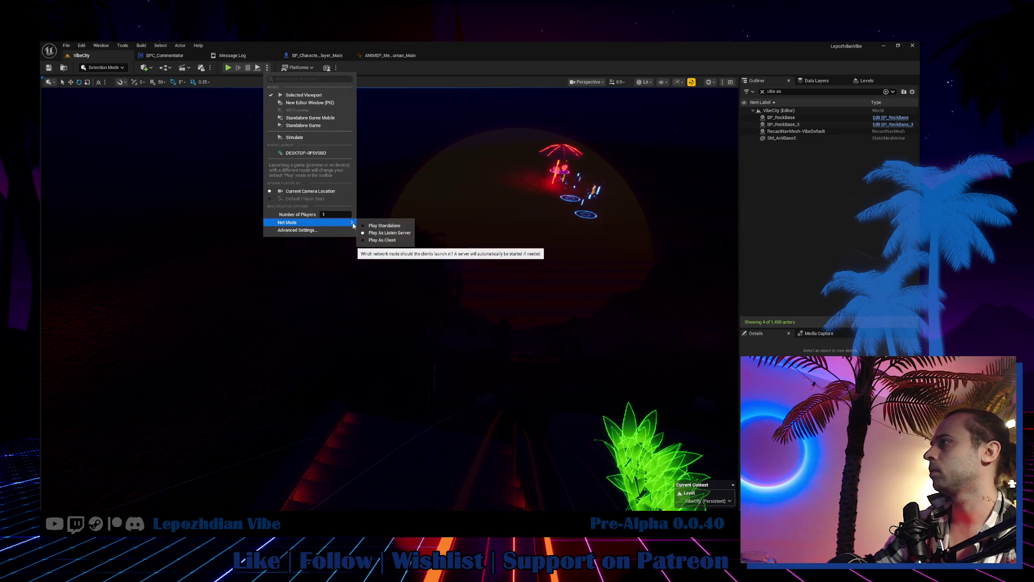
pyautogui.click(230, 70)
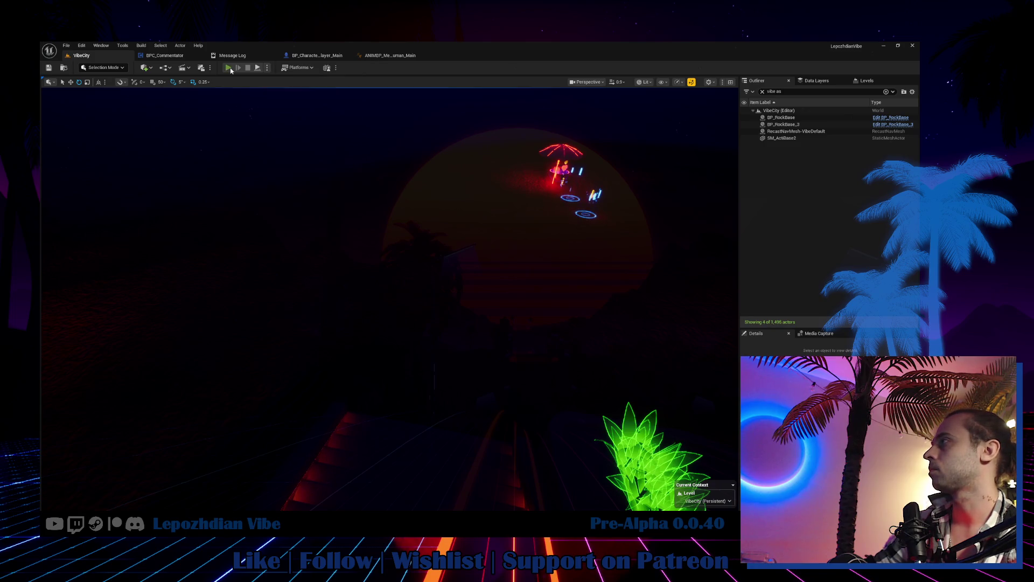
pyautogui.click(229, 67)
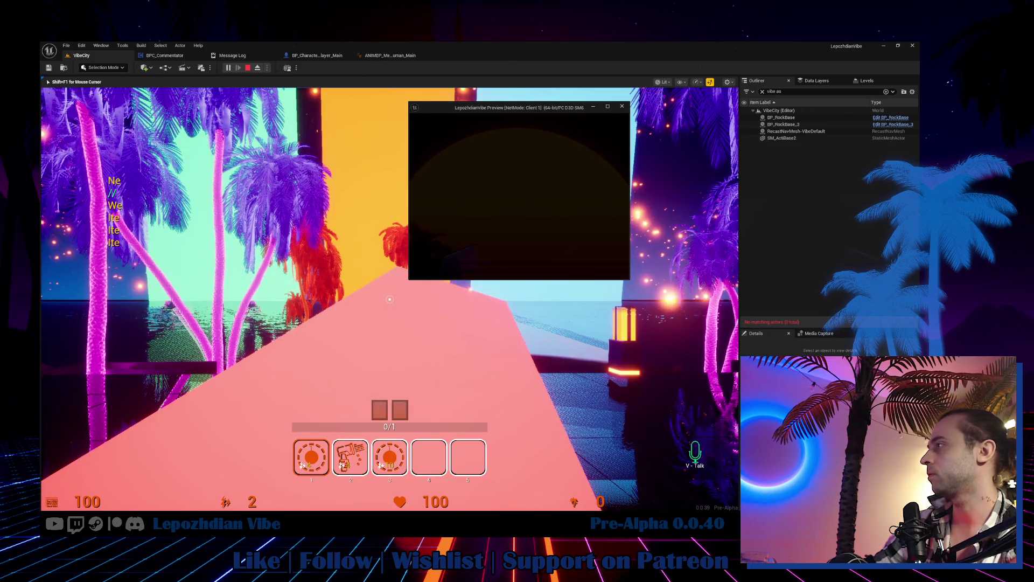
pyautogui.hotkey('shift', 'F1')
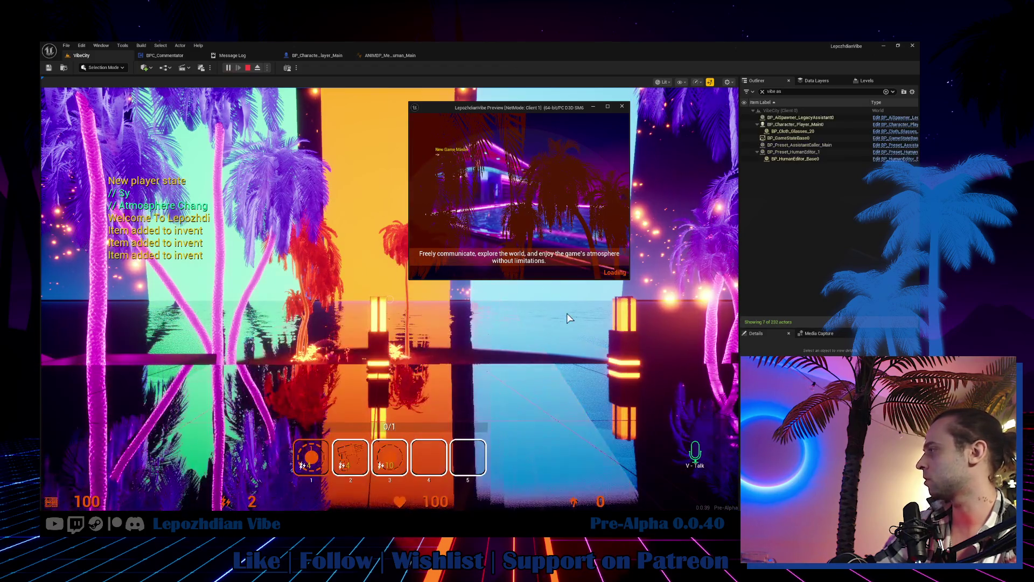
pyautogui.click(651, 339)
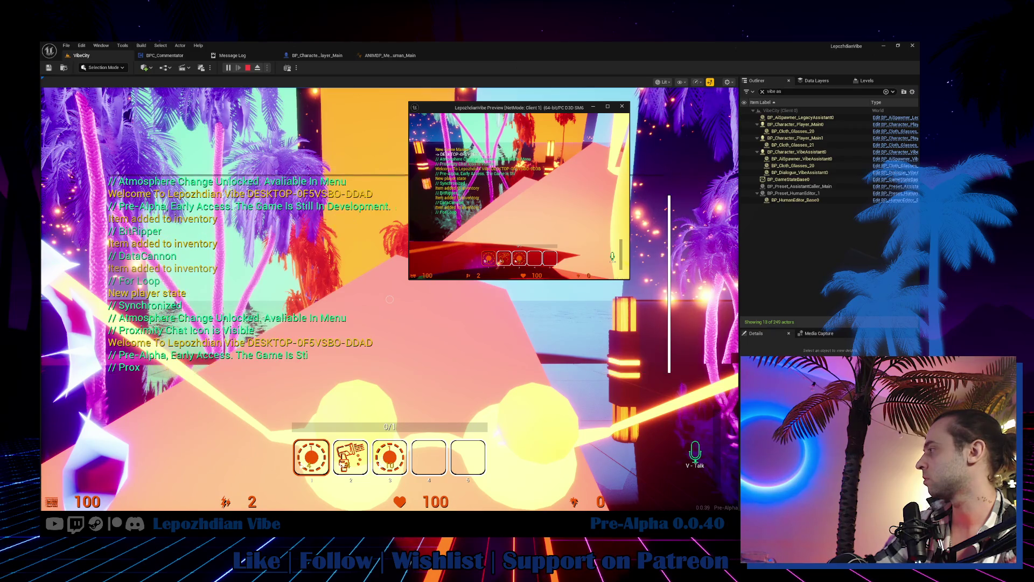
# Step: Move and enlarge the Client 1 window beside the main game to watch the other client
pyautogui.hotkey('alt', 'Tab')
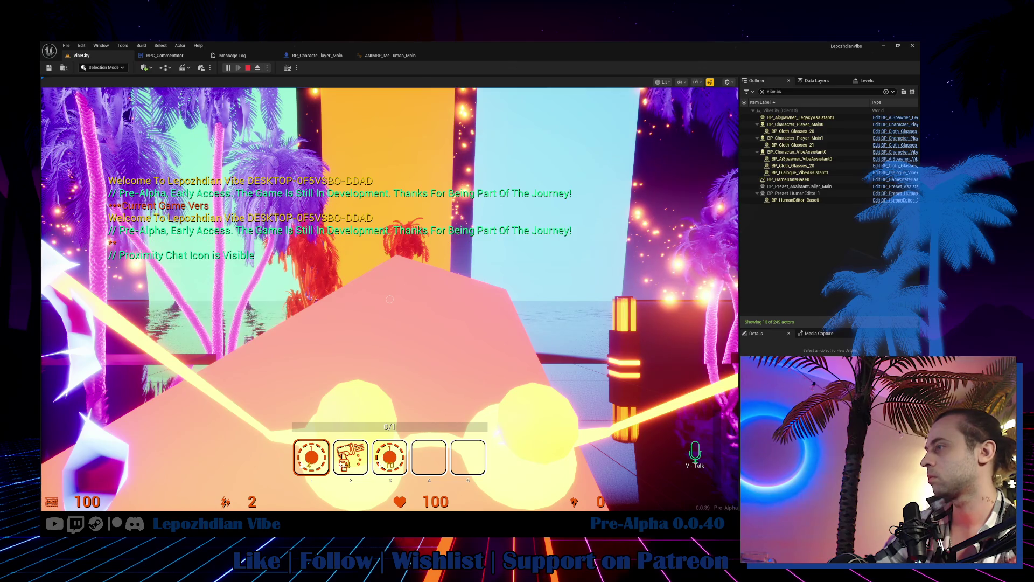
pyautogui.hotkey('alt', 'Tab')
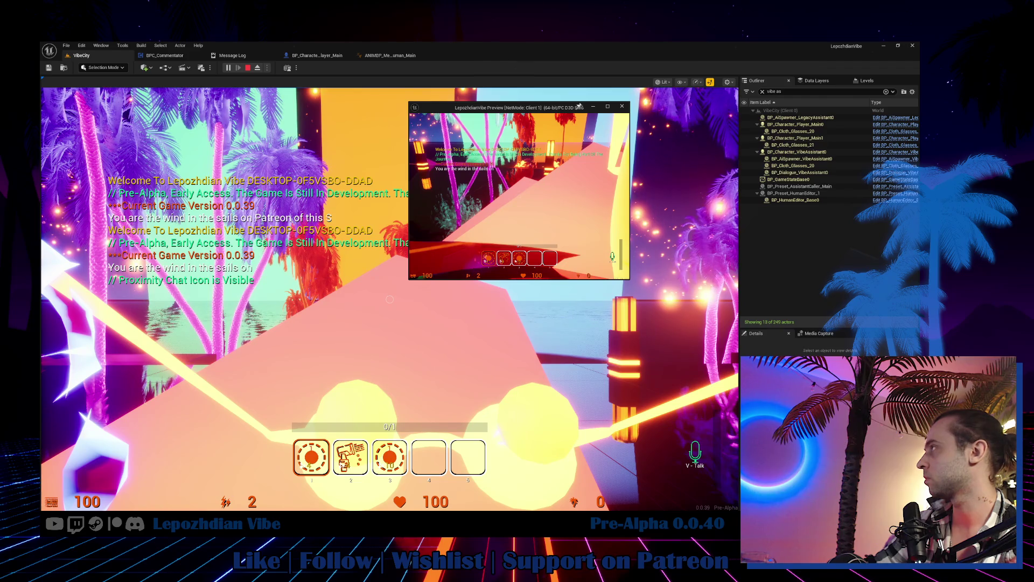
pyautogui.moveTo(570, 109)
pyautogui.mouseDown()
pyautogui.moveTo(780, 105)
pyautogui.moveTo(632, 91)
pyautogui.moveTo(642, 92)
pyautogui.mouseUp()
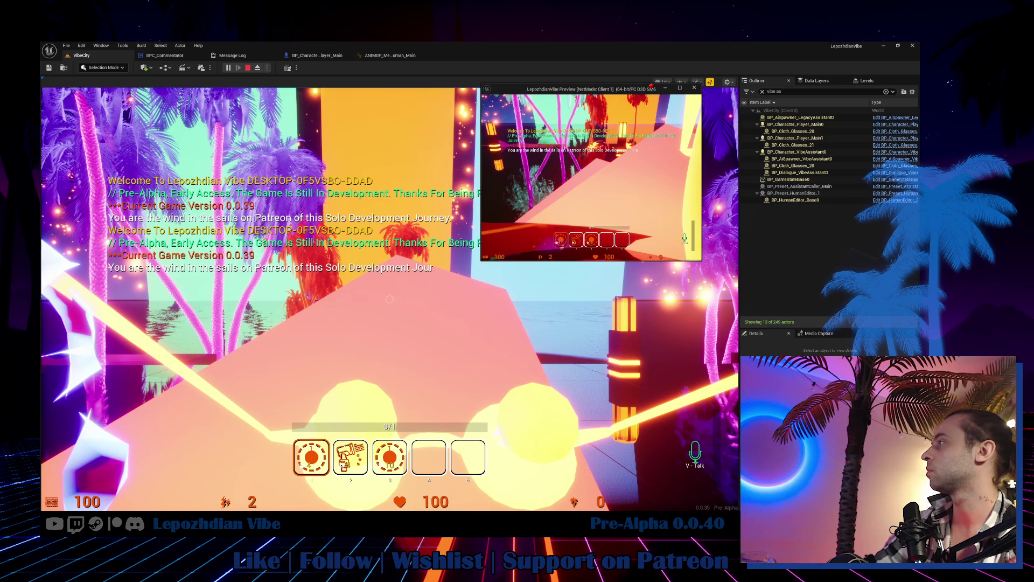
pyautogui.moveTo(481, 259)
pyautogui.mouseDown()
pyautogui.moveTo(358, 331)
pyautogui.moveTo(348, 347)
pyautogui.mouseUp()
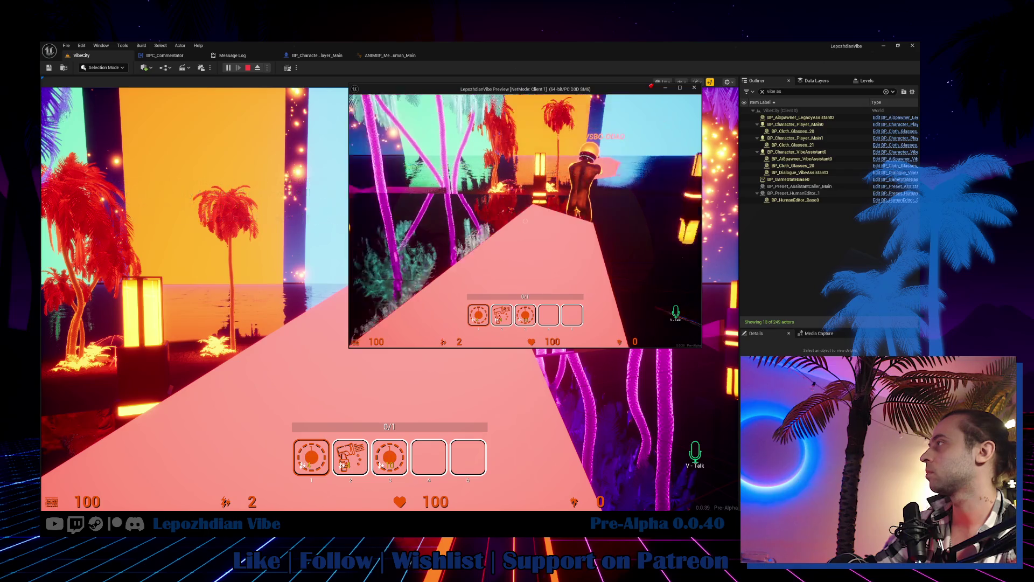
pyautogui.keyDown('shift'); pyautogui.scroll(-1, 525, 221); pyautogui.keyUp('shift')
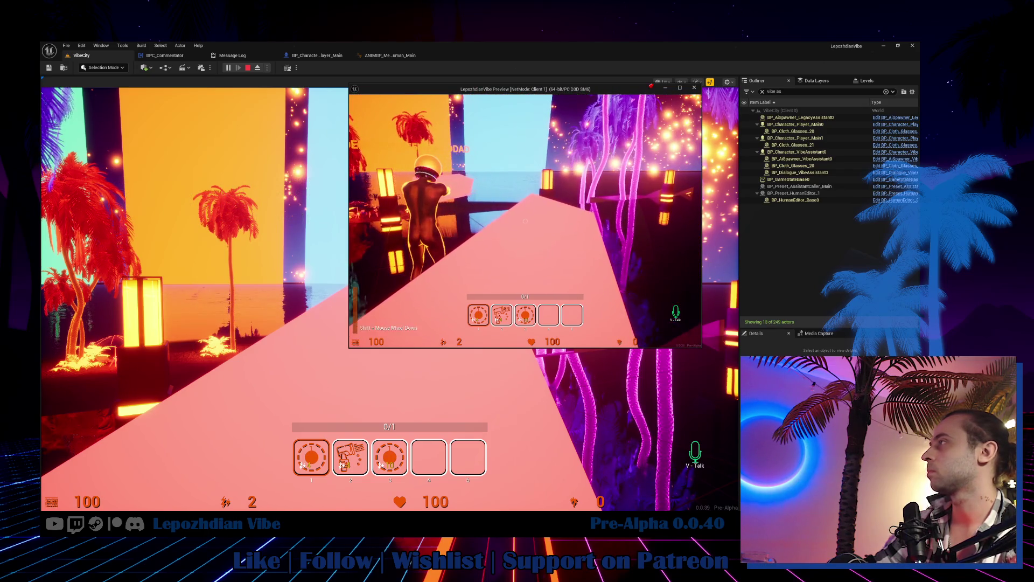
pyautogui.click(334, 226)
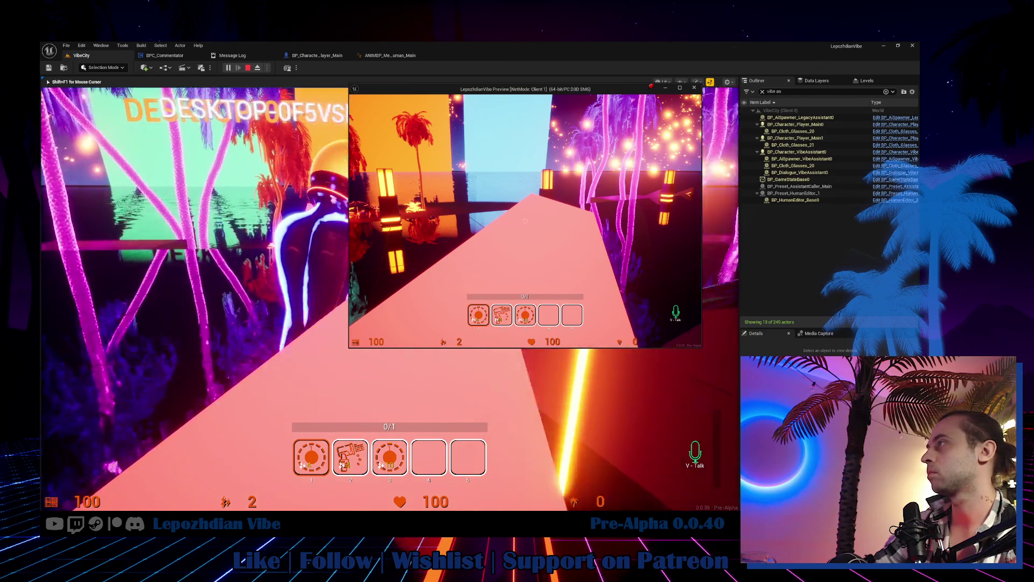
pyautogui.hotkey('shift', 'F1')
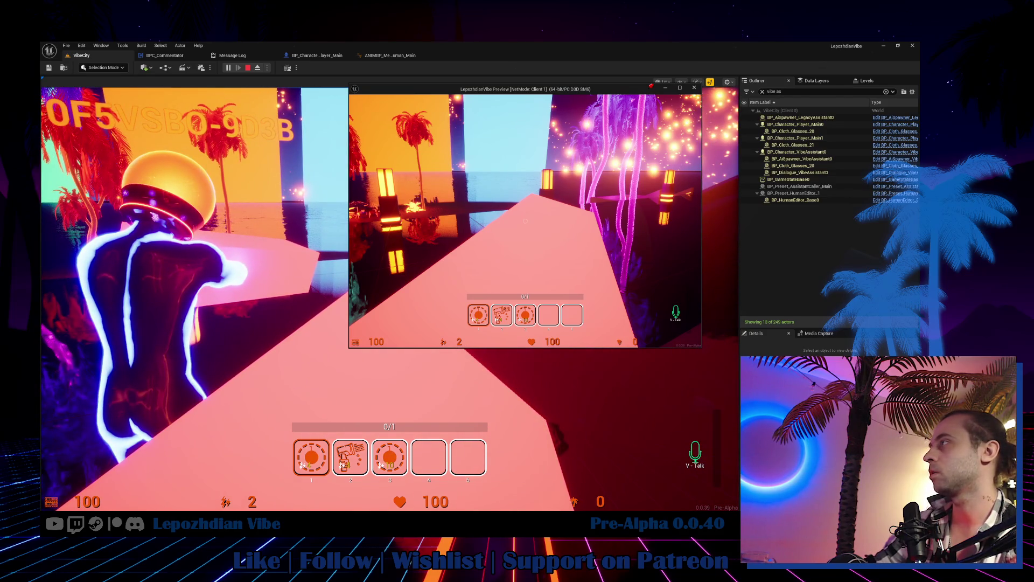
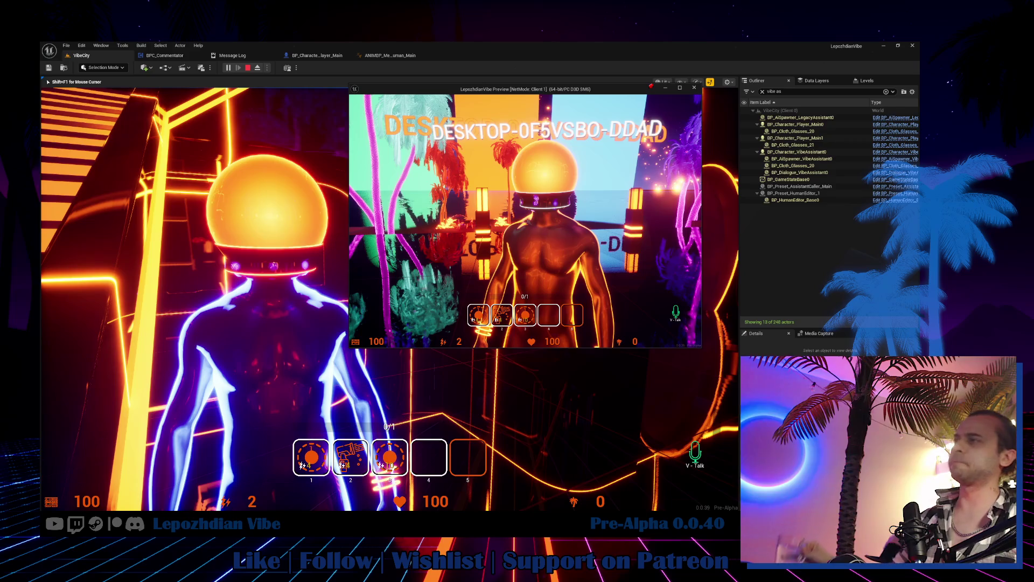
# Step: Restart the playtest with Number of Players set to 1 and walk through the Character Editor portal
pyautogui.click(694, 87)
pyautogui.press('Escape')
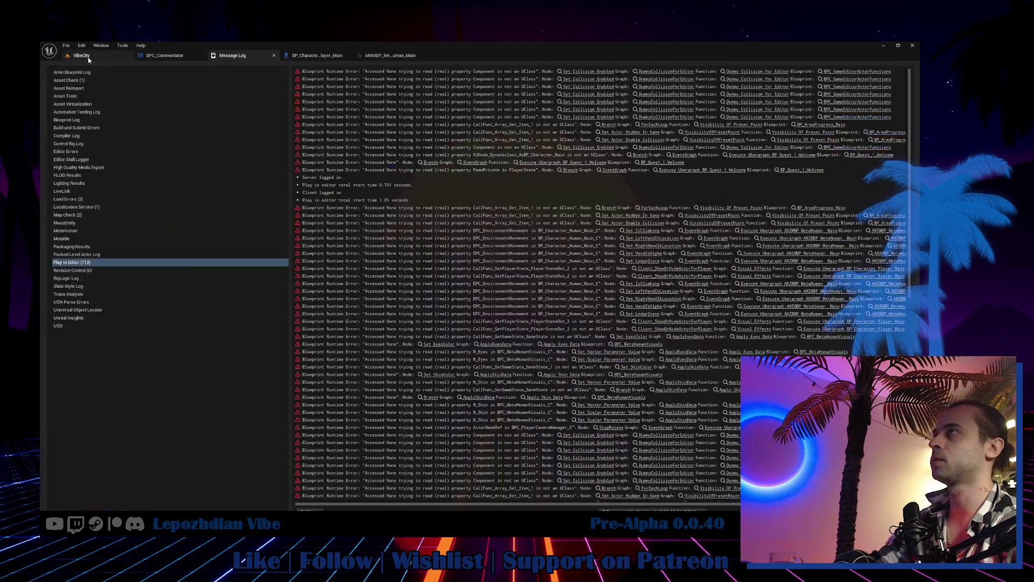
pyautogui.click(267, 67)
pyautogui.click(337, 214)
pyautogui.write('1')
pyautogui.press('Return')
pyautogui.click(231, 69)
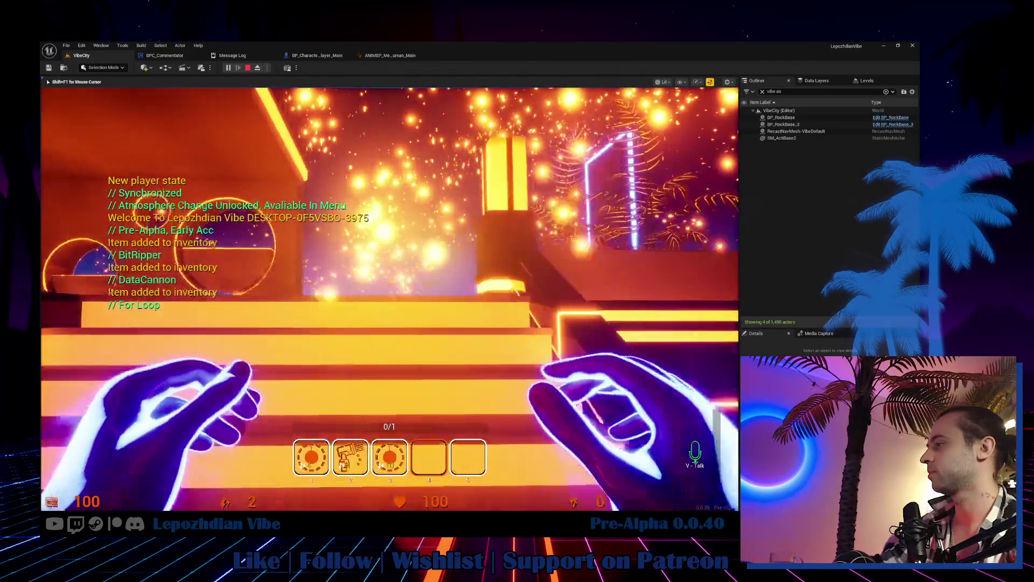
pyautogui.press('w')
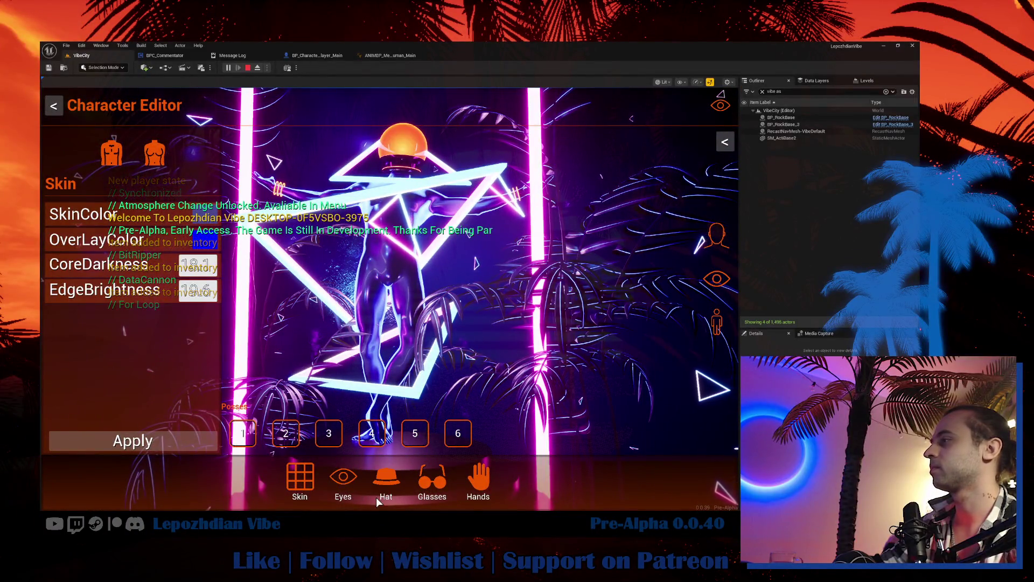
# Step: Give the character the fourth glasses style with Emissive 10.3, ScaleUp 1.1, ScaleWidth 0.4, and apply it
pyautogui.click(430, 475)
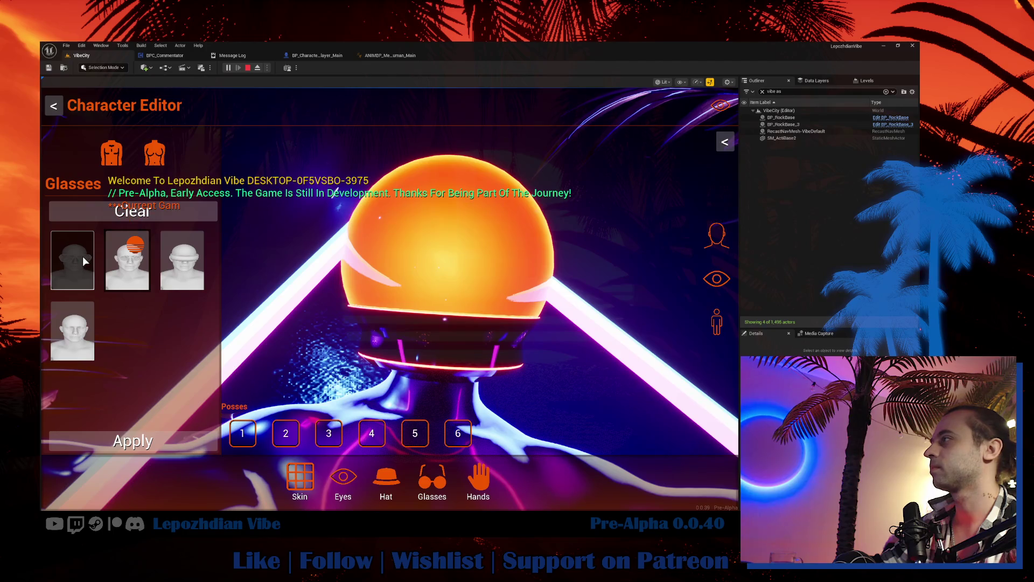
pyautogui.click(82, 256)
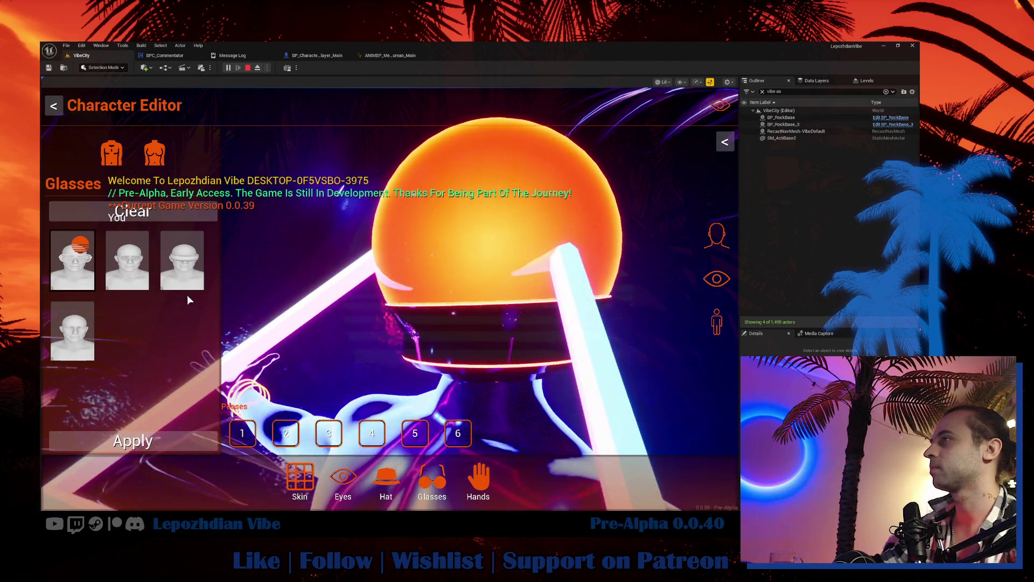
pyautogui.click(192, 278)
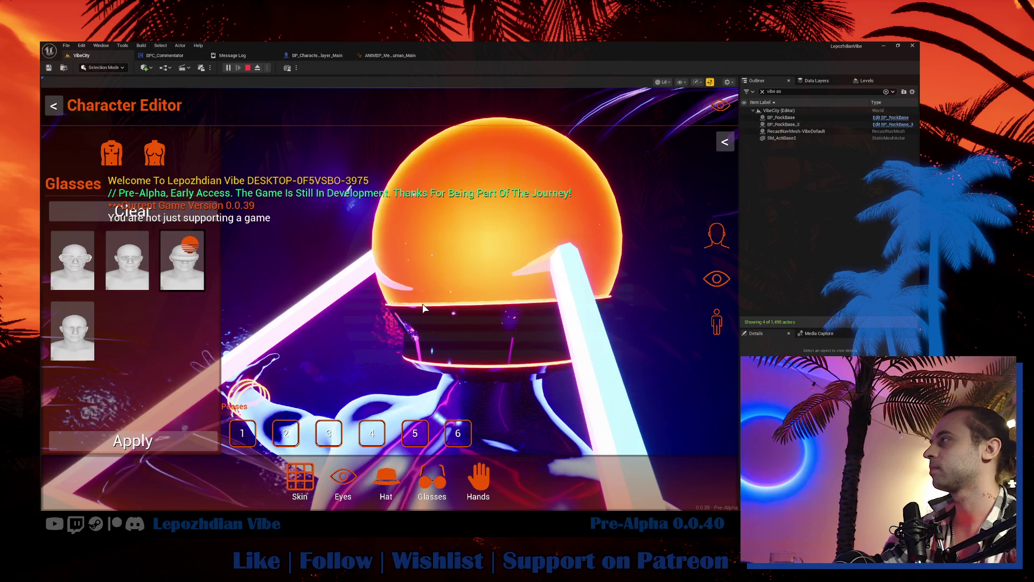
pyautogui.click(83, 342)
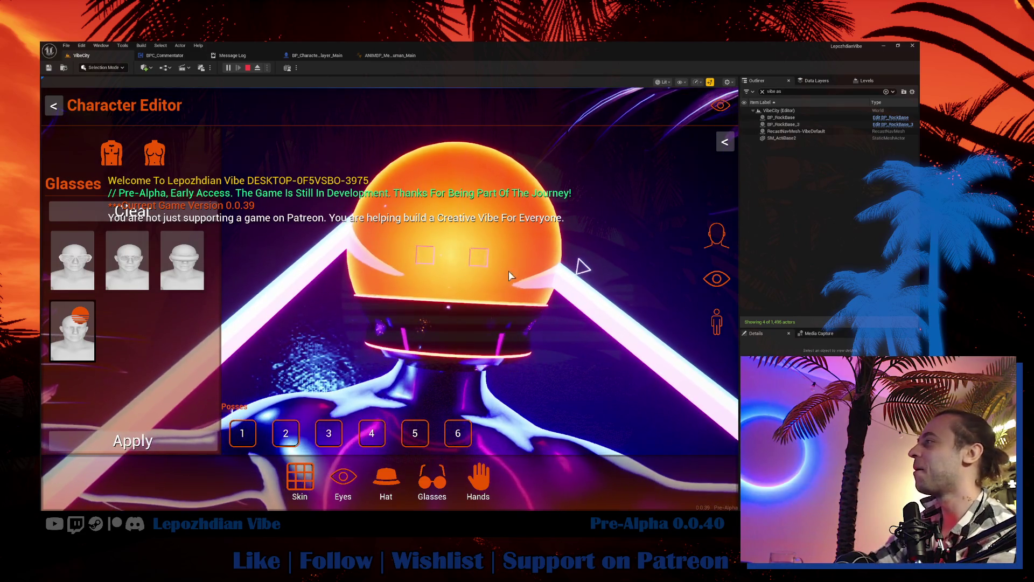
pyautogui.click(717, 279)
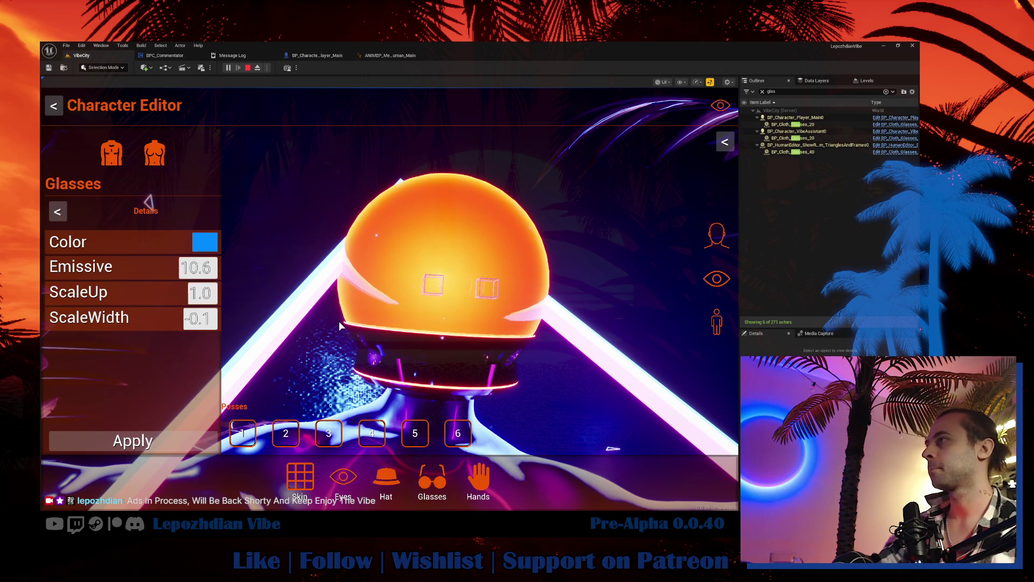
pyautogui.moveTo(201, 268)
pyautogui.mouseDown()
pyautogui.moveTo(213, 268)
pyautogui.moveTo(210, 293)
pyautogui.moveTo(199, 293)
pyautogui.moveTo(213, 318)
pyautogui.moveTo(191, 319)
pyautogui.mouseUp()
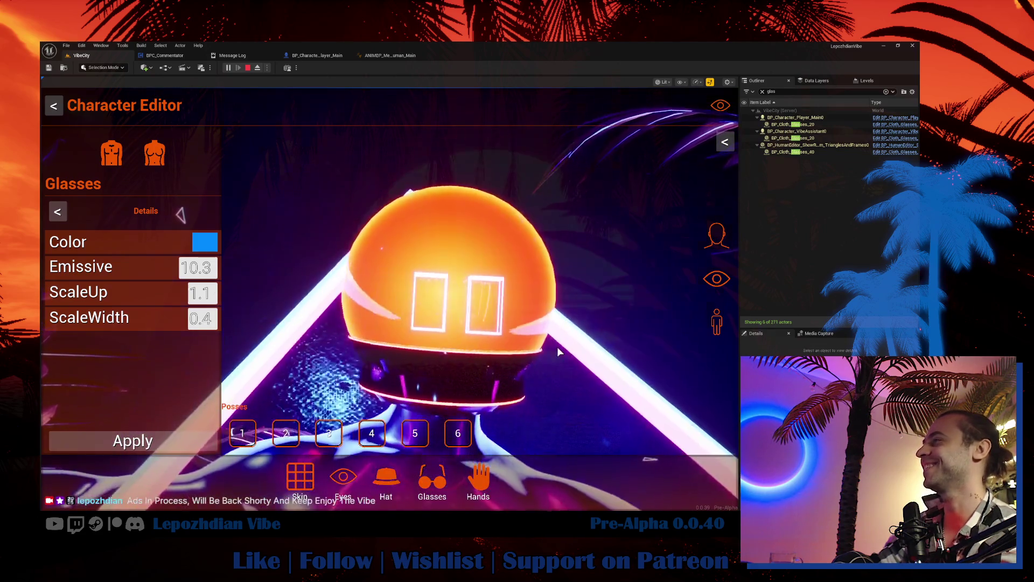
pyautogui.click(188, 440)
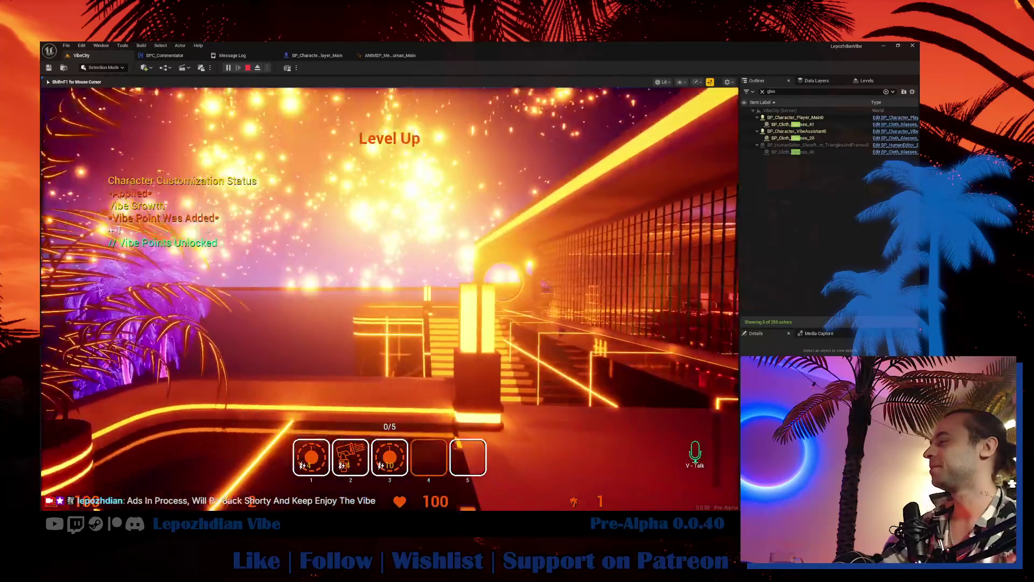
# Step: Eject to a free camera, swing it toward the character to inspect the glasses, then repossess
pyautogui.hotkey('shift', 'F1')
pyautogui.click(253, 67)
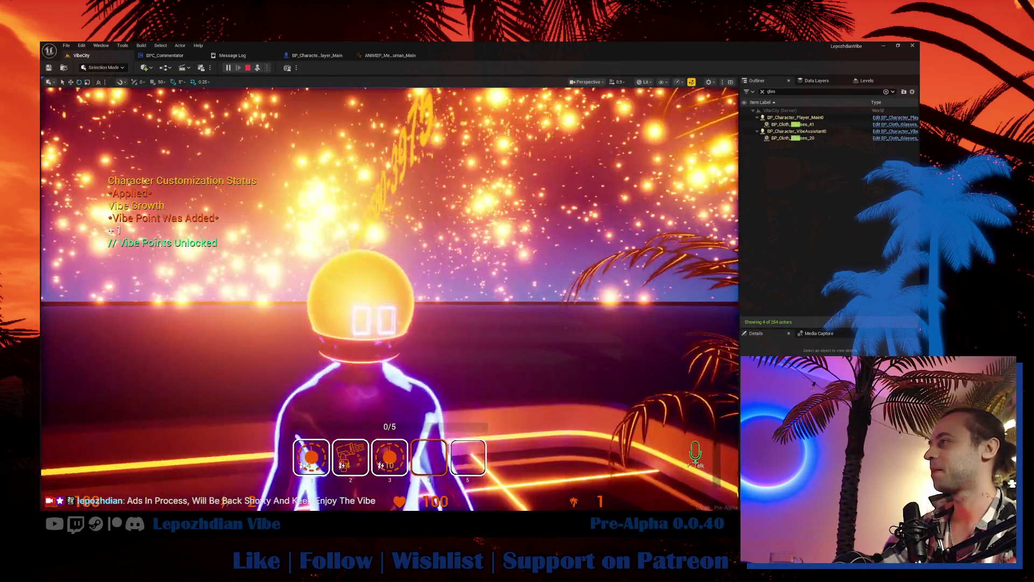
pyautogui.moveTo(389, 299)
pyautogui.mouseDown()
pyautogui.moveTo(345, 299)
pyautogui.moveTo(390, 299)
pyautogui.moveTo(371, 284)
pyautogui.mouseUp()
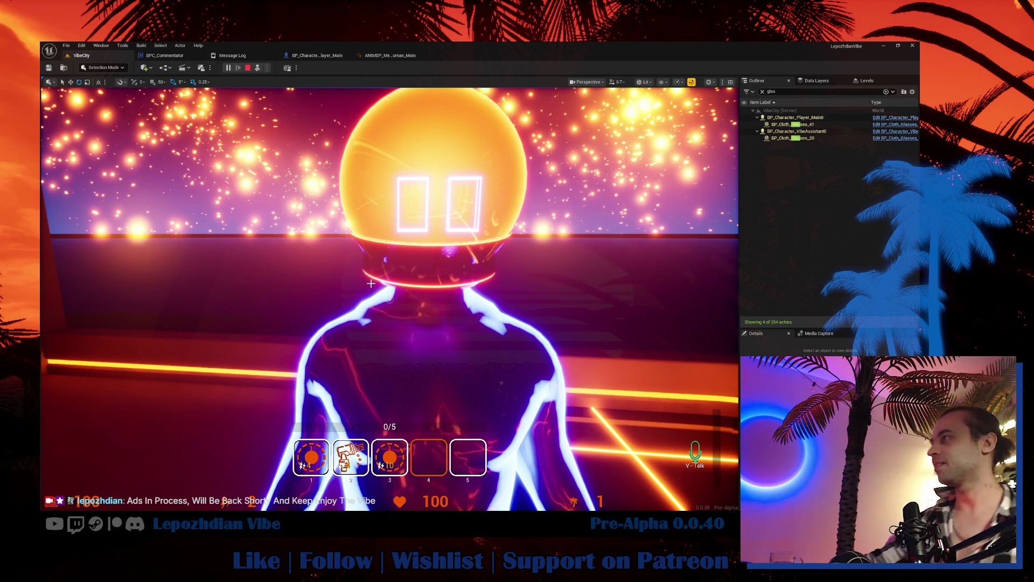
pyautogui.click(252, 67)
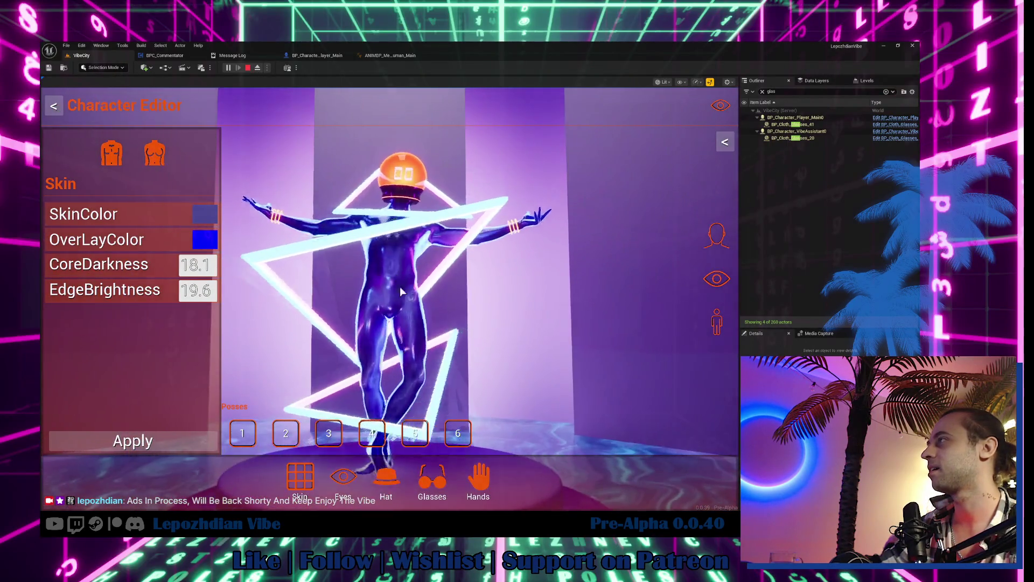
# Step: Clear the dome helmet and put the third hat, a fedora, on the character
pyautogui.click(375, 464)
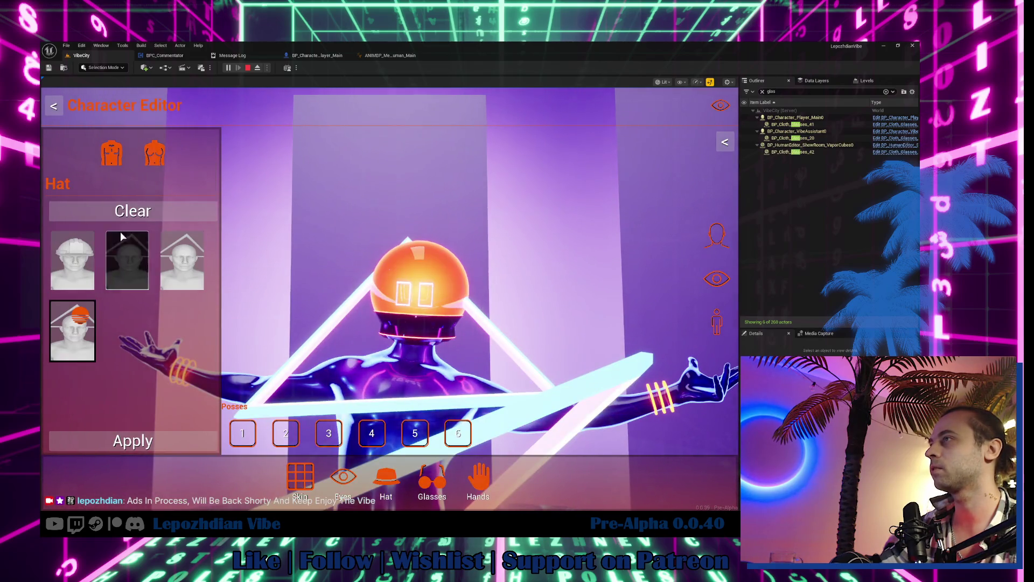
pyautogui.click(140, 214)
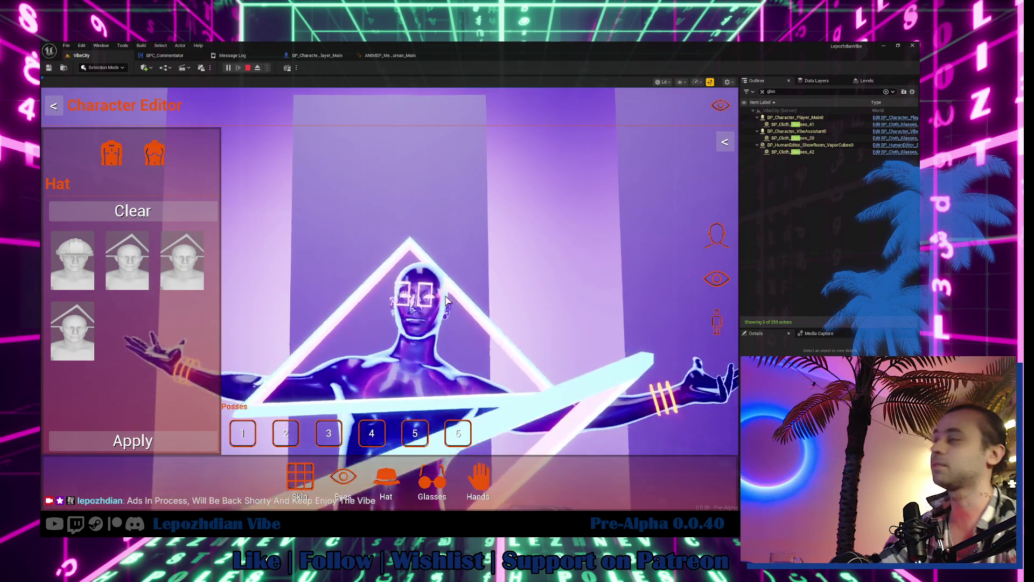
pyautogui.click(193, 262)
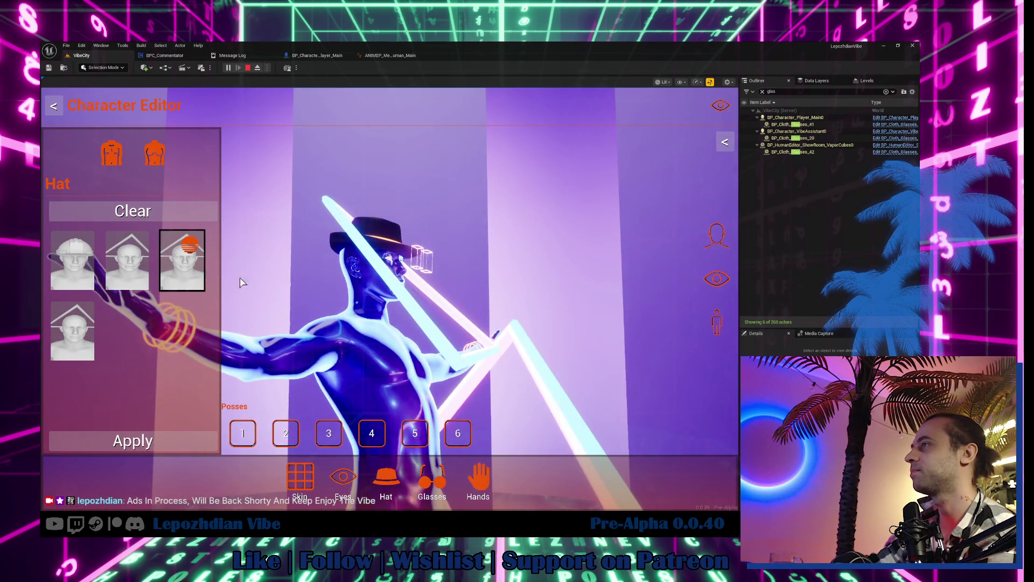
# Step: Set the fedora's LineEmissive to 10.2 and bring up the worn glasses' settings
pyautogui.click(195, 246)
pyautogui.click(719, 277)
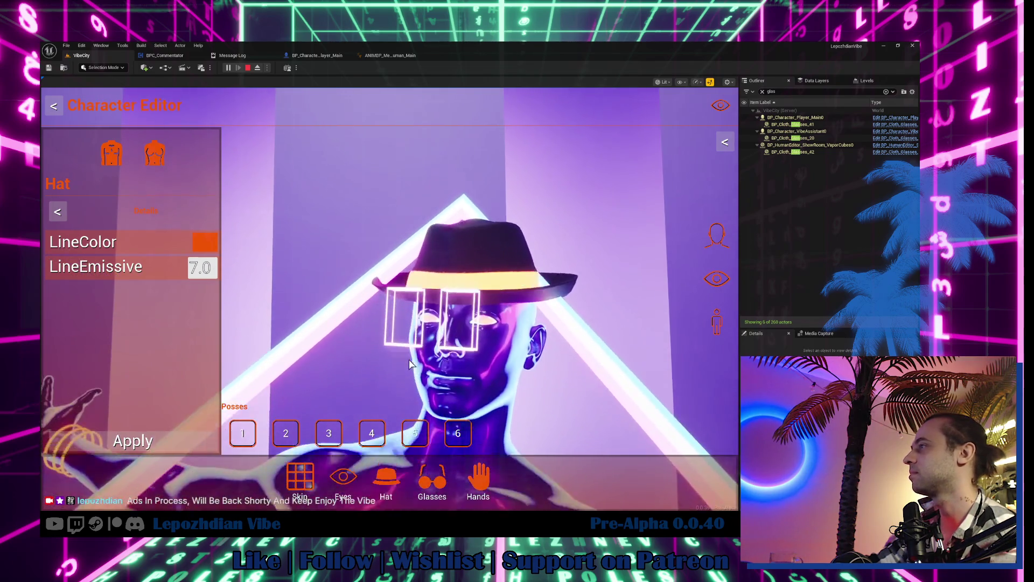
pyautogui.click(199, 268)
pyautogui.write('2.7')
pyautogui.press('BackSpace')
pyautogui.press('BackSpace')
pyautogui.write('2.3')
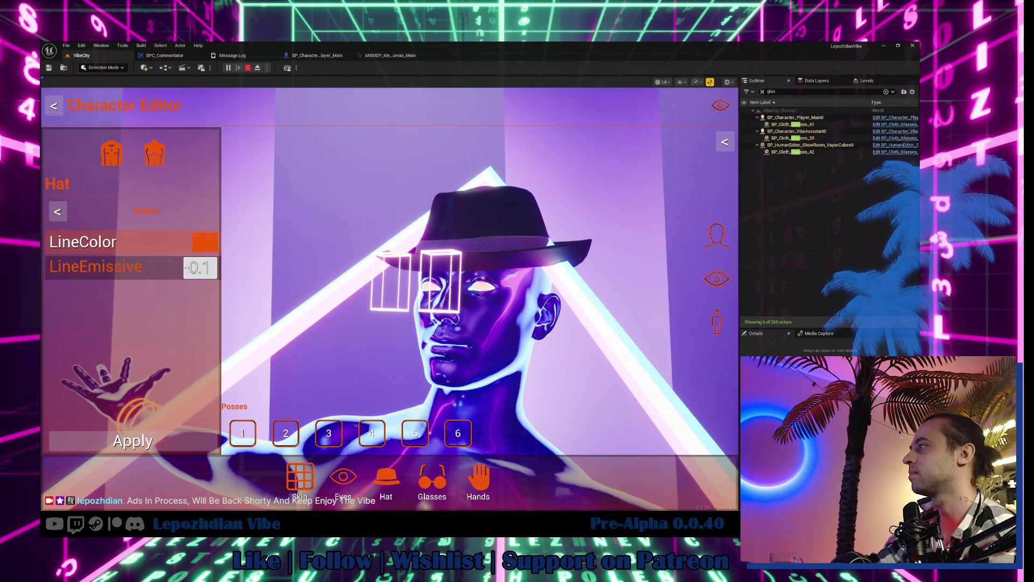
pyautogui.press('Return')
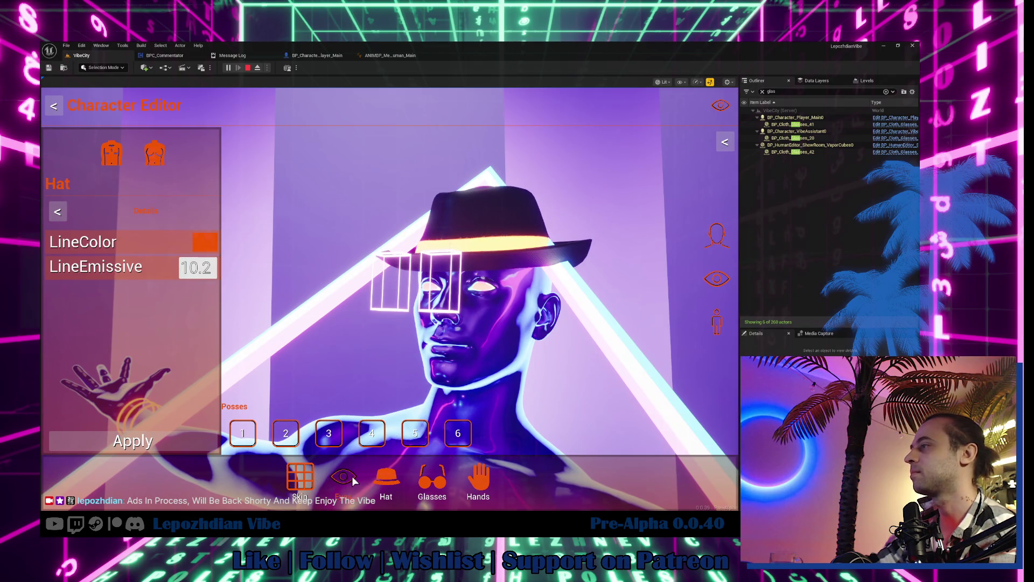
pyautogui.click(425, 481)
pyautogui.click(82, 318)
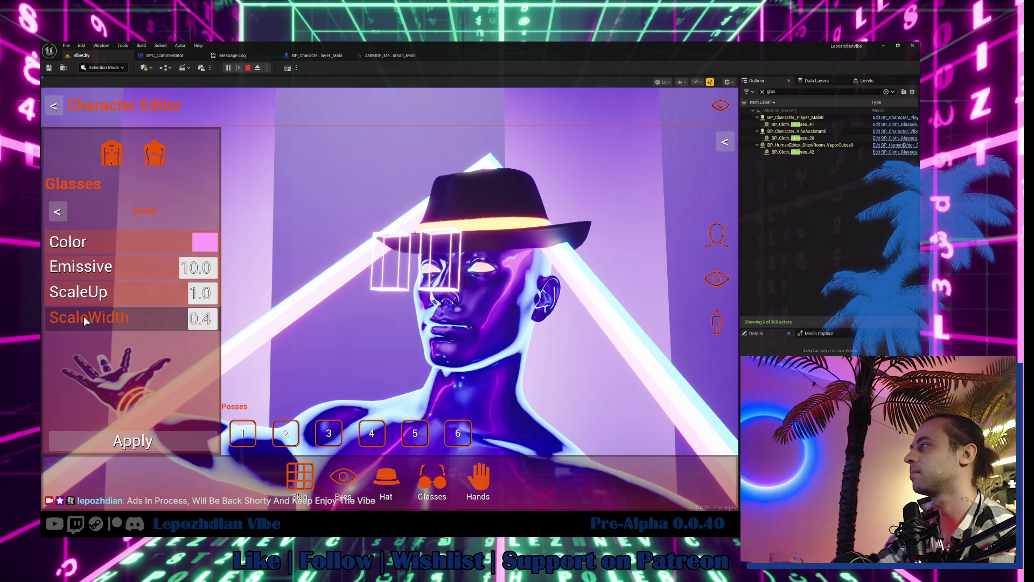
# Step: Set the pink glasses to ScaleUp 1.0 and ScaleWidth 0.2, checking from orbit views, and apply
pyautogui.moveTo(201, 318)
pyautogui.mouseDown()
pyautogui.moveTo(183, 318)
pyautogui.moveTo(195, 293)
pyautogui.moveTo(183, 293)
pyautogui.mouseUp()
pyautogui.moveTo(243, 305)
pyautogui.mouseDown()
pyautogui.moveTo(646, 307)
pyautogui.moveTo(441, 298)
pyautogui.moveTo(368, 310)
pyautogui.moveTo(623, 316)
pyautogui.mouseUp()
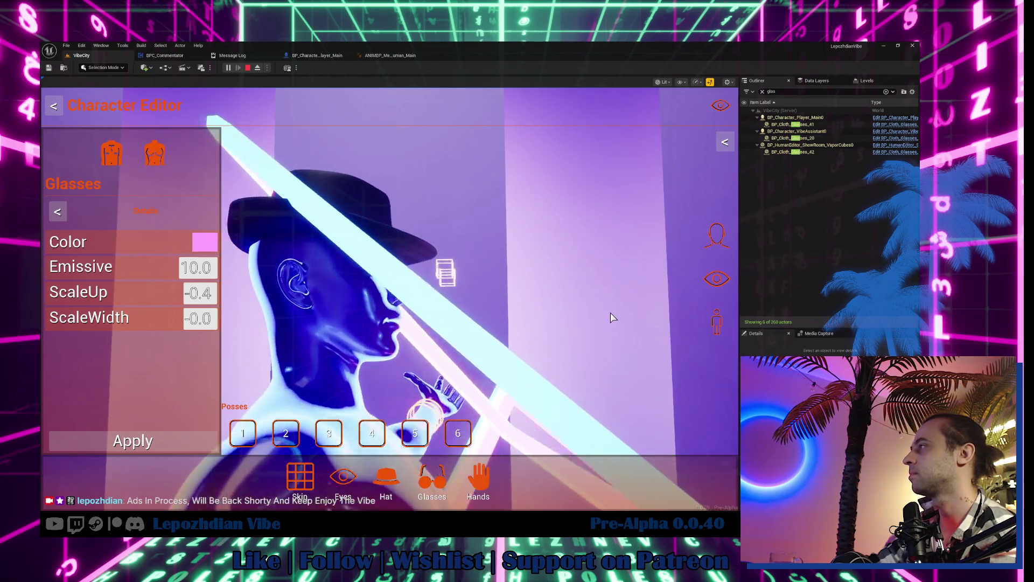
pyautogui.moveTo(199, 293)
pyautogui.mouseDown()
pyautogui.moveTo(215, 293)
pyautogui.moveTo(199, 293)
pyautogui.moveTo(213, 318)
pyautogui.mouseUp()
pyautogui.moveTo(489, 307); pyautogui.dragTo(345, 293)
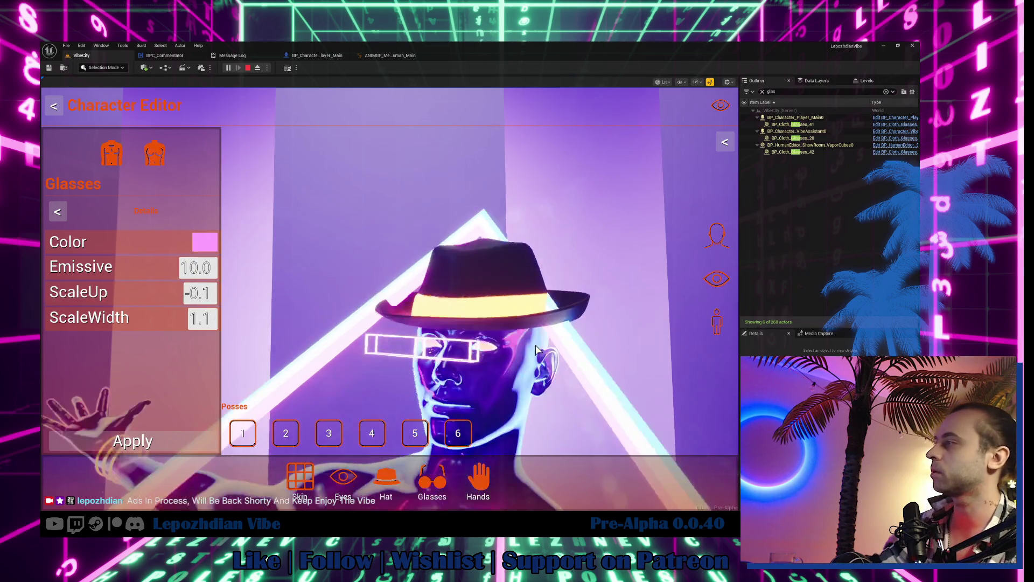
pyautogui.write('1.0')
pyautogui.press('Return')
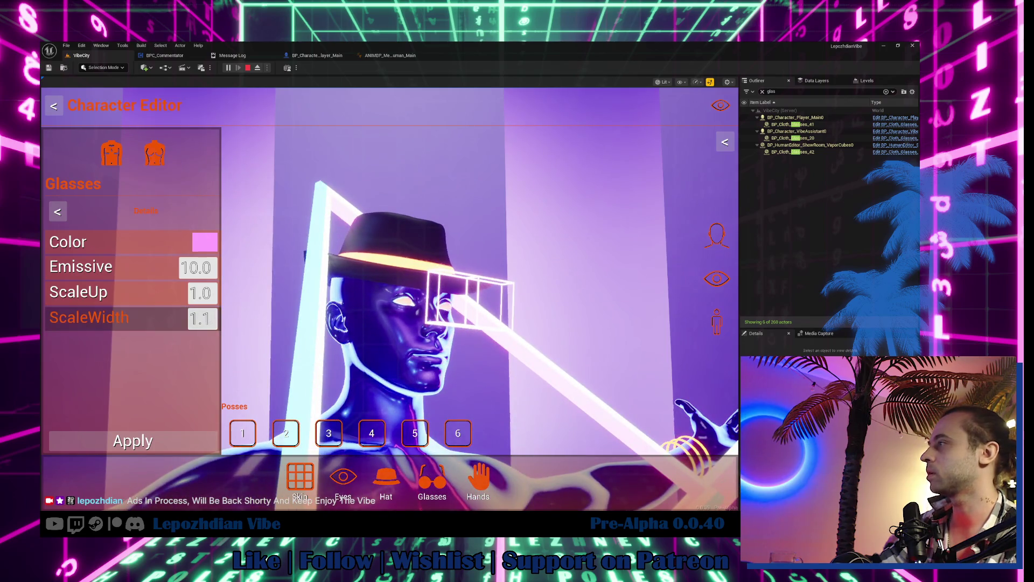
pyautogui.click(207, 320)
pyautogui.write('0.2')
pyautogui.press('Return')
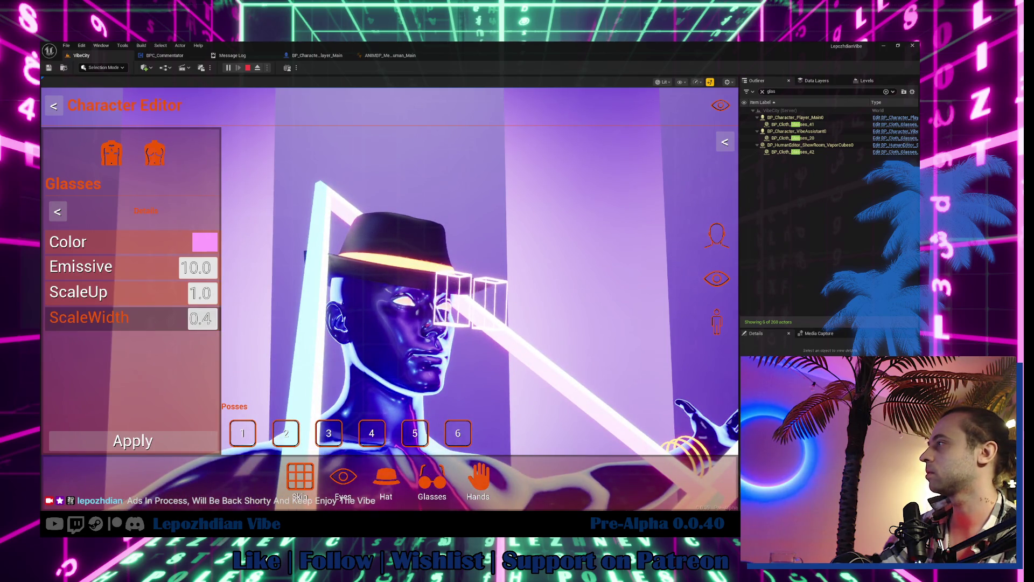
pyautogui.click(146, 441)
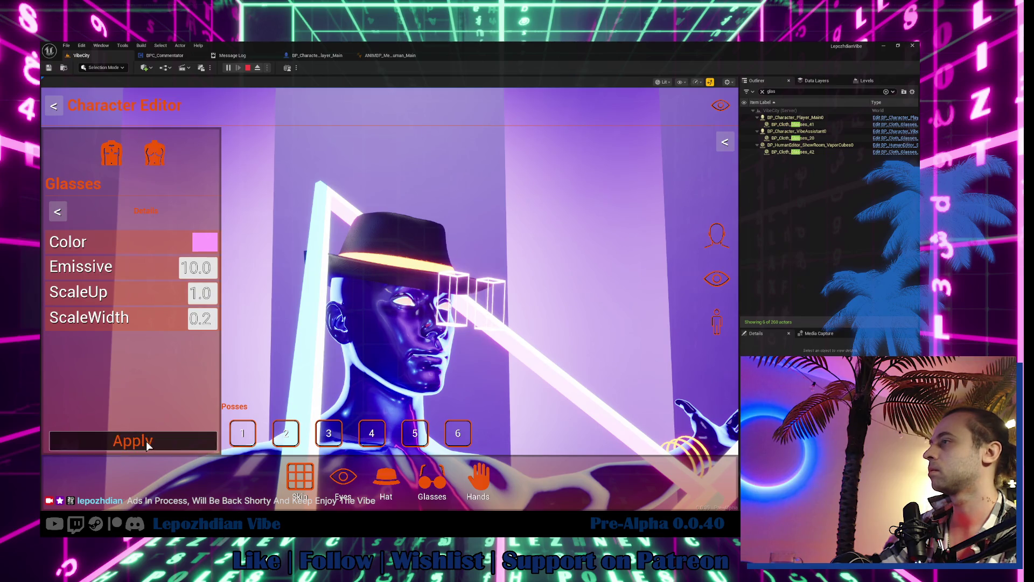
# Step: Put the dome helmet back on the character and colour it dark blue
pyautogui.click(394, 478)
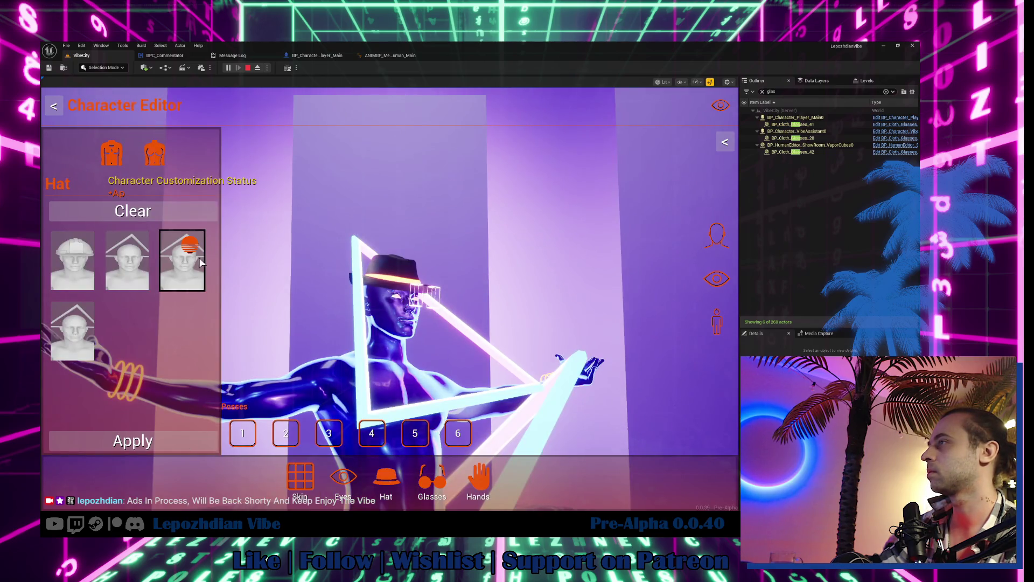
pyautogui.click(189, 242)
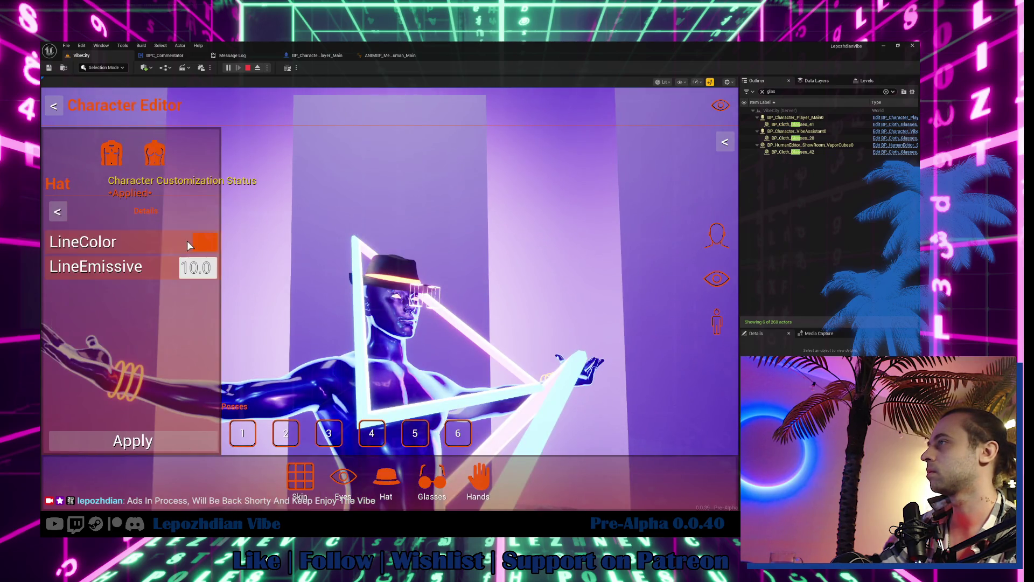
pyautogui.click(58, 212)
pyautogui.click(82, 310)
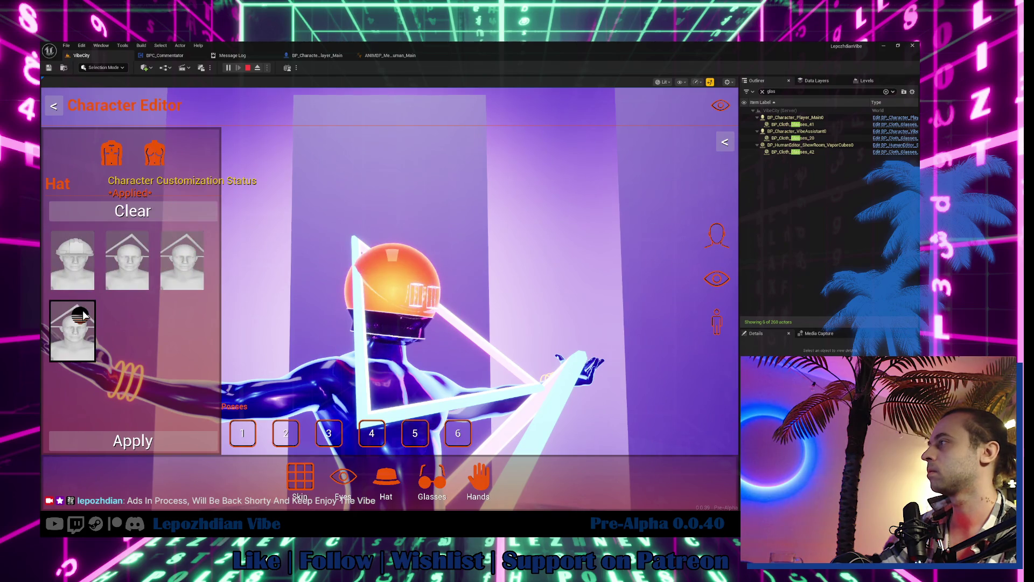
pyautogui.click(83, 315)
pyautogui.click(213, 240)
pyautogui.click(336, 232)
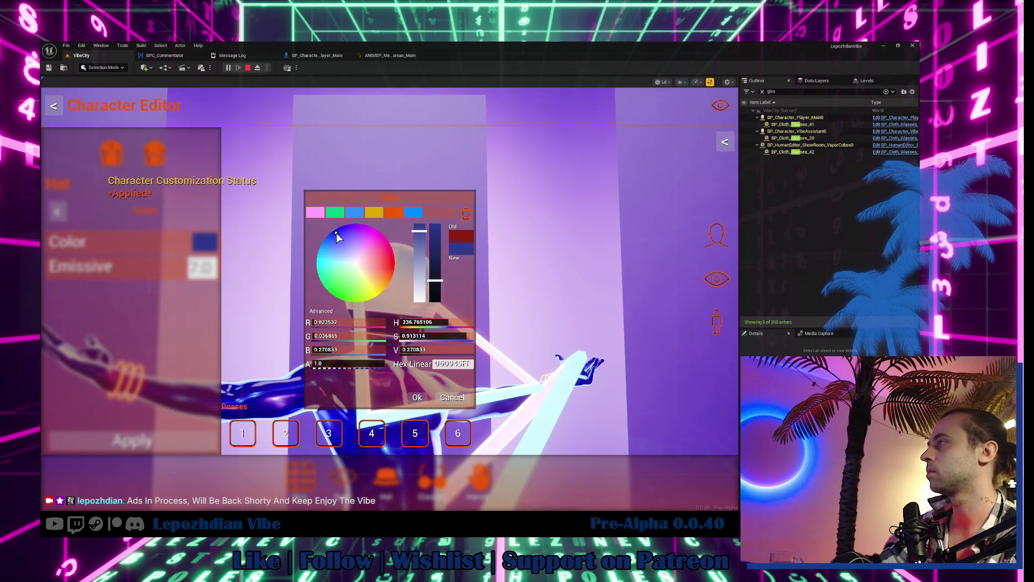
pyautogui.click(424, 396)
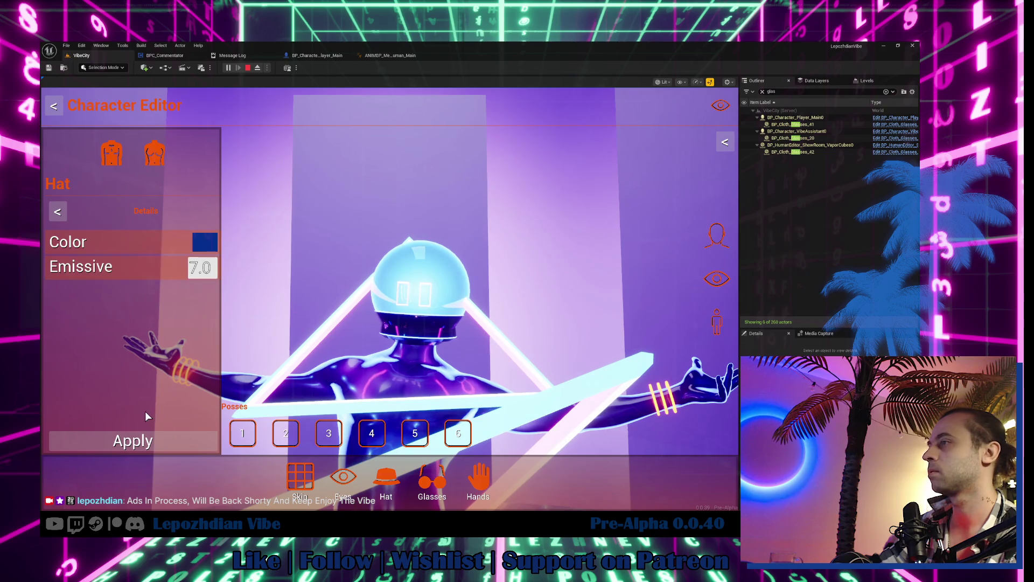
pyautogui.click(64, 215)
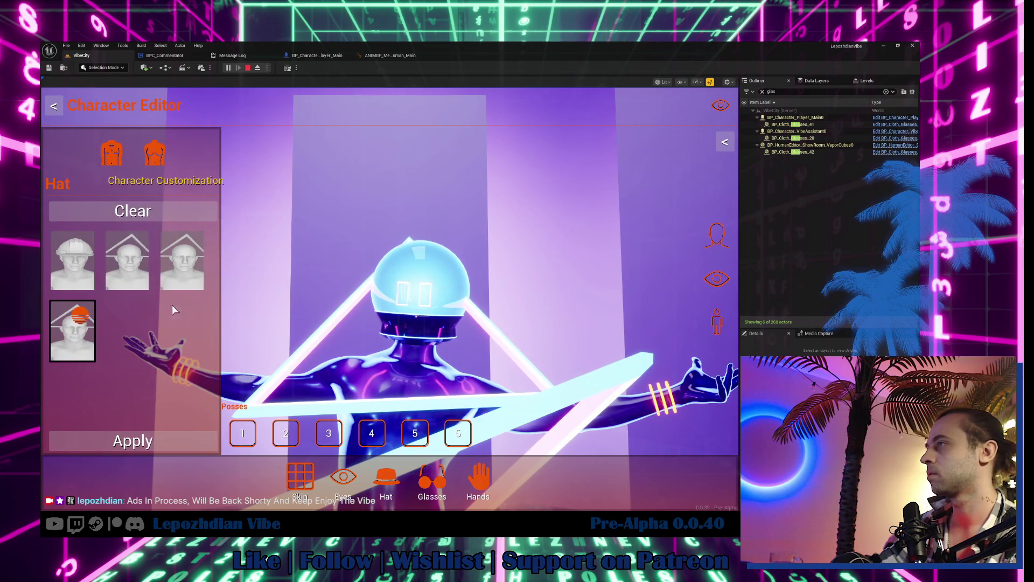
# Step: Set the glasses' ScaleWidth to 0, colour them pure red (FF0000), and apply
pyautogui.click(422, 473)
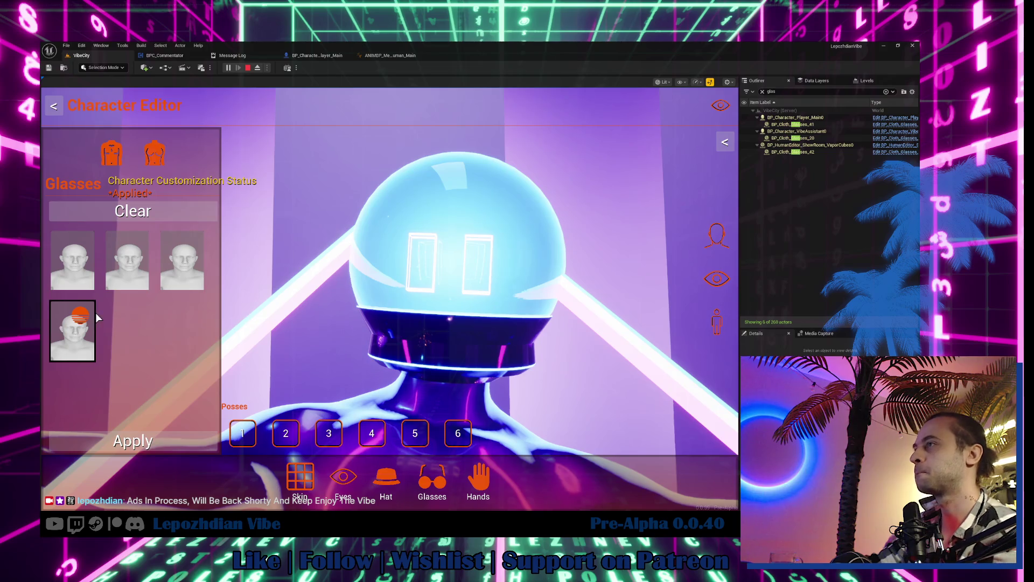
pyautogui.click(81, 316)
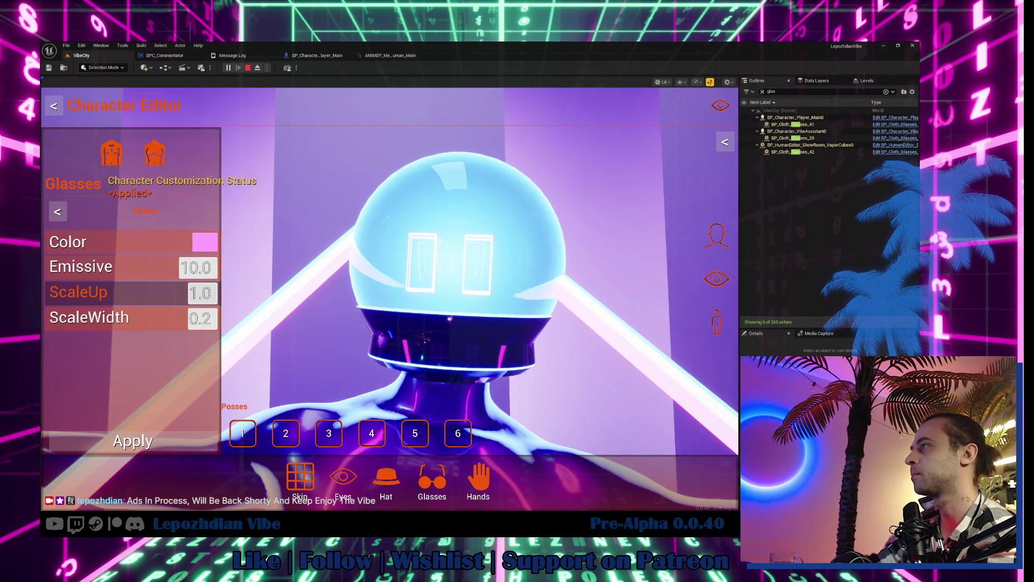
pyautogui.moveTo(212, 319); pyautogui.dragTo(191, 319)
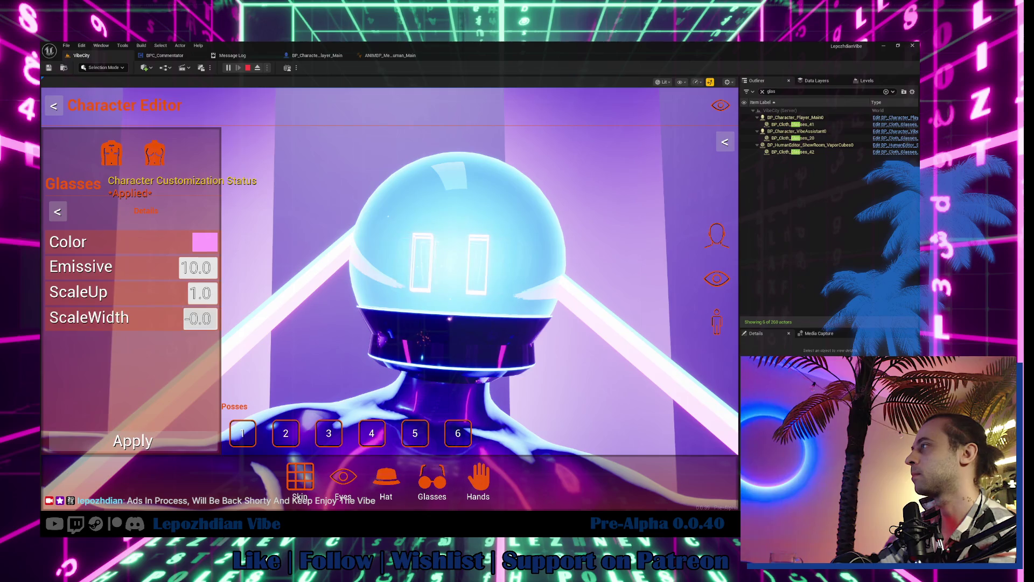
pyautogui.click(210, 248)
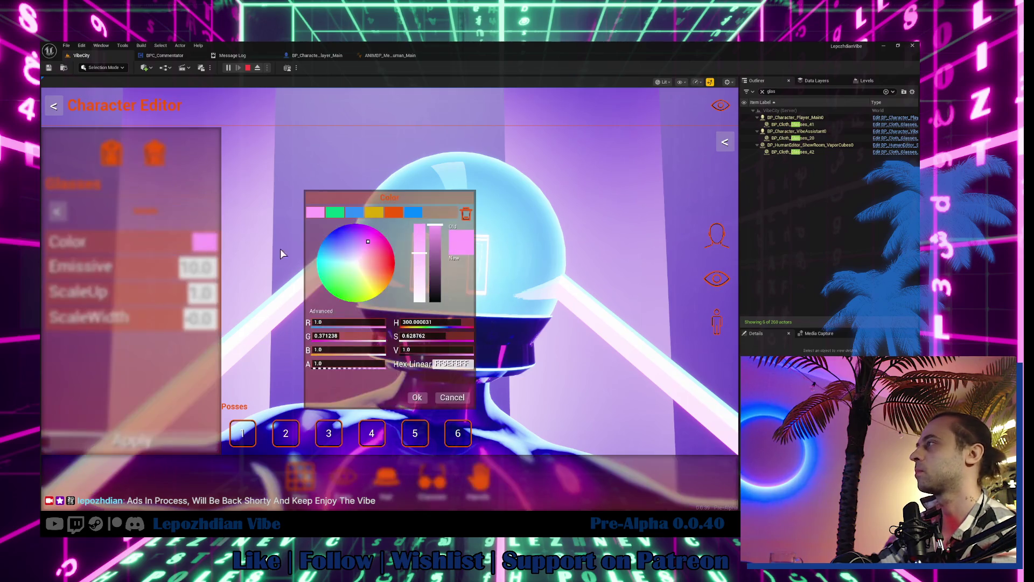
pyautogui.click(388, 214)
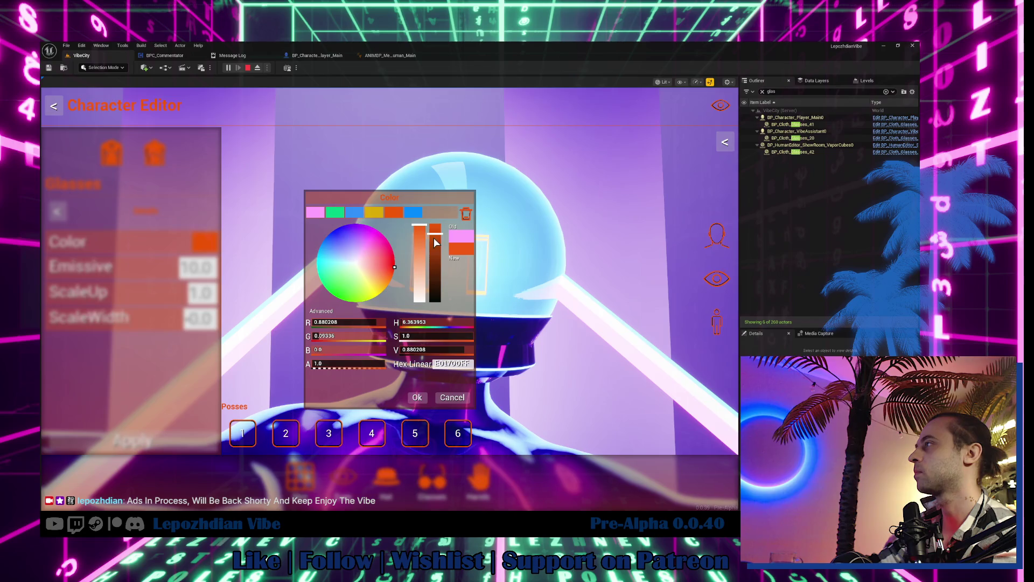
pyautogui.moveTo(326, 336); pyautogui.dragTo(317, 336)
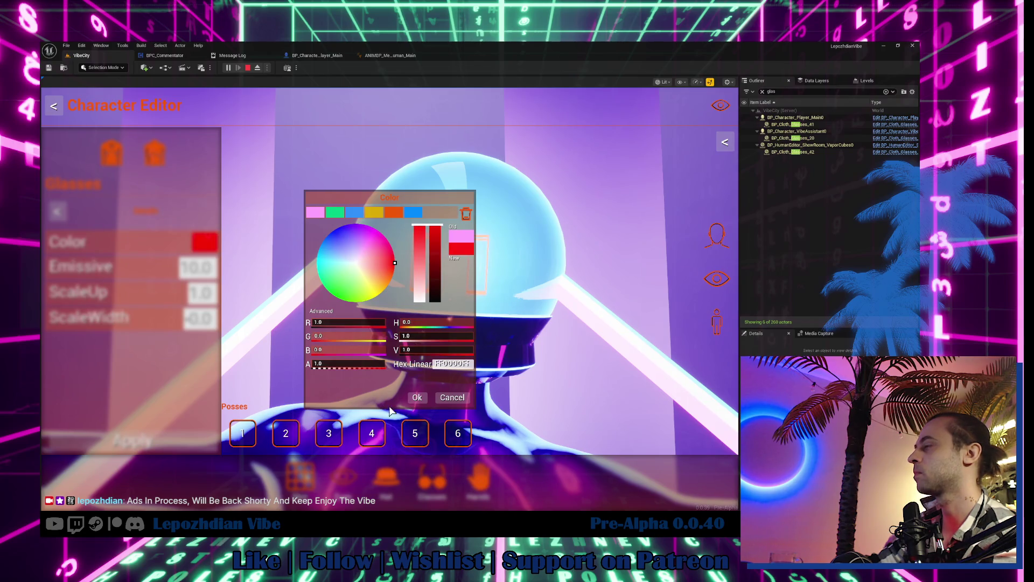
pyautogui.click(417, 398)
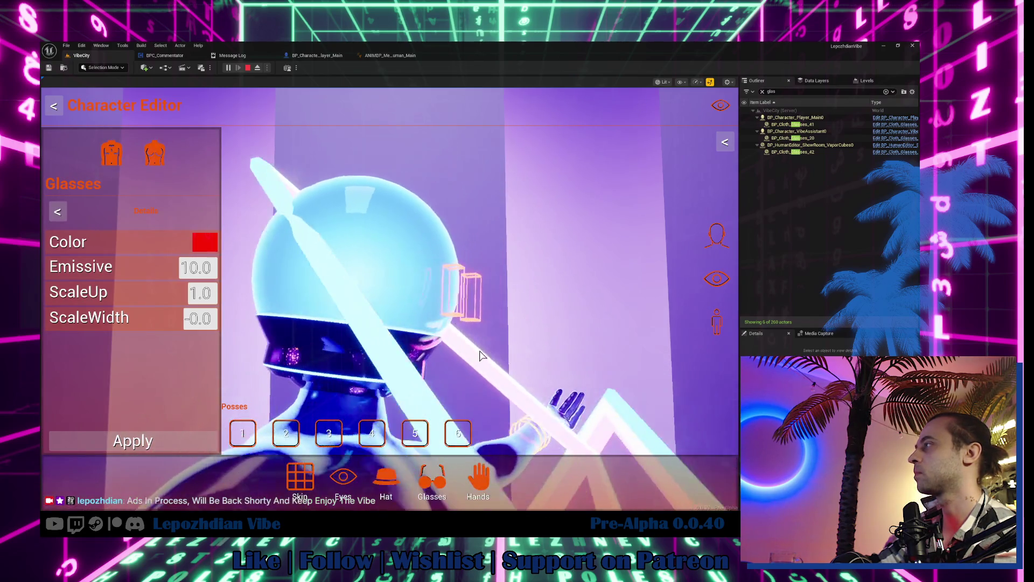
pyautogui.click(133, 440)
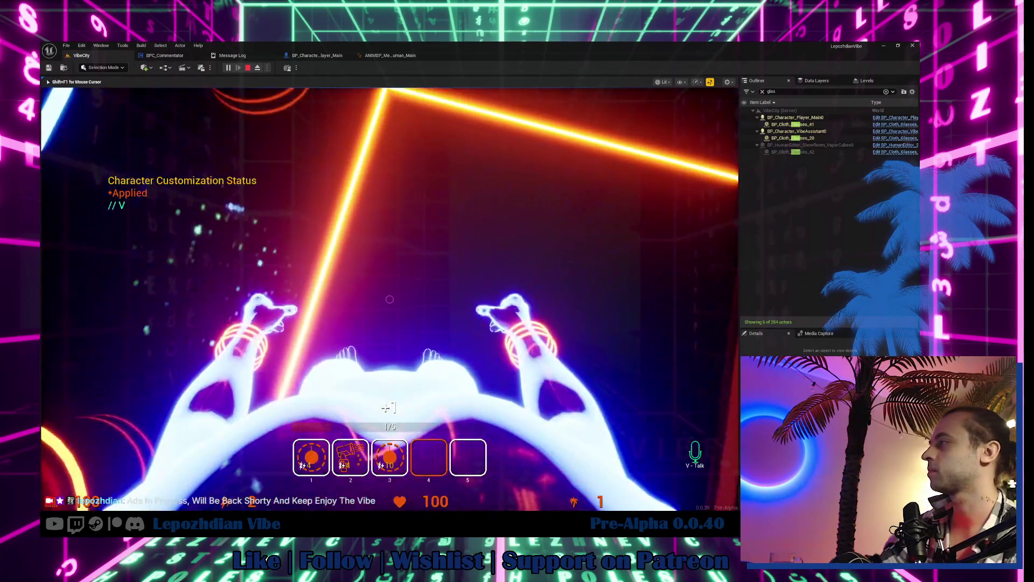
# Step: Eject to look around the villa, return to the player camera with F8, and stop Play In Editor
pyautogui.hotkey('shift', 'F1')
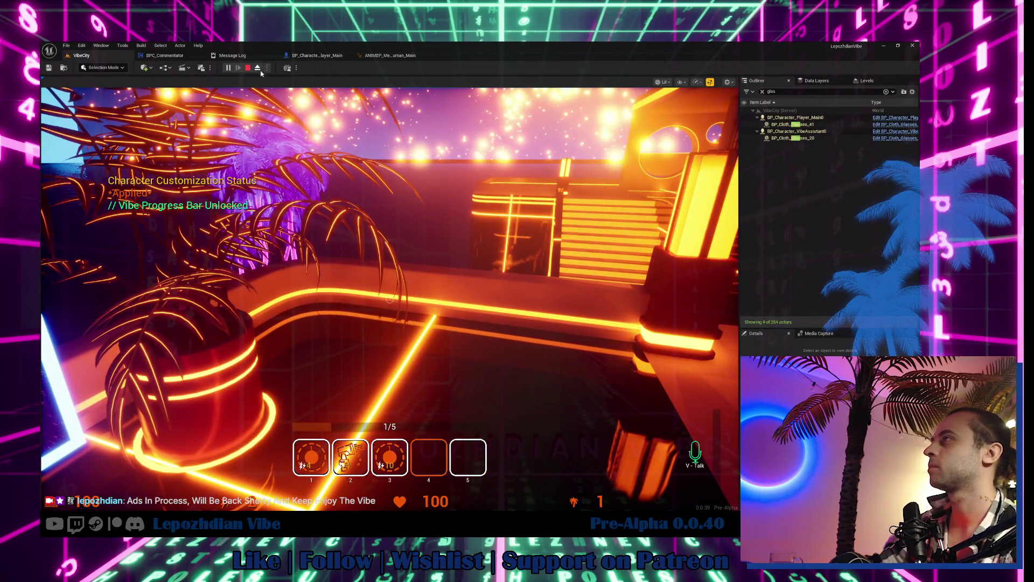
pyautogui.click(258, 68)
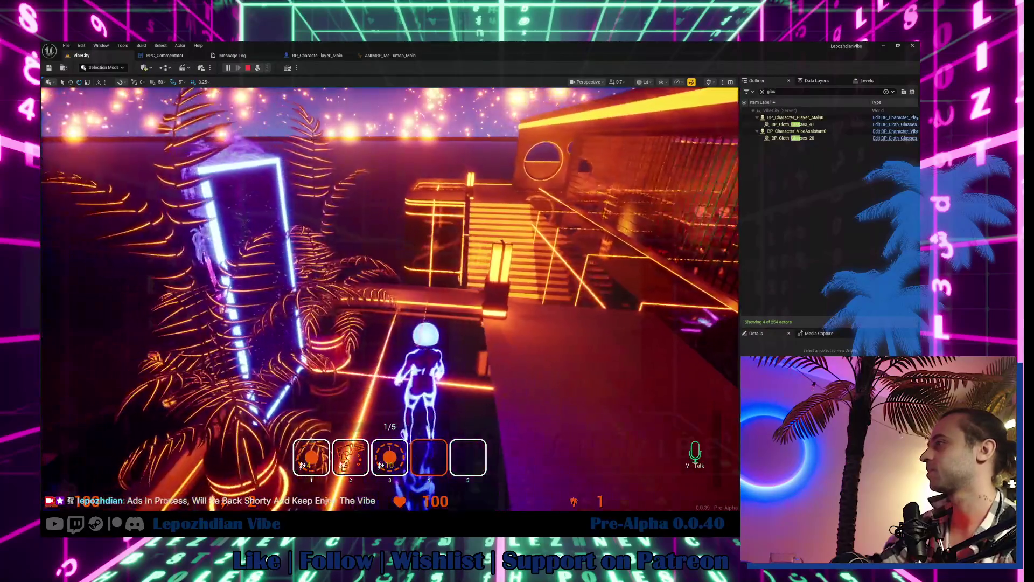
pyautogui.press('F8')
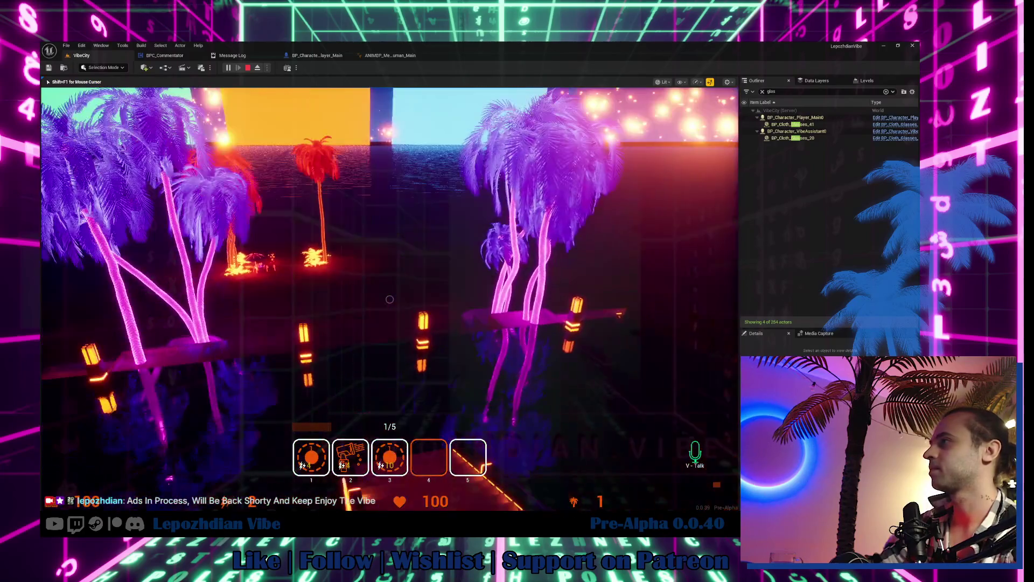
pyautogui.press('Escape')
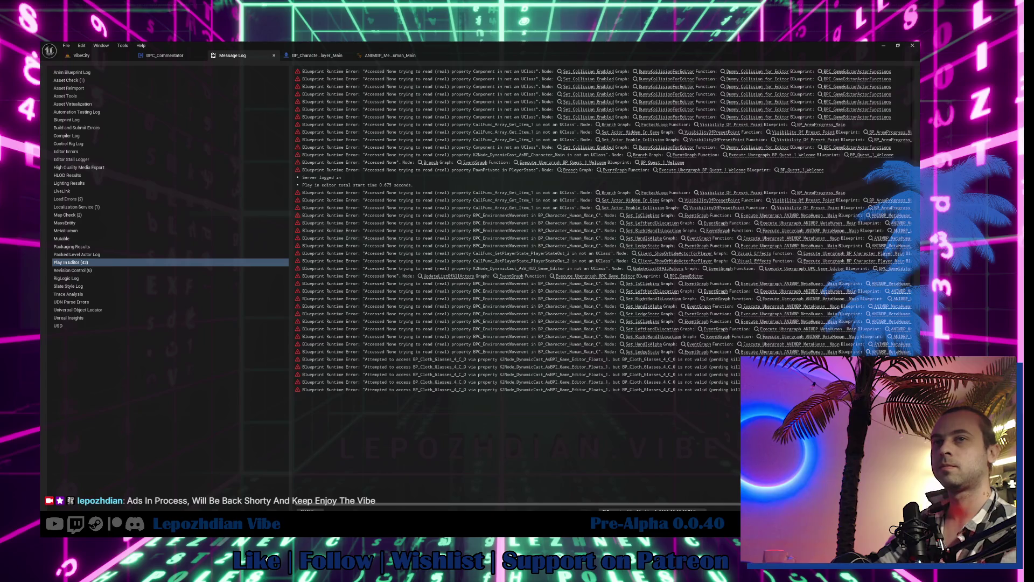
# Step: Return to the VibeCity level tab and switch to the 0.0.40 notes in Obsidian
pyautogui.click(108, 58)
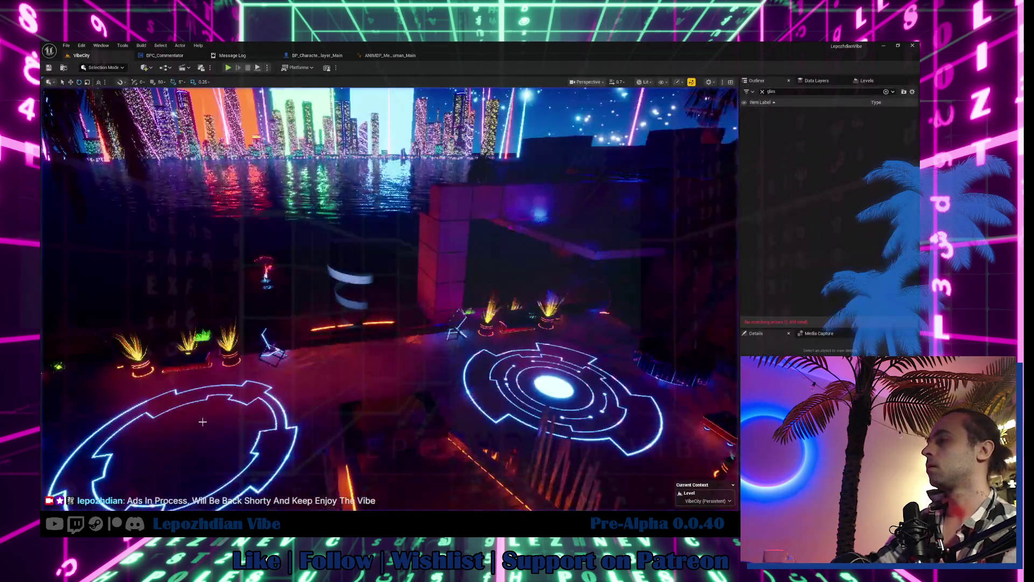
pyautogui.hotkey('alt', 'Tab')
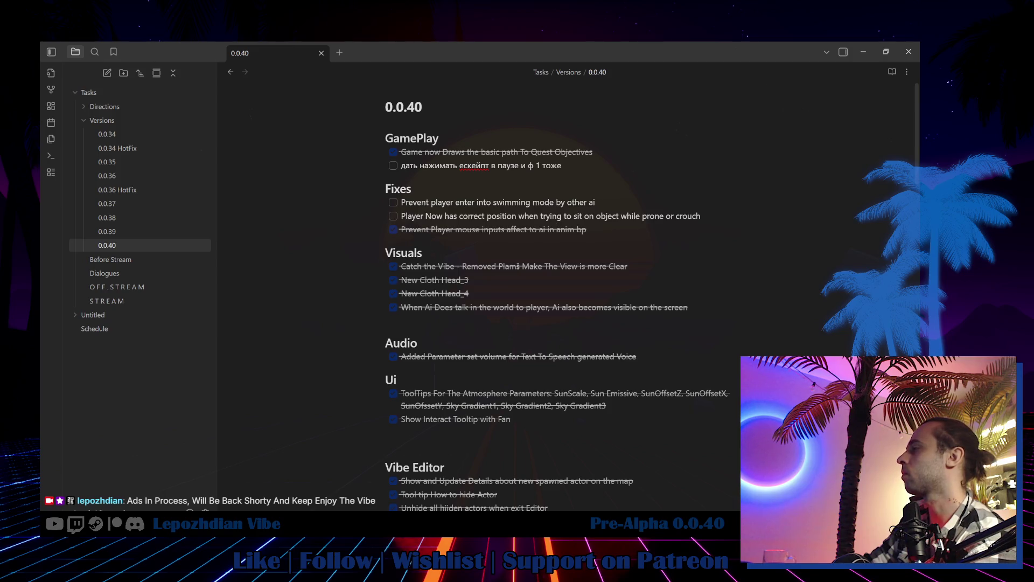
# Step: Review the 0.0.40 Vibe Editor task list in Obsidian, then return to the Unreal level editor
pyautogui.scroll(-3, 517, 276)
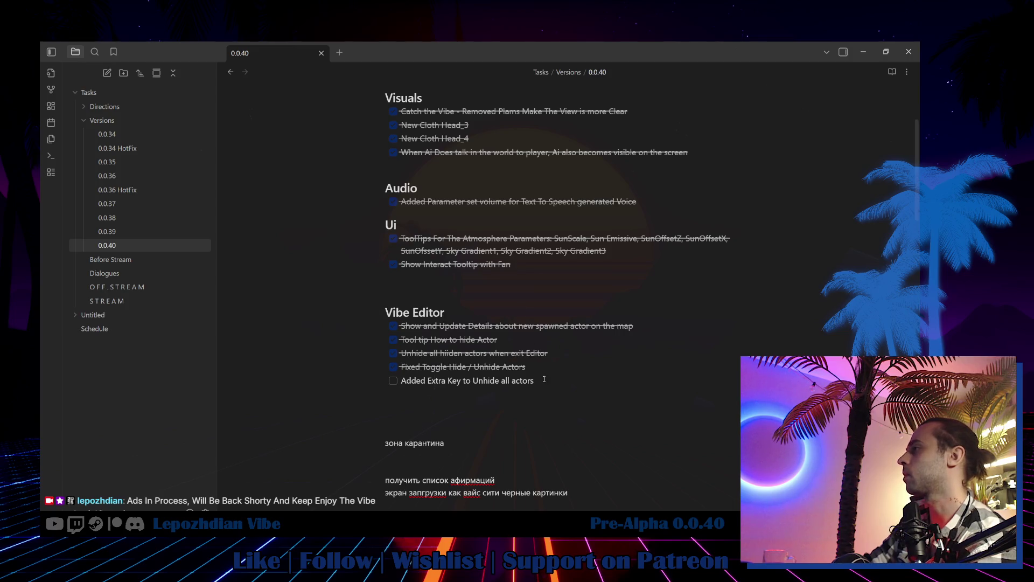
pyautogui.click(382, 382)
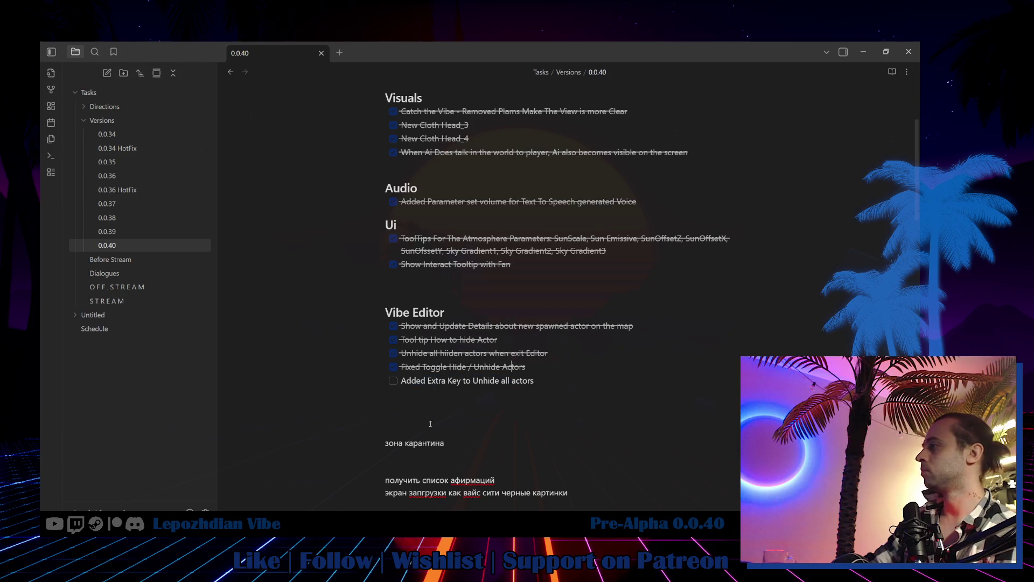
pyautogui.click(201, 572)
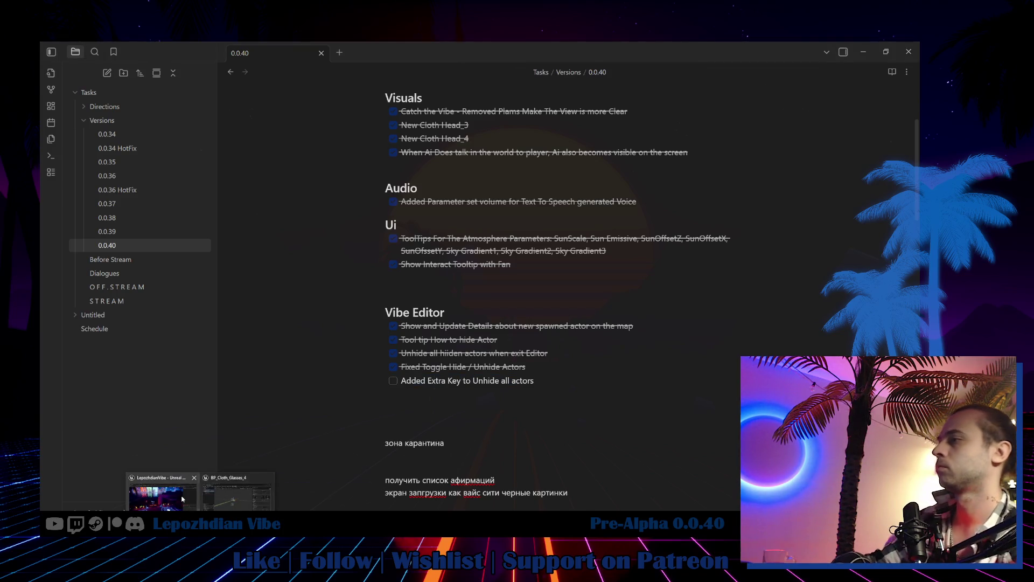
pyautogui.click(228, 493)
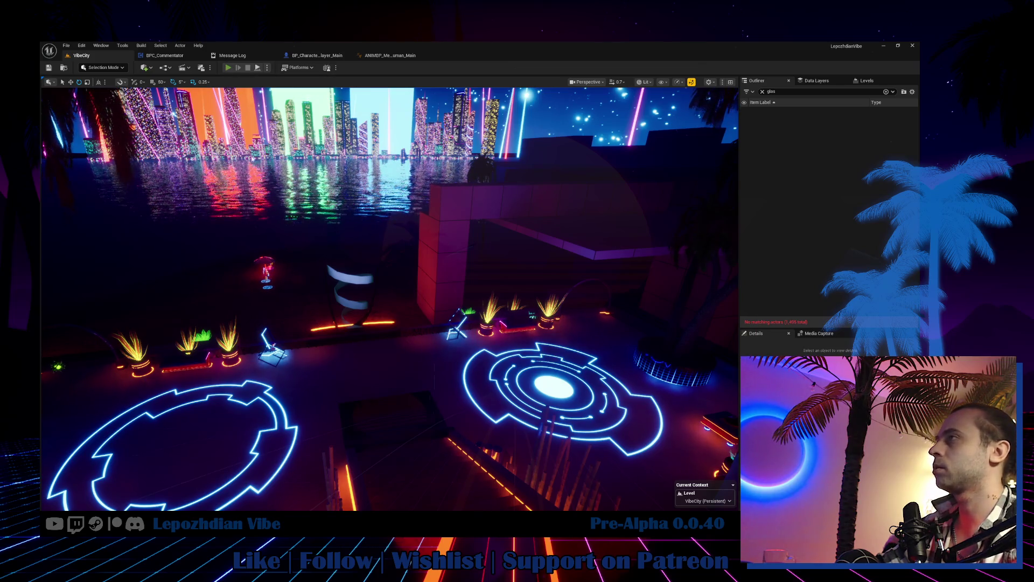
pyautogui.hotkey('ctrl', 'space')
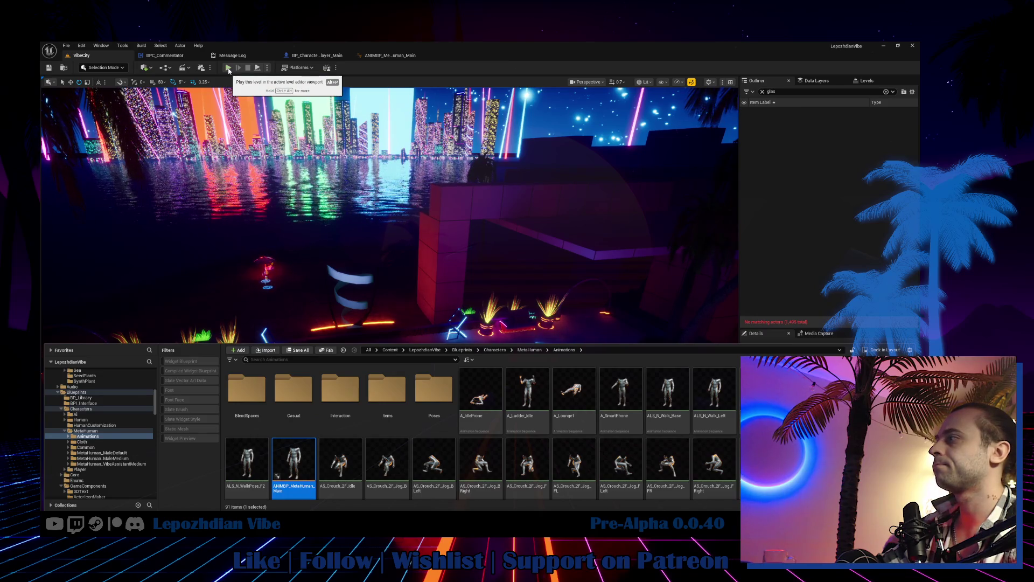
# Step: Select the Content folder in the Content Drawer and search for 'material'
pyautogui.scroll(10, 98, 412)
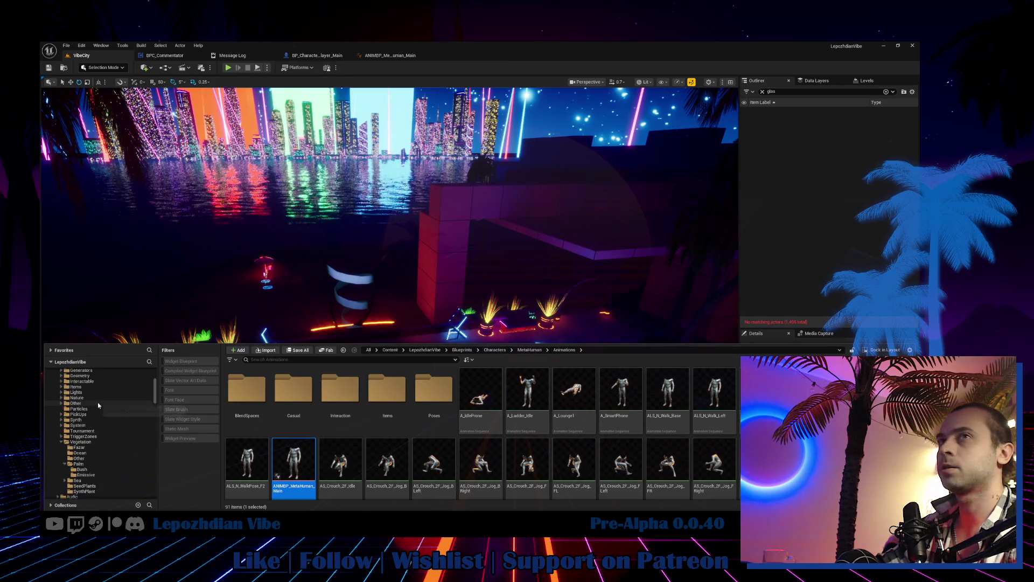
pyautogui.scroll(5, 98, 402)
pyautogui.click(86, 381)
pyautogui.click(87, 377)
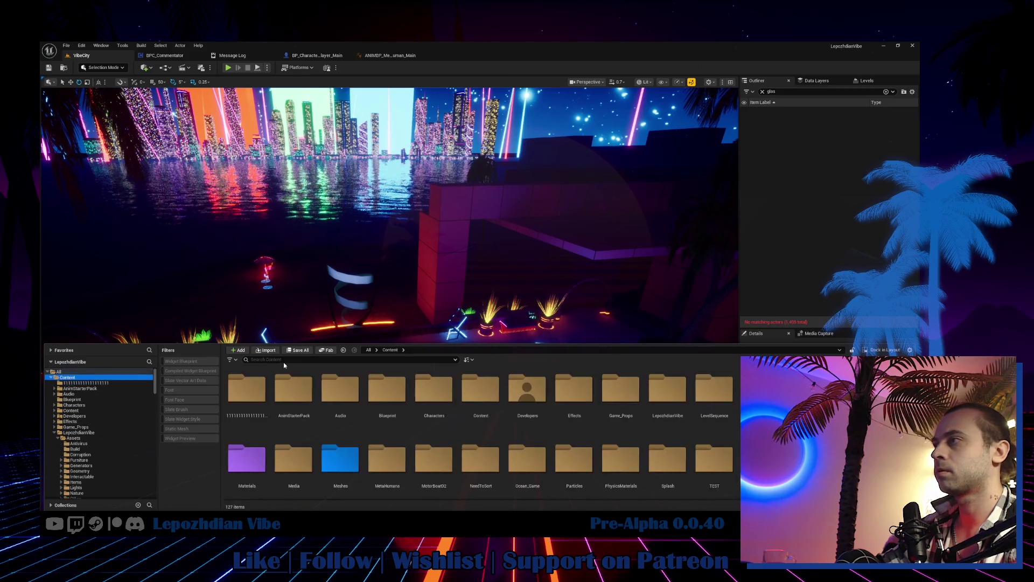
pyautogui.write('ctor materia')
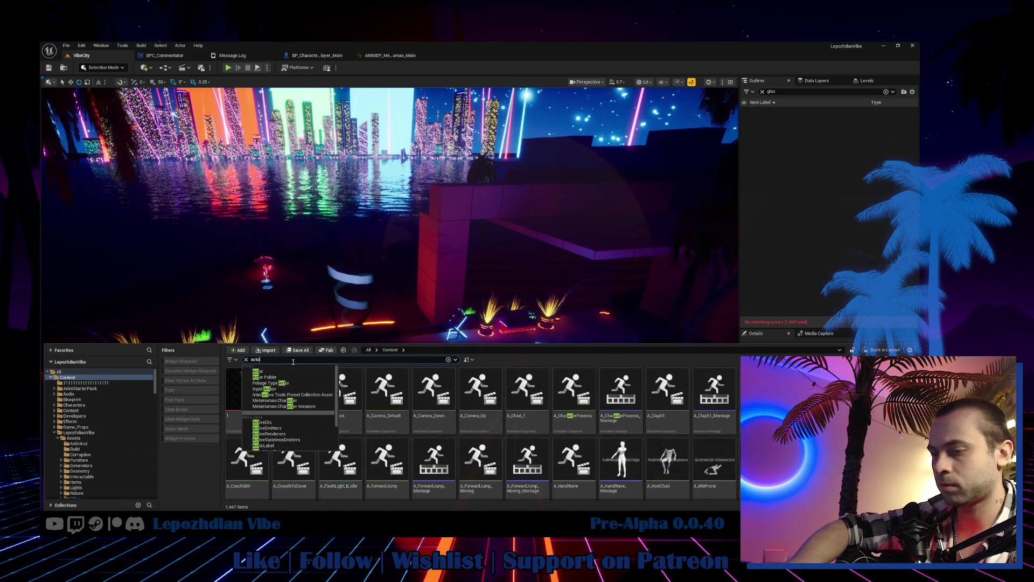
pyautogui.write('l')
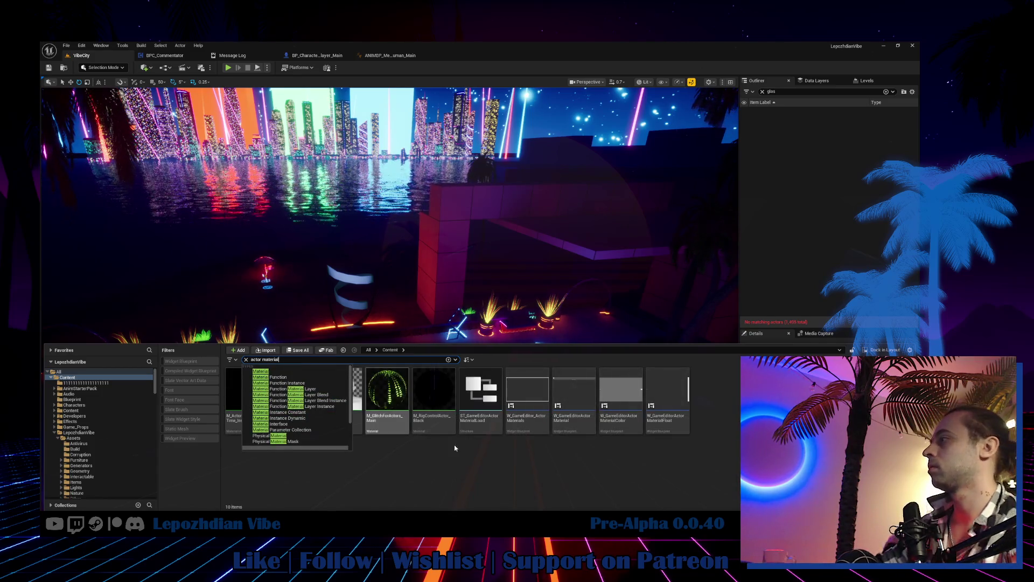
pyautogui.click(468, 456)
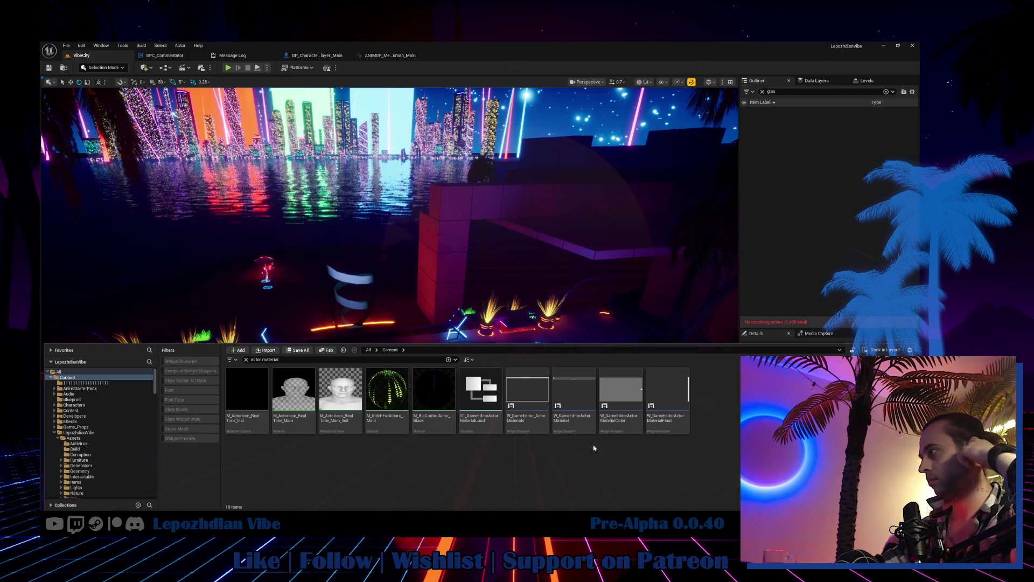
# Step: Browse the material results and open the DT_GameEditor_Materials data table
pyautogui.moveTo(549, 419)
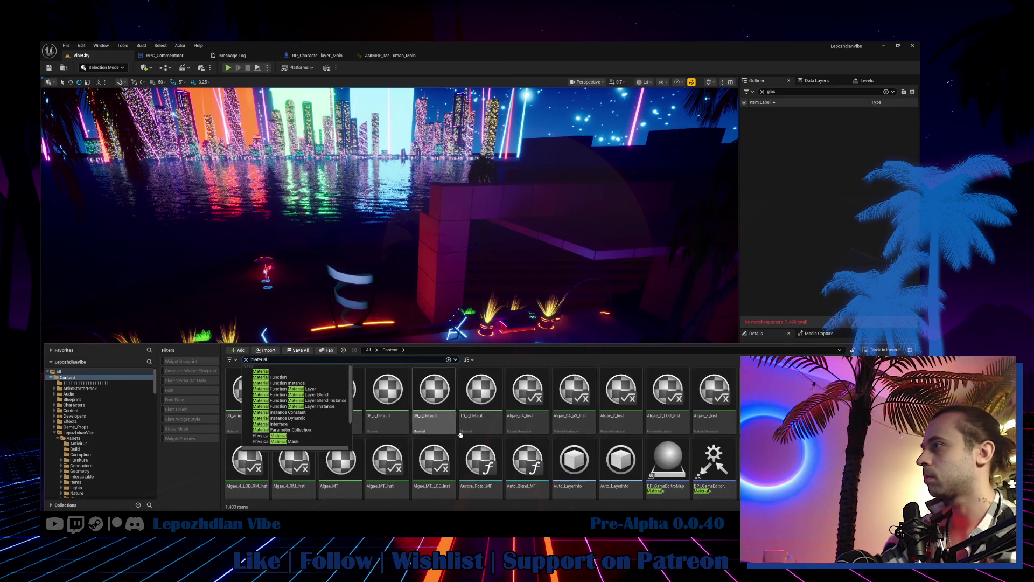
pyautogui.click(461, 431)
pyautogui.scroll(-1, 461, 434)
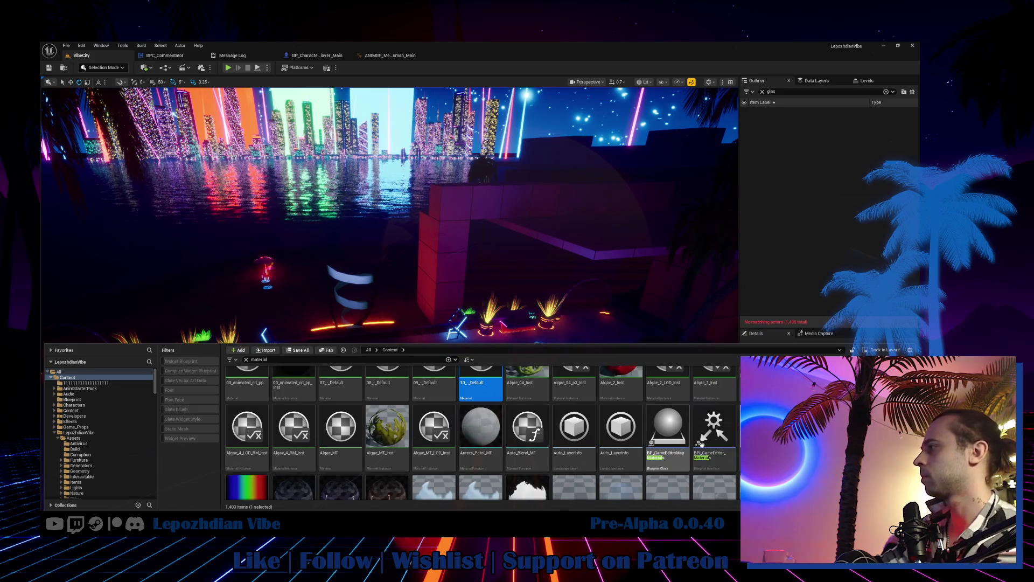
pyautogui.moveTo(724, 440)
pyautogui.scroll(1, 724, 441)
pyautogui.scroll(-5, 700, 438)
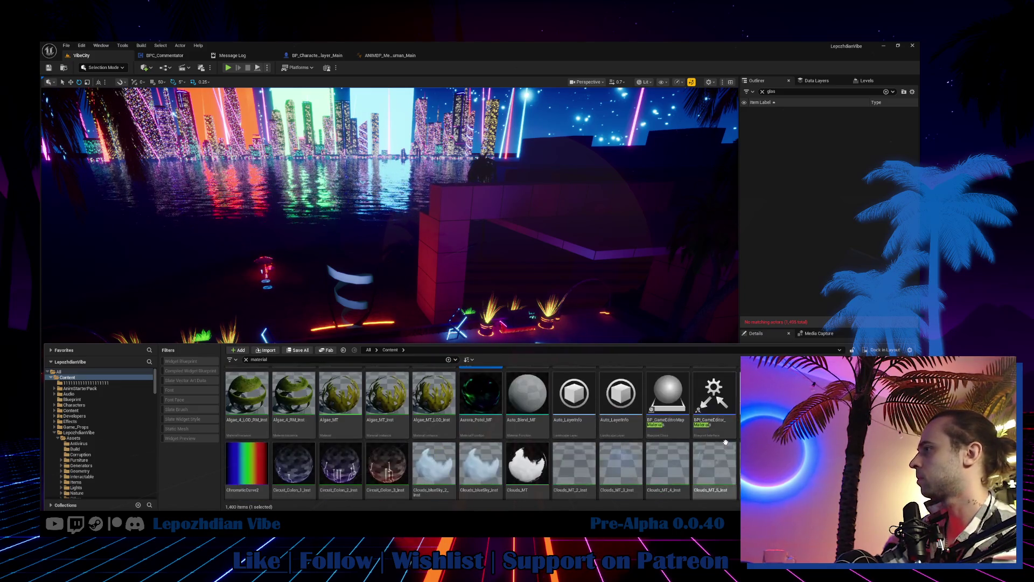
pyautogui.click(624, 419)
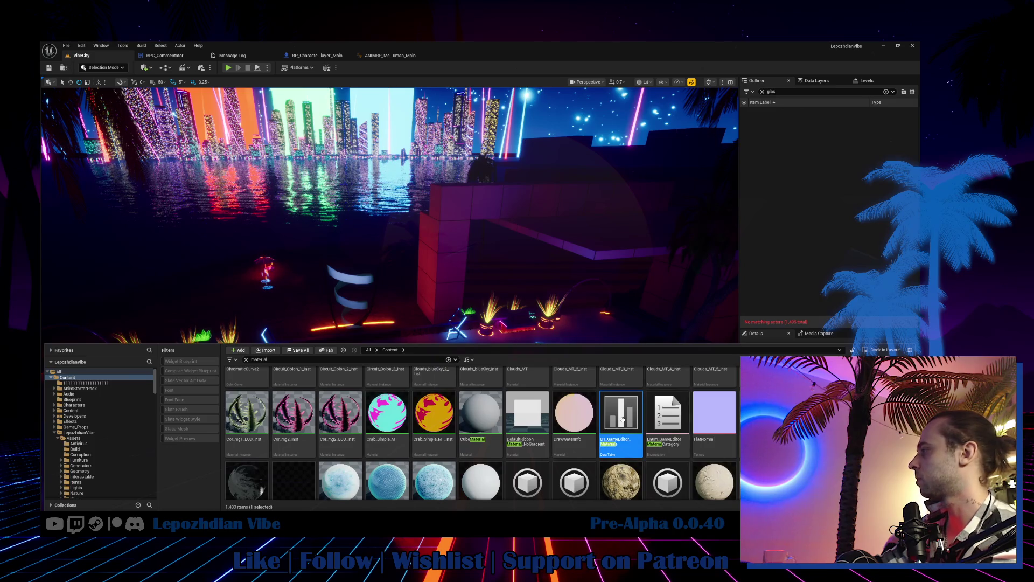
pyautogui.doubleClick(623, 419)
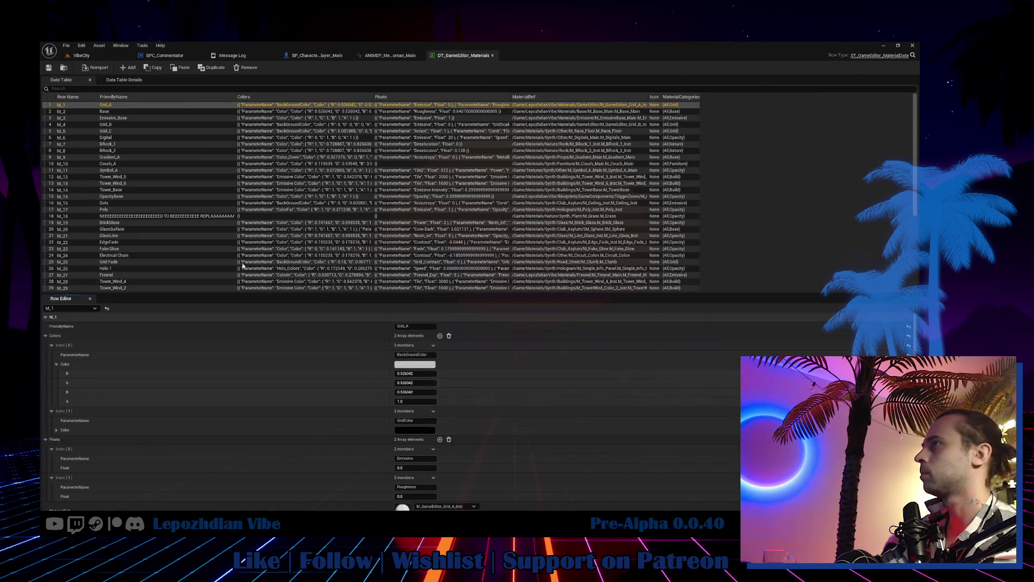
# Step: Sort DT_GameEditor_Materials by FriendlyName in reverse order
pyautogui.click(118, 128)
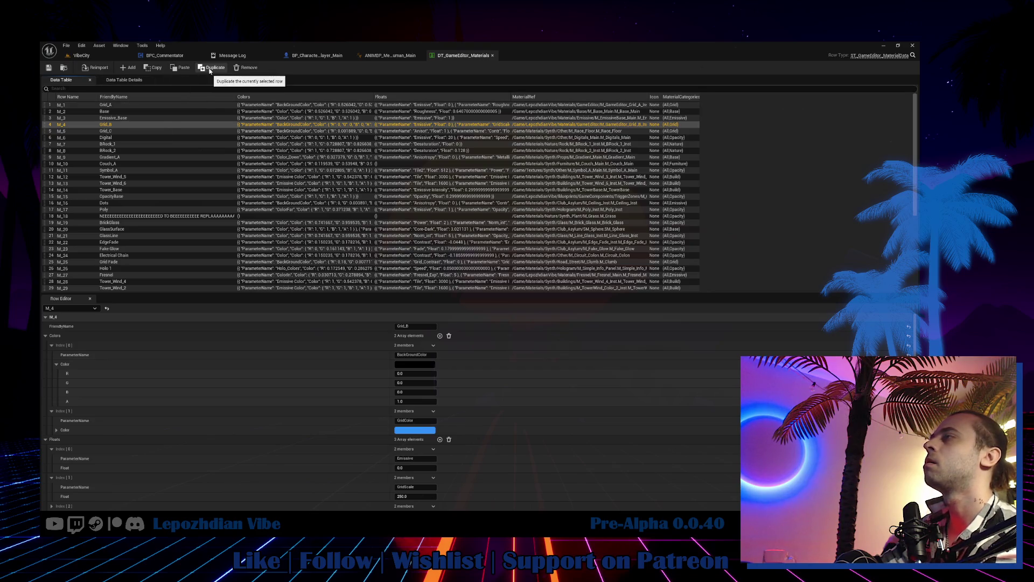
pyautogui.click(122, 97)
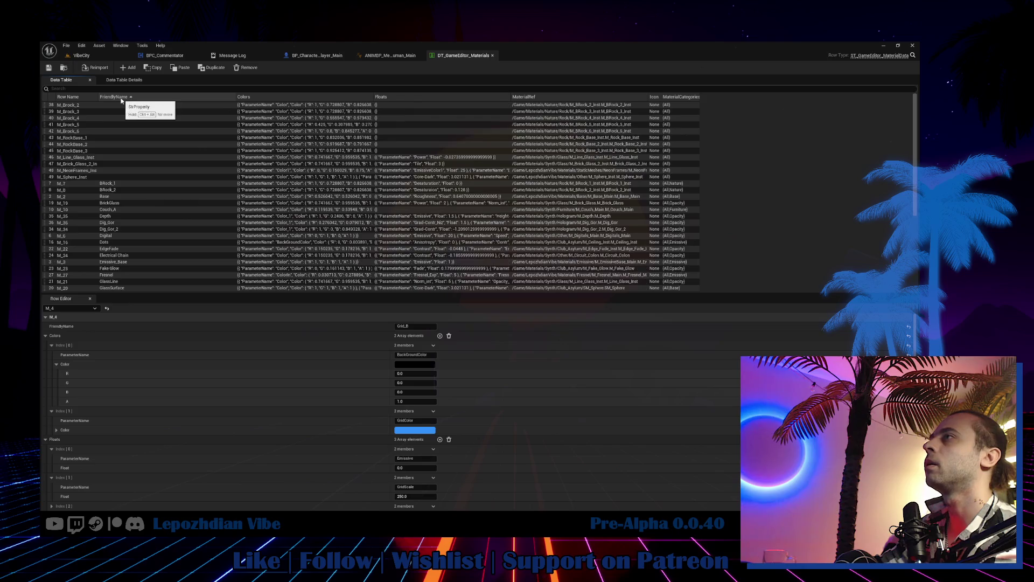
pyautogui.click(133, 97)
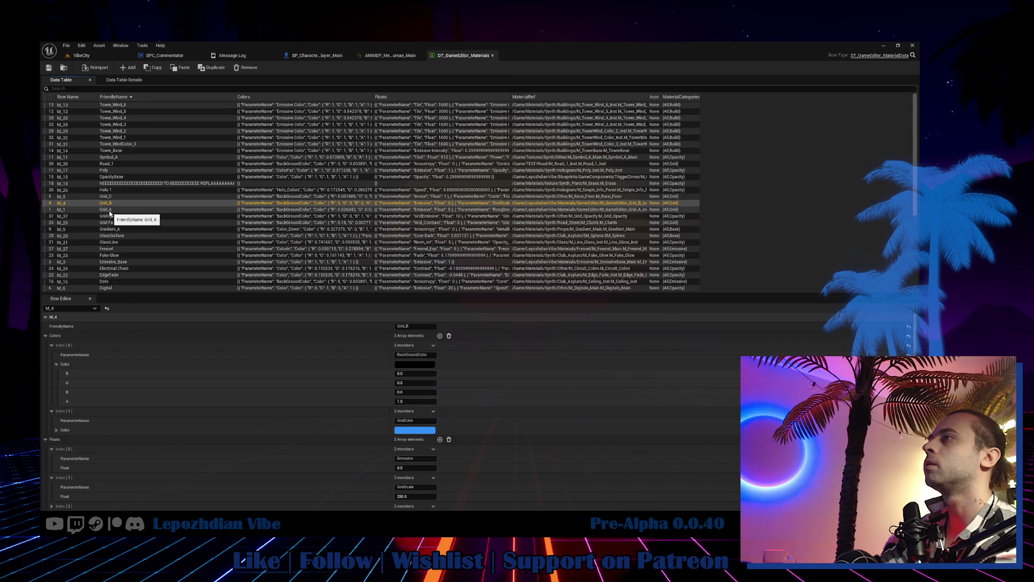
# Step: Compare the Grid_C and Grid_A rows, ending on Grid_C, then return to the VibeCity level
pyautogui.click(115, 197)
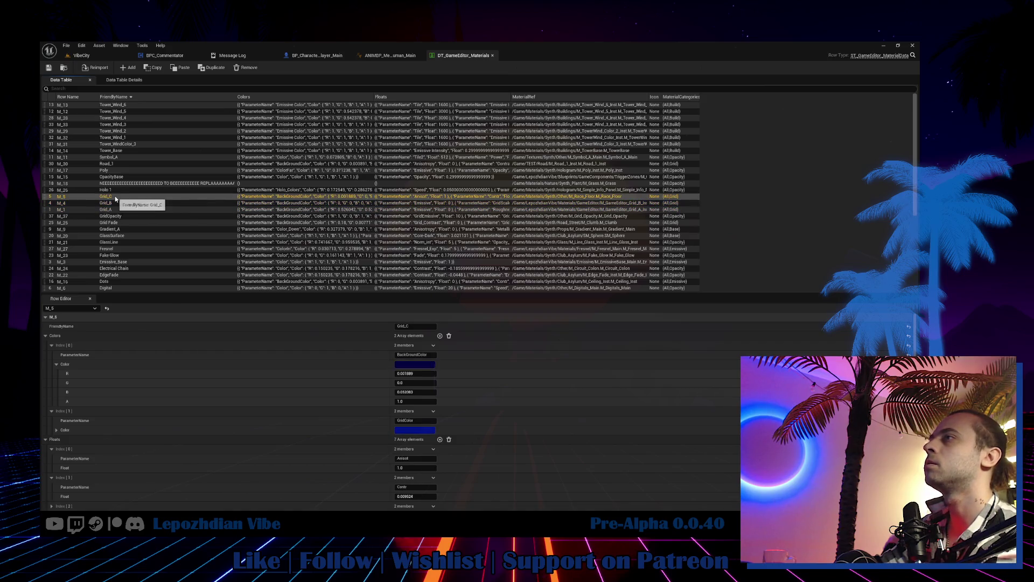
pyautogui.click(85, 210)
pyautogui.click(74, 198)
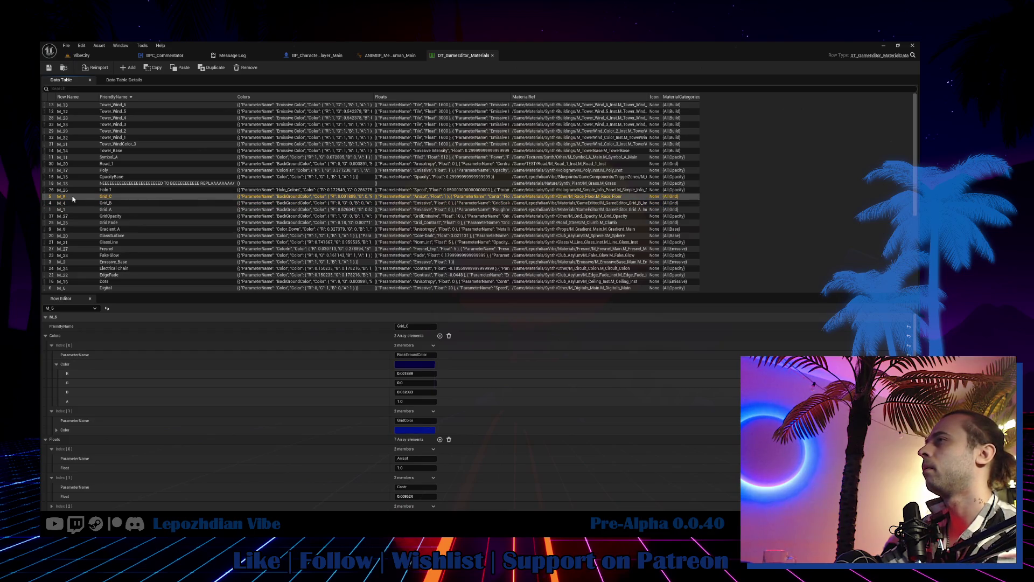
pyautogui.click(82, 55)
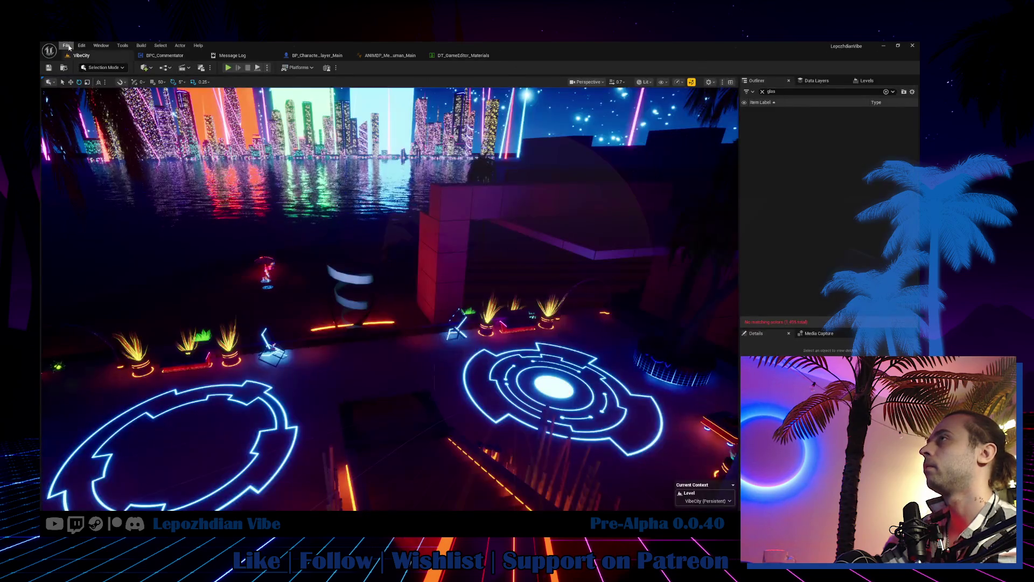
# Step: Start a playtest and load the Grid map in the Vibe Editor
pyautogui.click(228, 68)
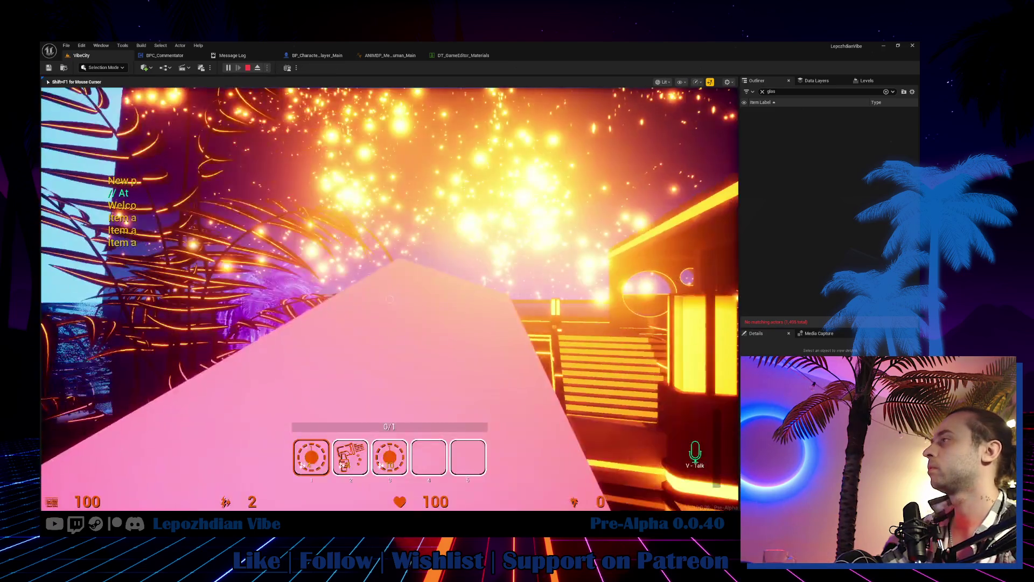
pyautogui.press('Tab')
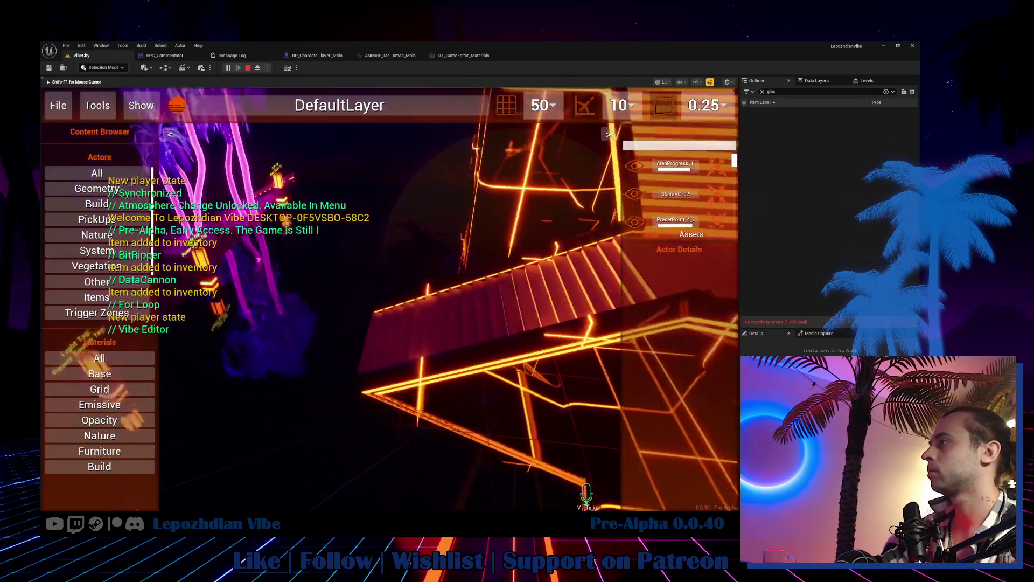
pyautogui.click(306, 310)
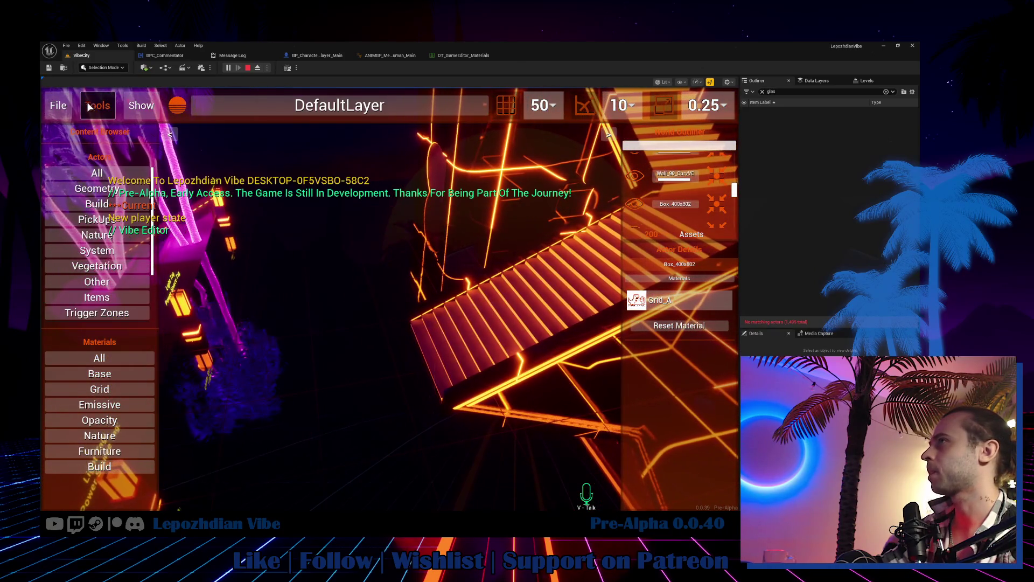
pyautogui.click(68, 107)
pyautogui.click(370, 209)
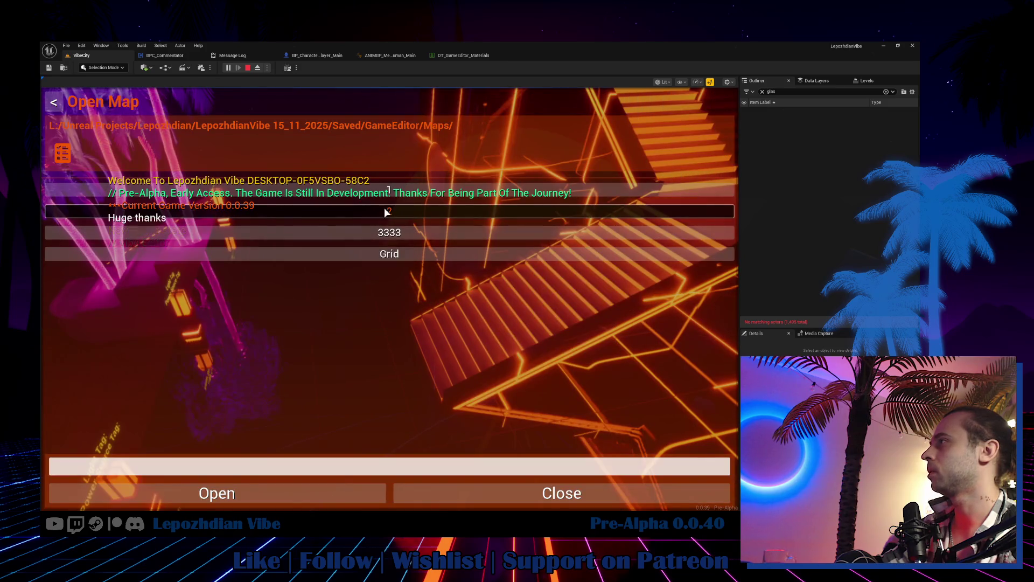
pyautogui.click(389, 254)
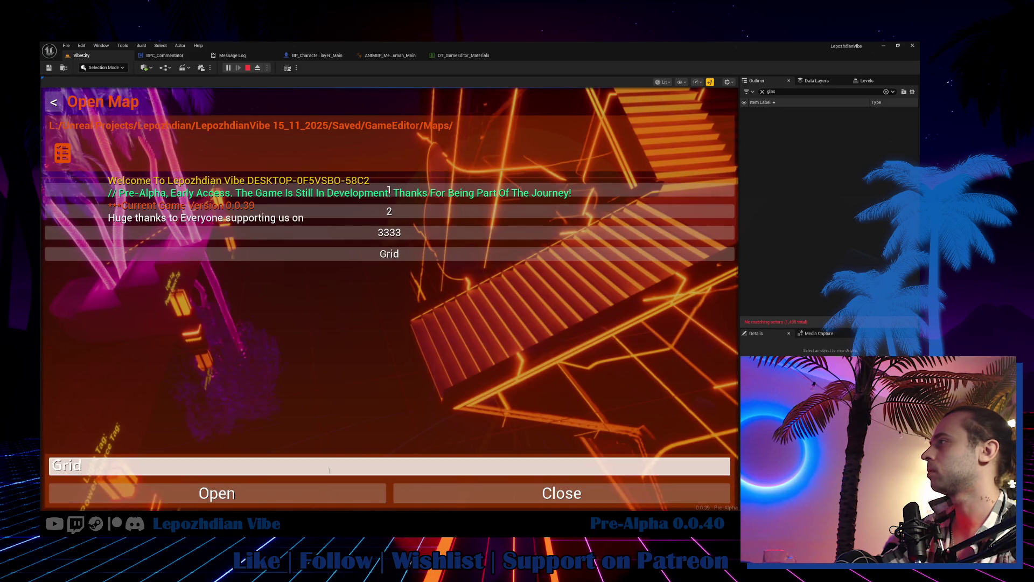
pyautogui.press('Return')
# Step: Apply Grid_C to the floor and make its GridColor orange
pyautogui.click(127, 389)
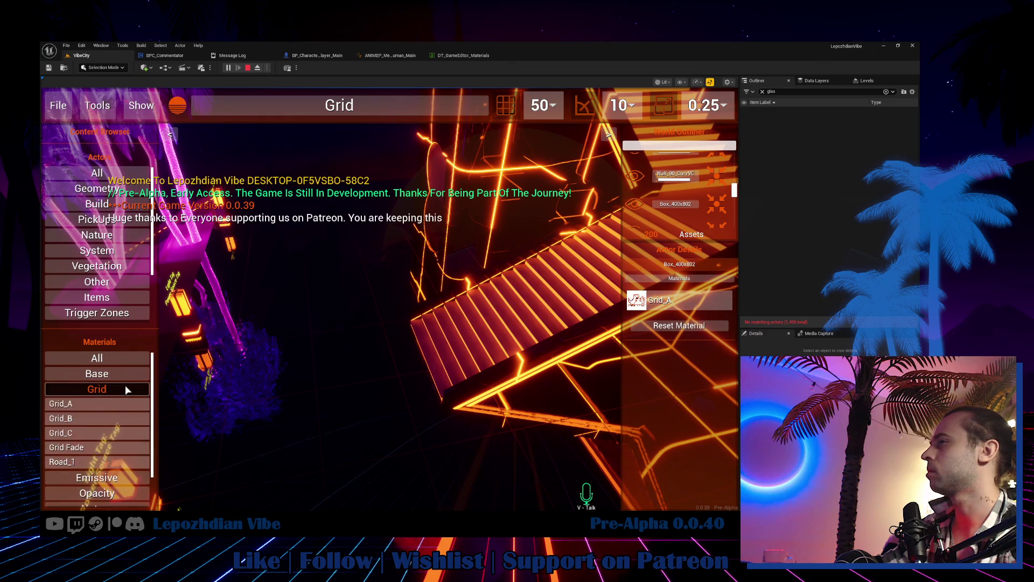
pyautogui.moveTo(101, 431)
pyautogui.mouseDown()
pyautogui.moveTo(343, 402)
pyautogui.moveTo(396, 383)
pyautogui.mouseUp()
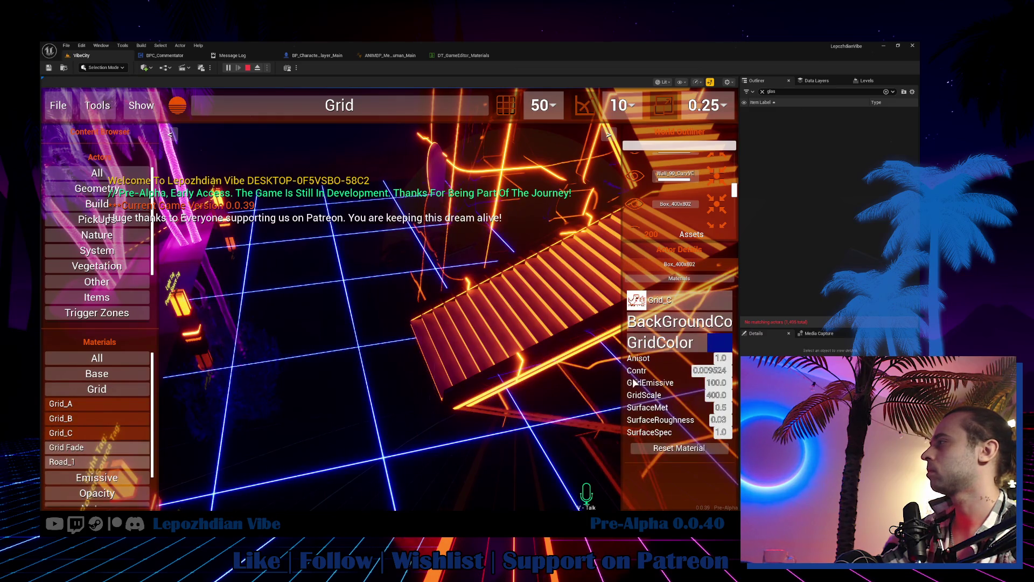
pyautogui.click(646, 337)
pyautogui.click(394, 212)
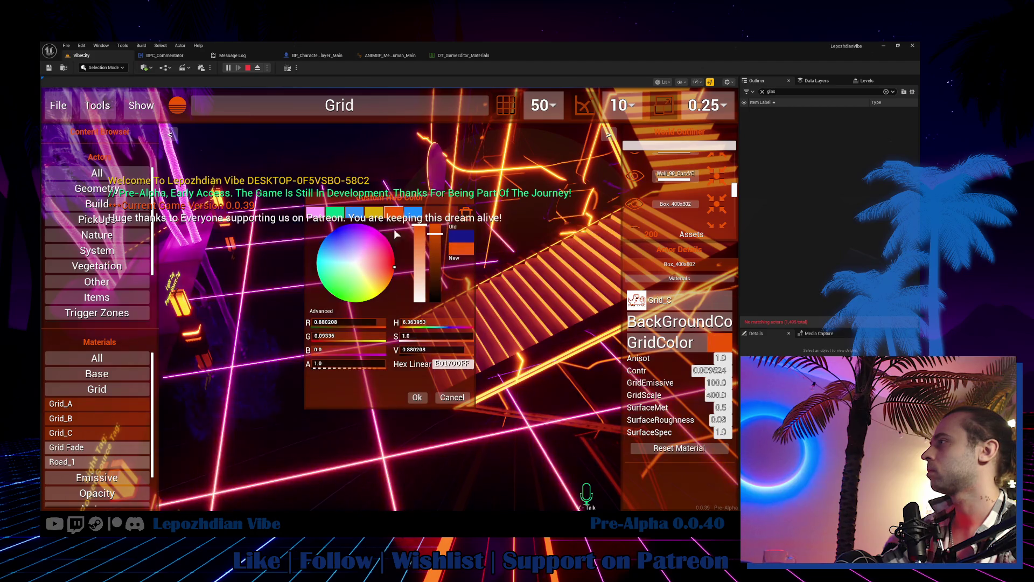
pyautogui.click(417, 397)
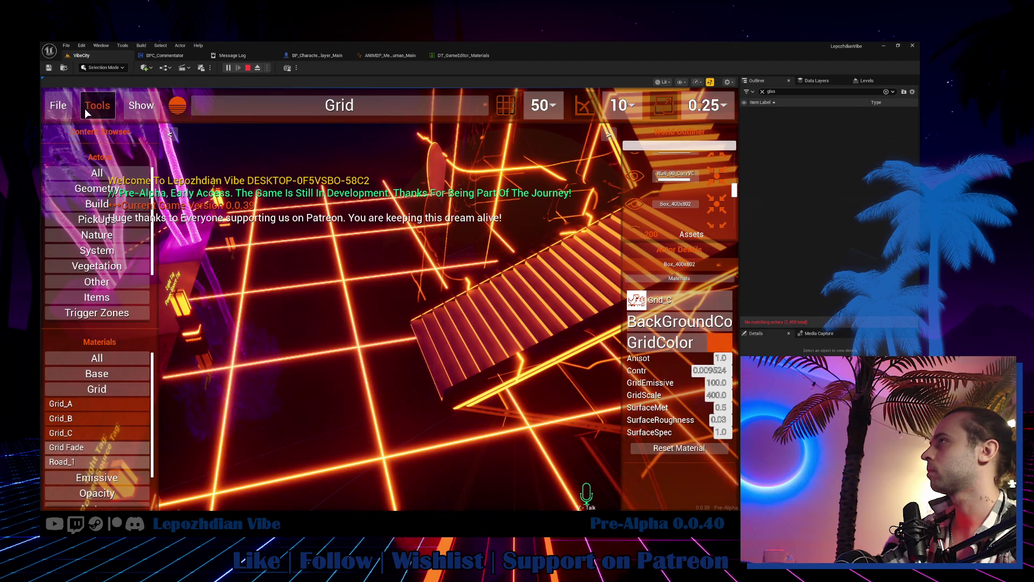
# Step: Save the map as Grid, overwriting the existing one, and stop the playtest
pyautogui.click(63, 110)
pyautogui.click(380, 236)
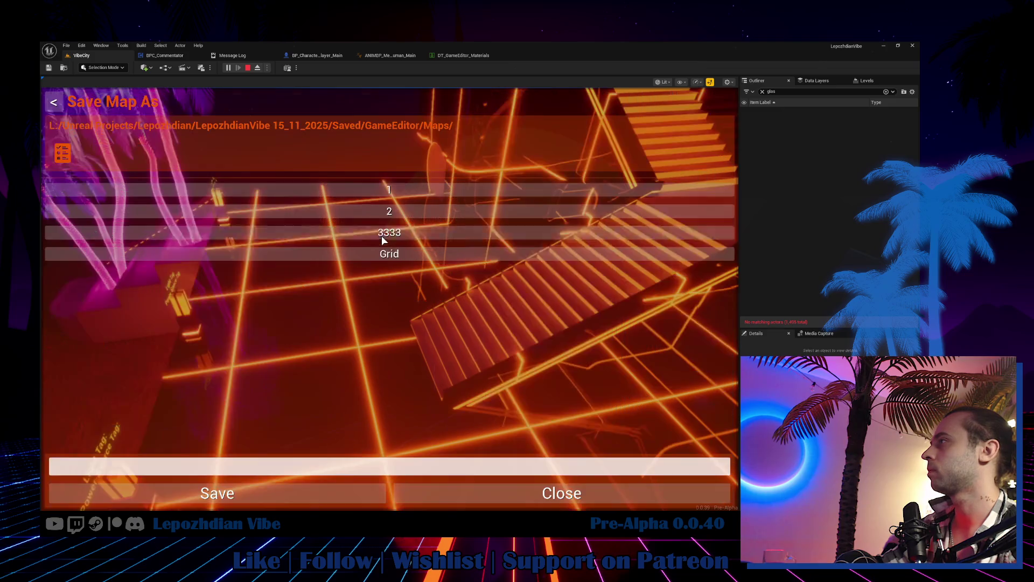
pyautogui.click(380, 254)
pyautogui.click(315, 492)
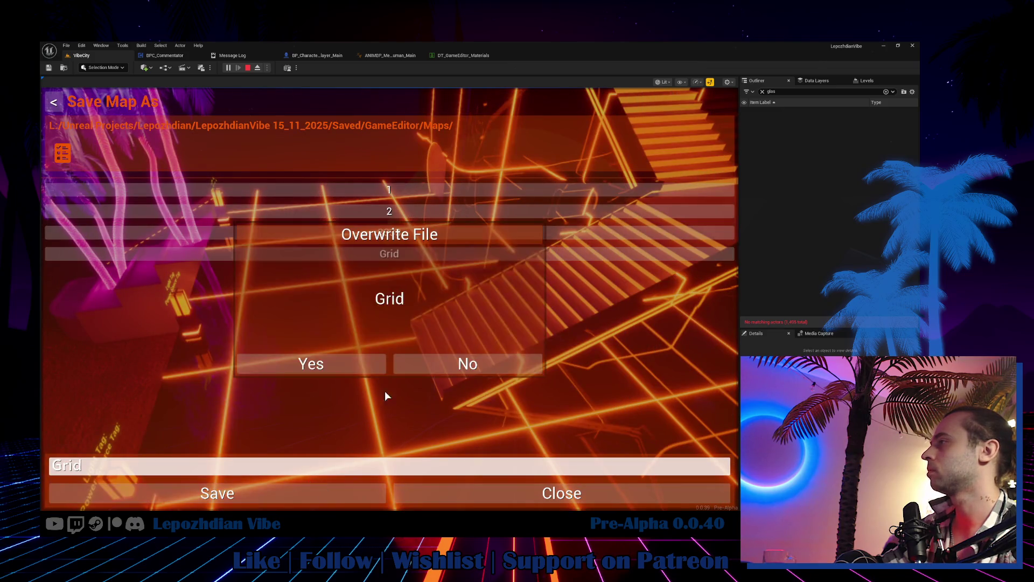
pyautogui.click(361, 362)
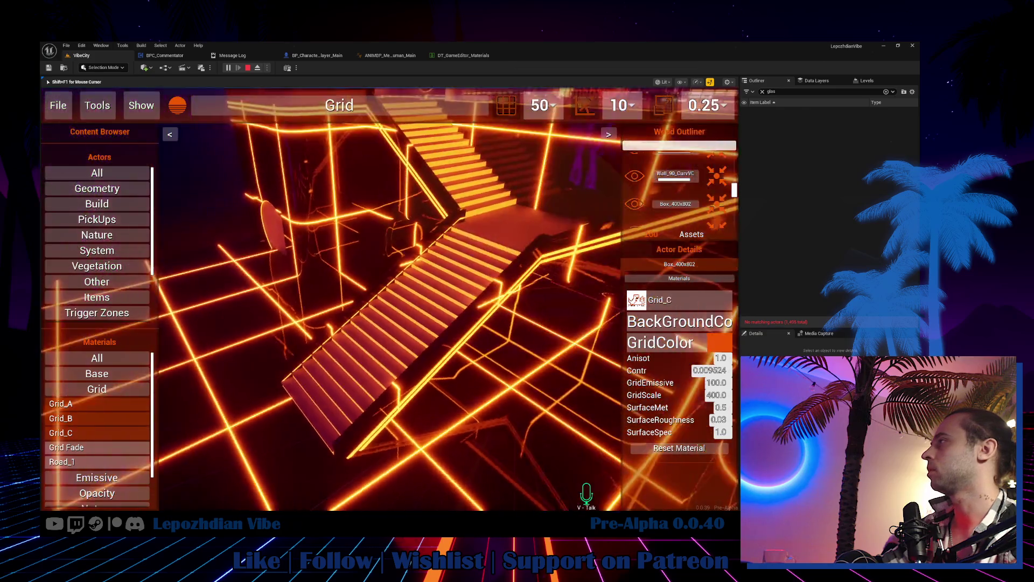
pyautogui.press('Escape')
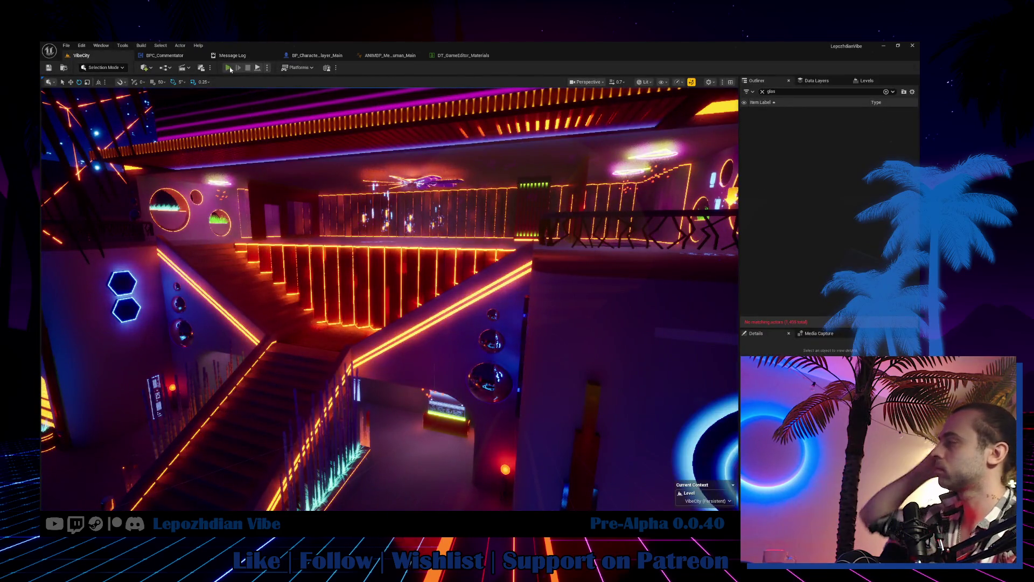
# Step: Stop the playtest, relaunch it with Alt+P from VibeCity, and open the Vibe Editor
pyautogui.click(229, 68)
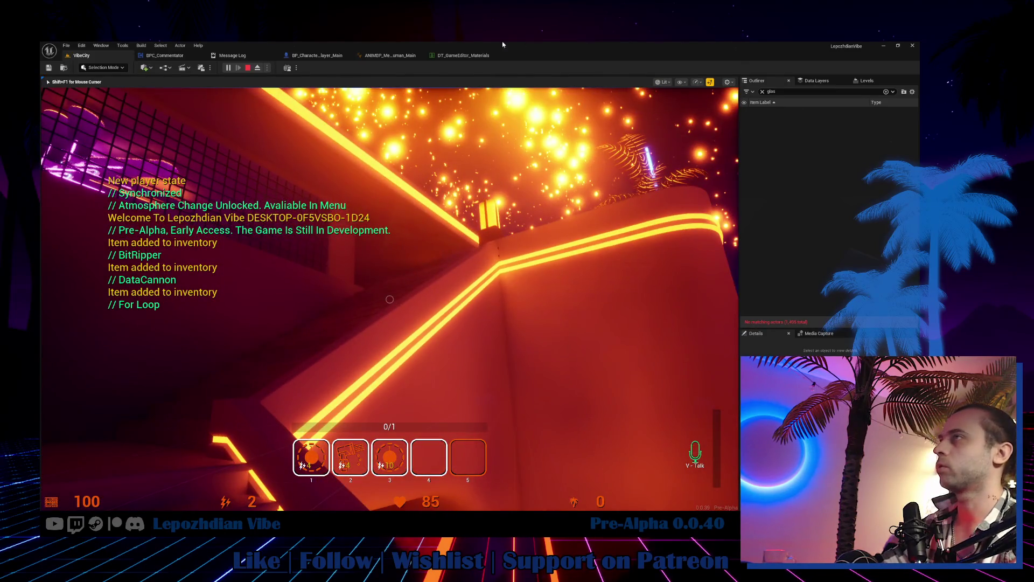
pyautogui.press('Escape')
pyautogui.click(110, 55)
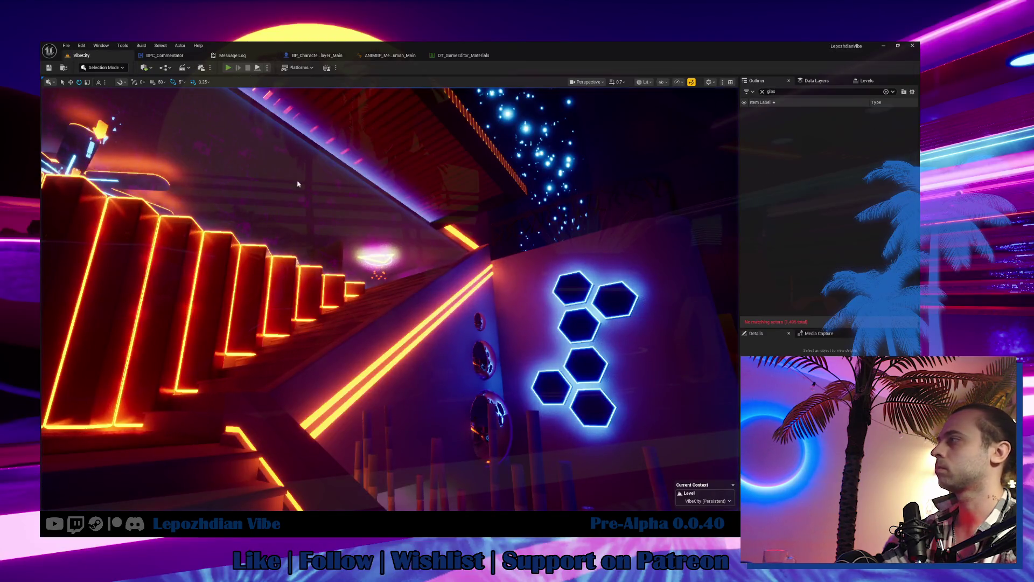
pyautogui.hotkey('alt', 'p')
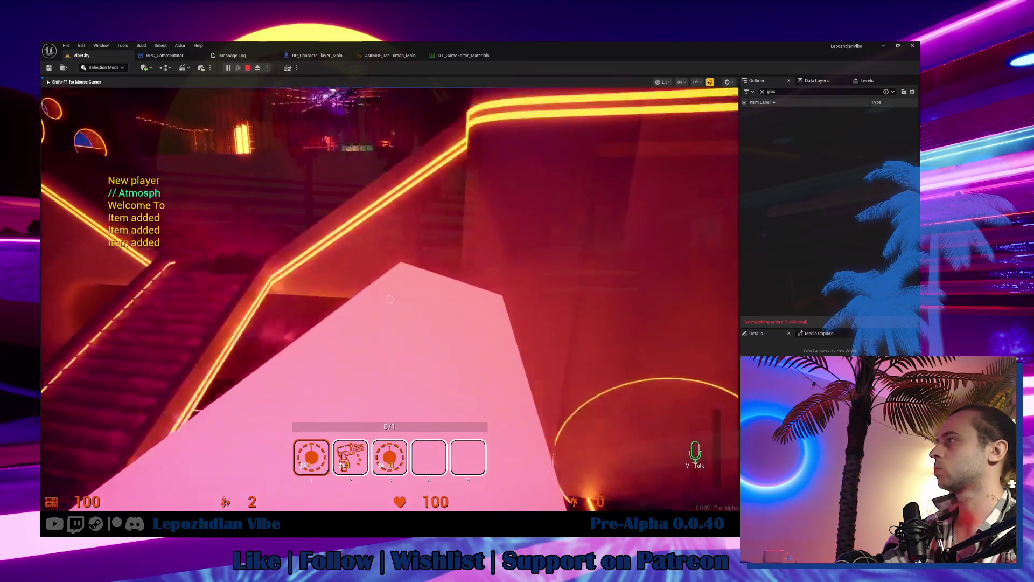
pyautogui.press('Tab')
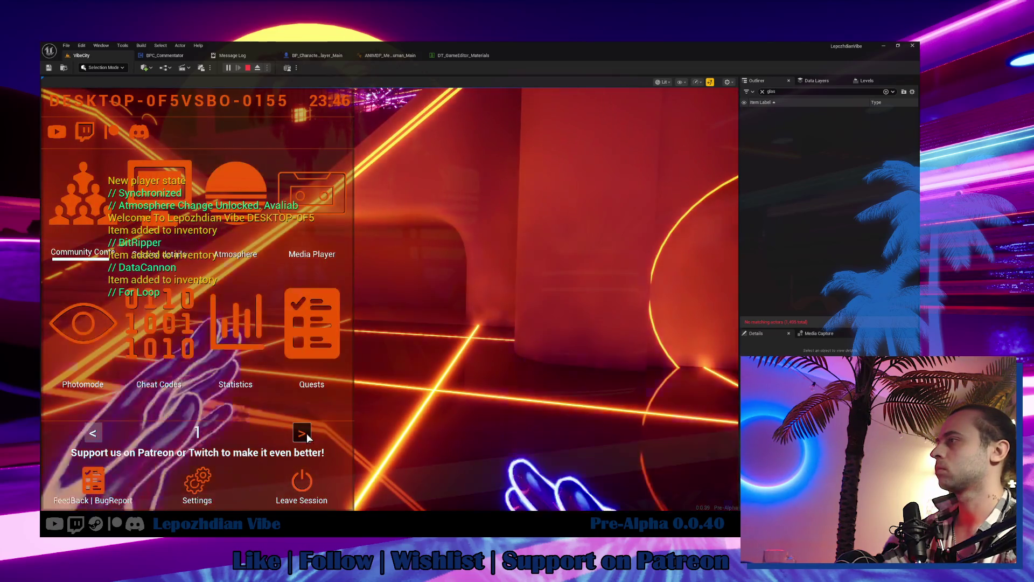
pyautogui.click(286, 342)
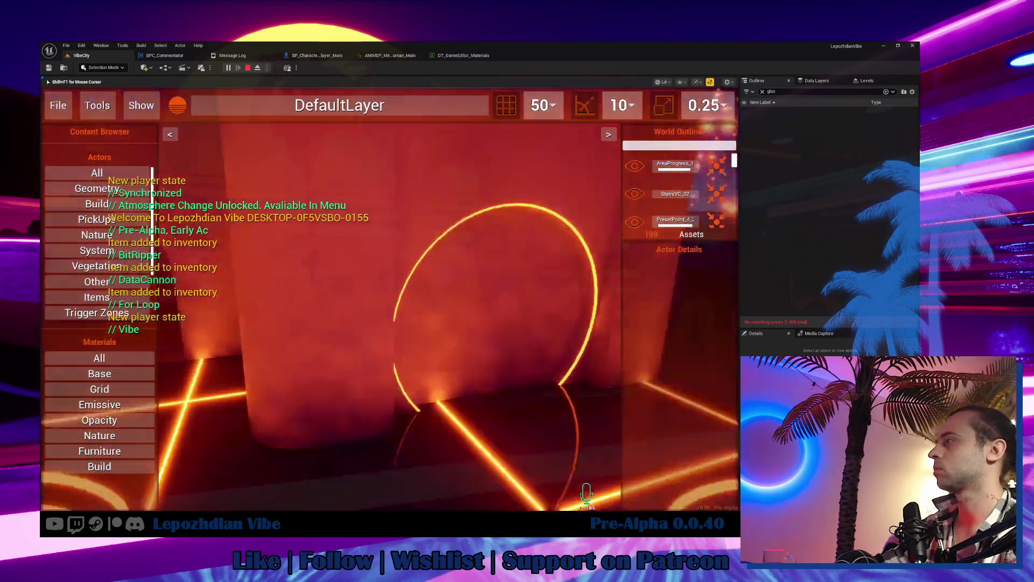
# Step: Give WallVC_01's disc an orange Emissive_Base material at emissive strength 7
pyautogui.click(459, 285)
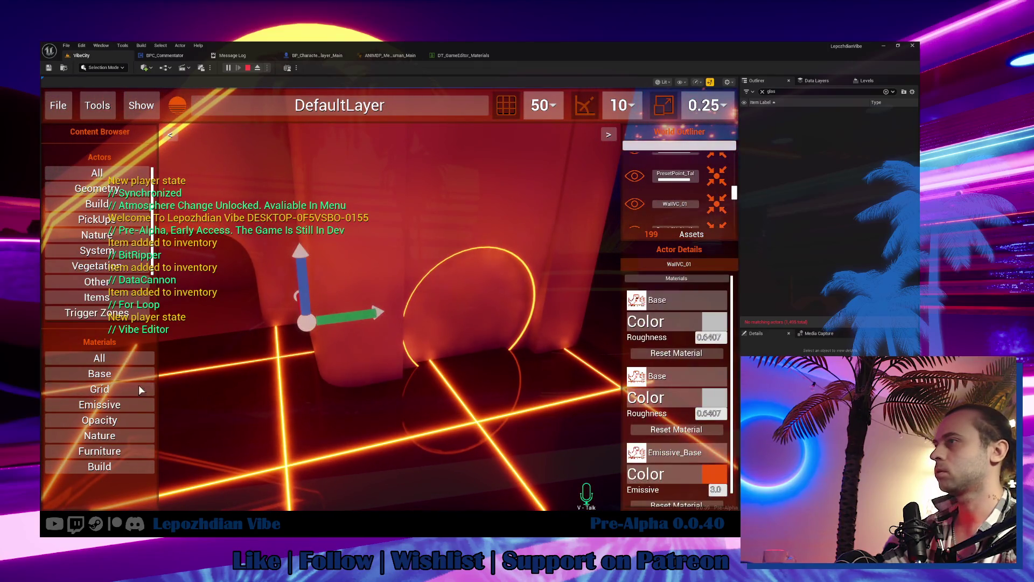
pyautogui.click(109, 407)
pyautogui.moveTo(106, 422)
pyautogui.mouseDown()
pyautogui.moveTo(399, 358)
pyautogui.moveTo(485, 306)
pyautogui.mouseUp()
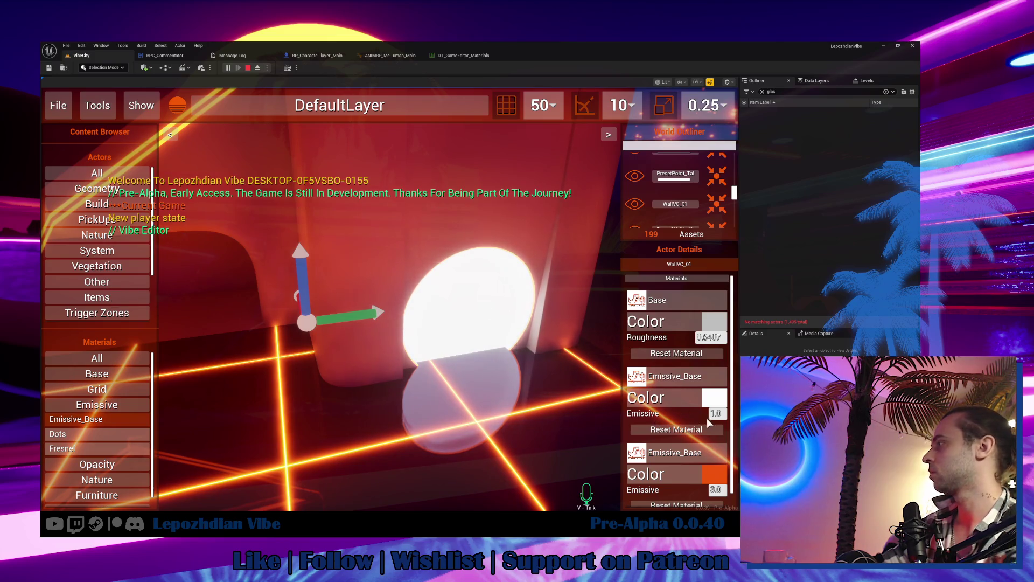
pyautogui.write('7')
pyautogui.press('Return')
pyautogui.click(703, 400)
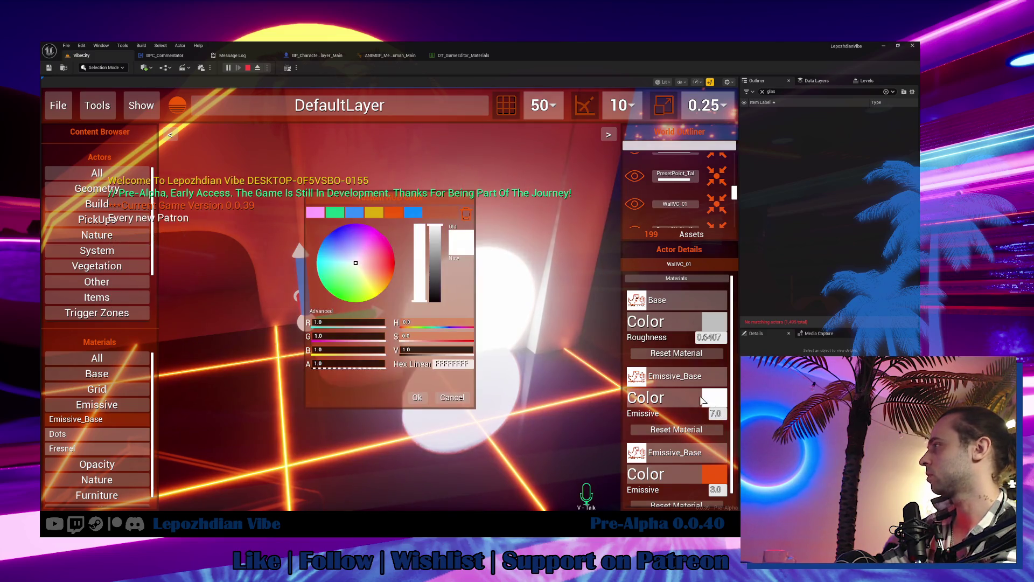
pyautogui.click(397, 213)
pyautogui.click(418, 398)
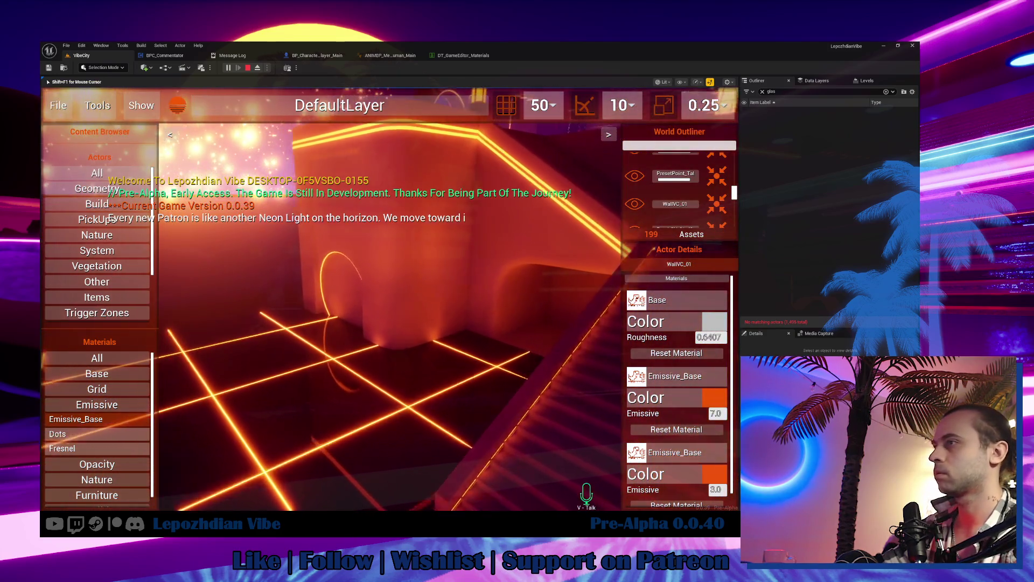
# Step: Give WallVC_2 an orange Emissive_Base at 7.0 and put Grid_C in its first slot
pyautogui.click(367, 299)
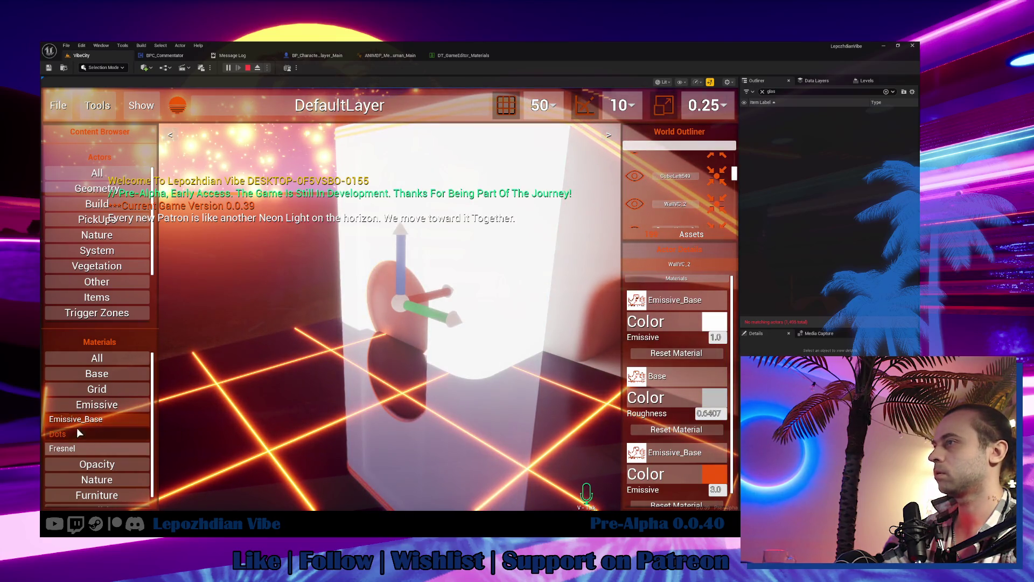
pyautogui.moveTo(77, 423)
pyautogui.mouseDown()
pyautogui.moveTo(393, 312)
pyautogui.moveTo(384, 322)
pyautogui.mouseUp()
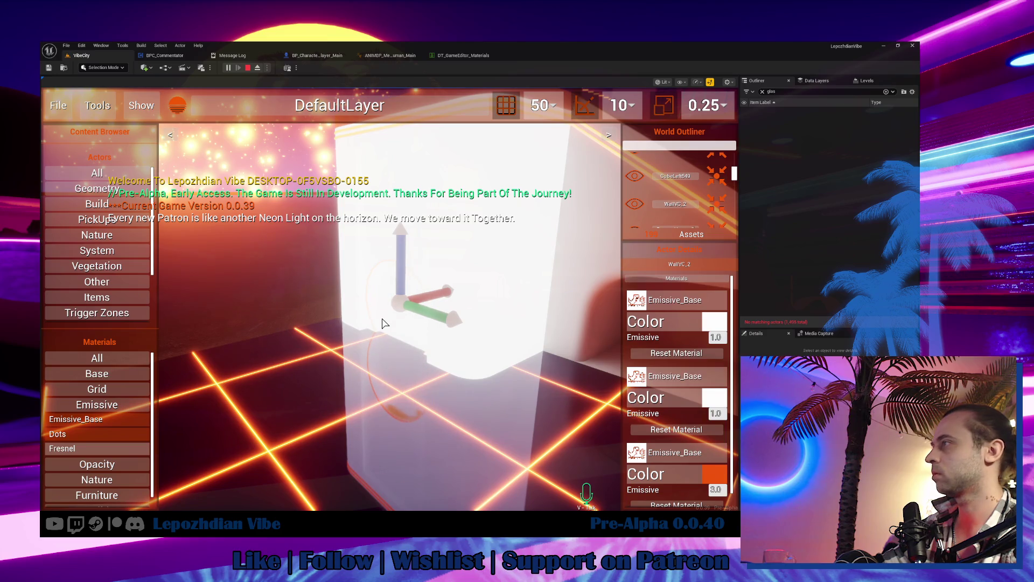
pyautogui.click(715, 413)
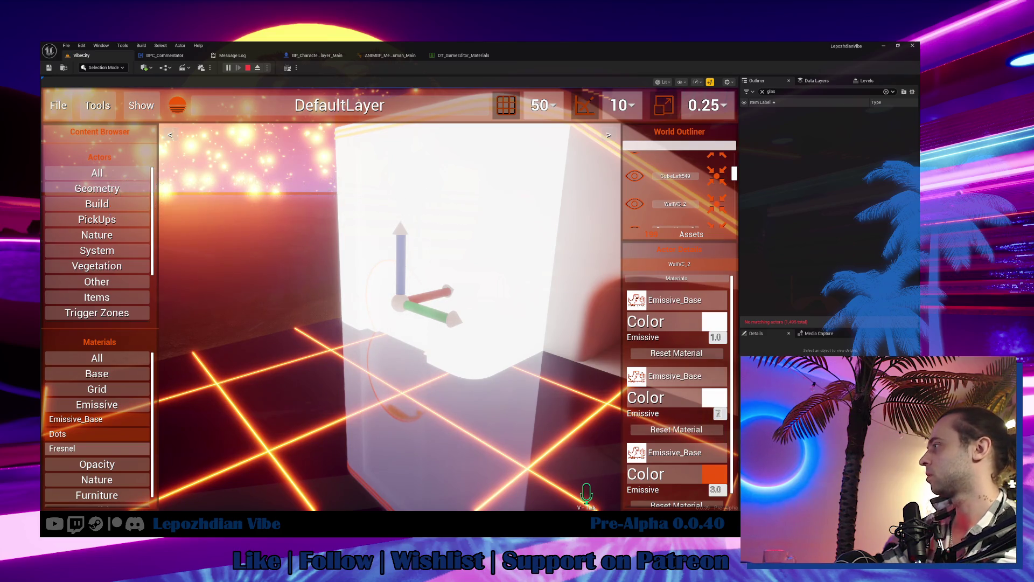
pyautogui.press('Return')
pyautogui.click(714, 397)
pyautogui.click(393, 212)
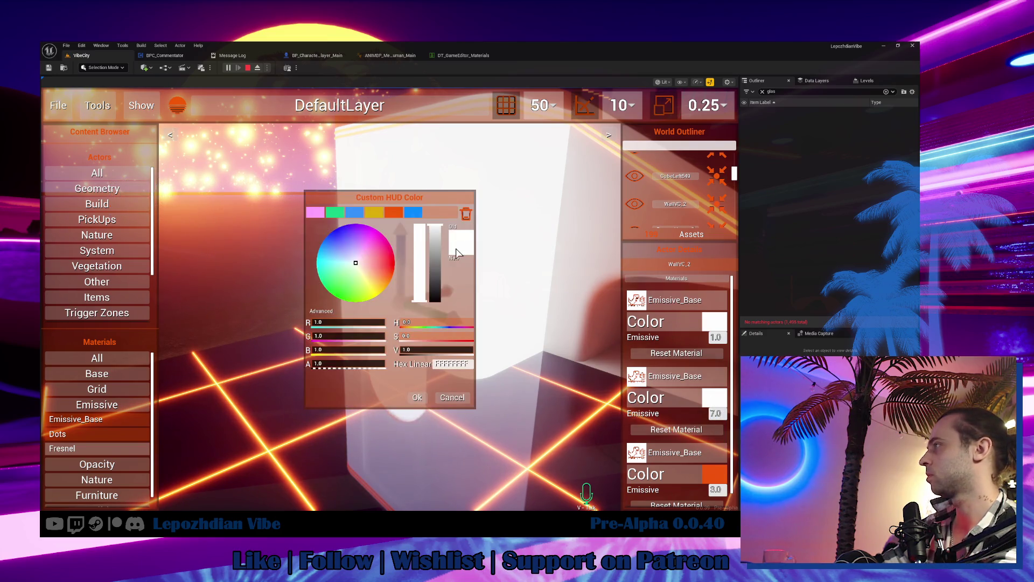
pyautogui.click(418, 398)
pyautogui.click(97, 388)
pyautogui.moveTo(95, 439); pyautogui.dragTo(483, 266)
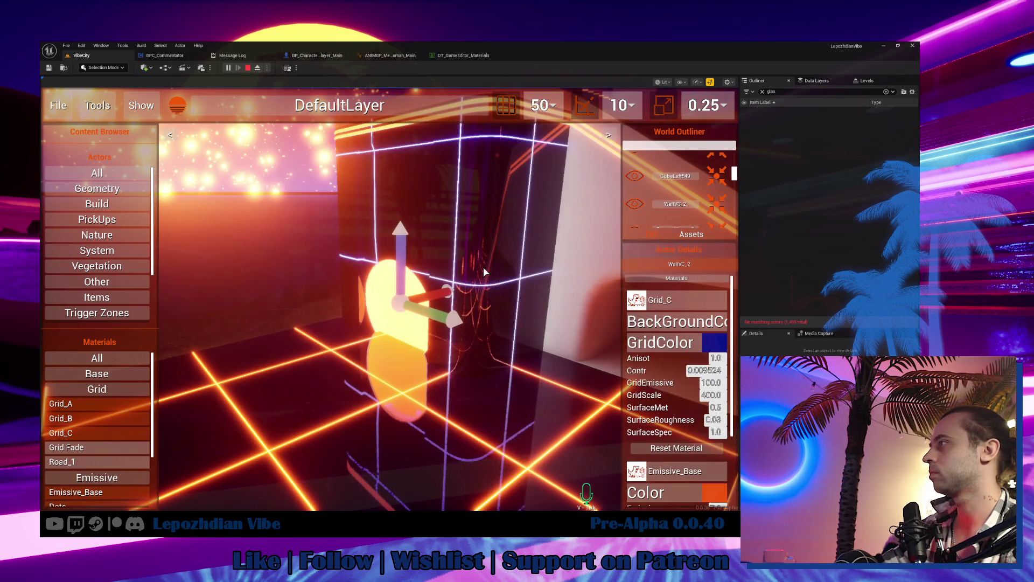
# Step: Set the wall's GridColor to orange and apply the grid material to WallVC_01
pyautogui.click(714, 344)
pyautogui.click(394, 212)
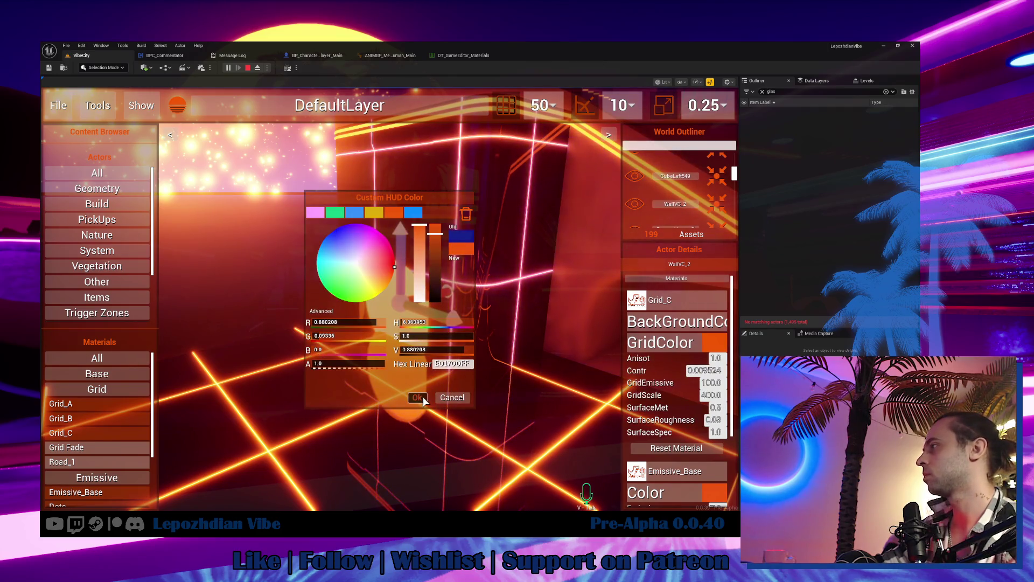
pyautogui.click(418, 398)
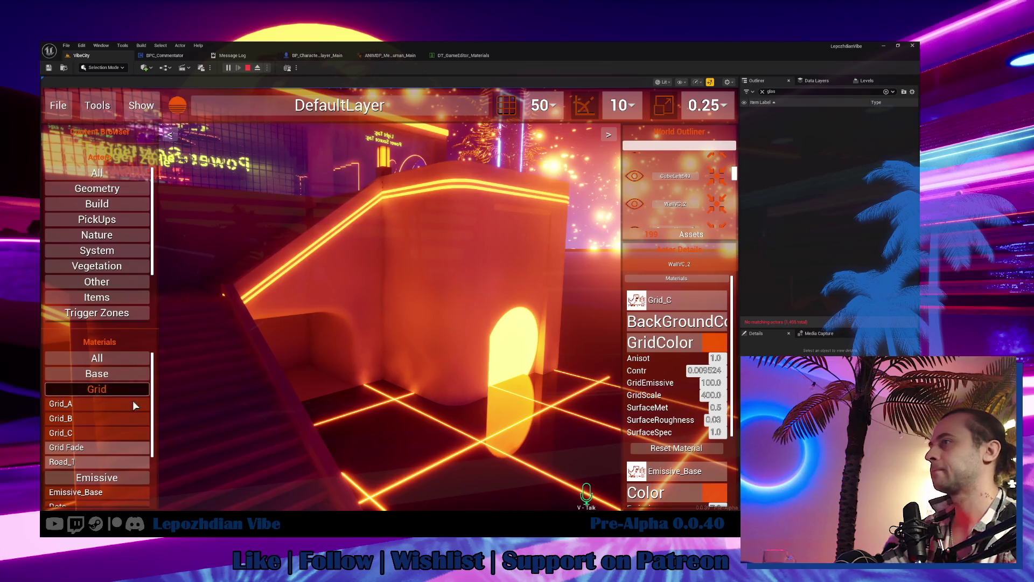
pyautogui.moveTo(107, 432)
pyautogui.mouseDown()
pyautogui.moveTo(462, 323)
pyautogui.moveTo(430, 279)
pyautogui.mouseUp()
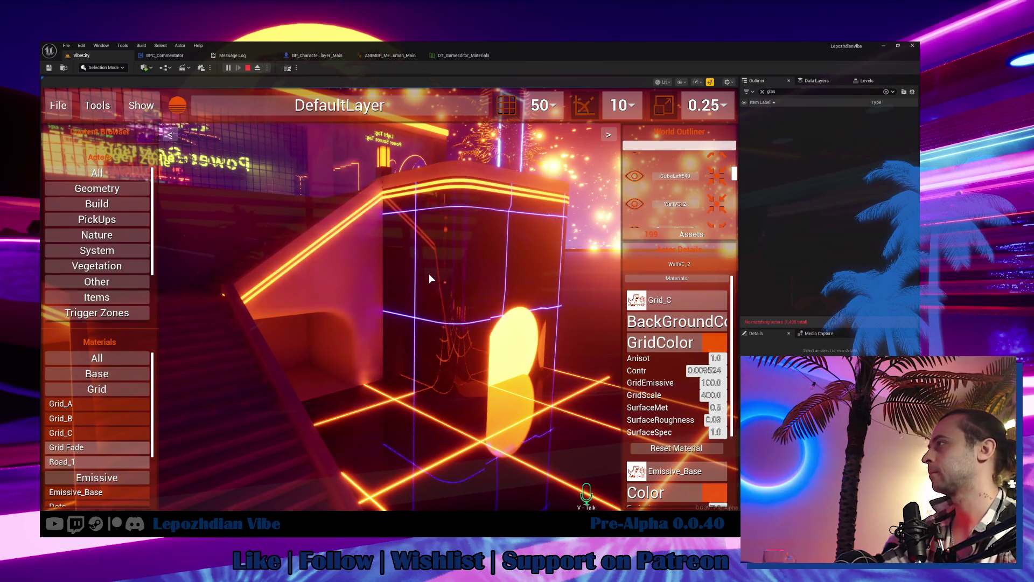
pyautogui.click(429, 279)
pyautogui.click(712, 343)
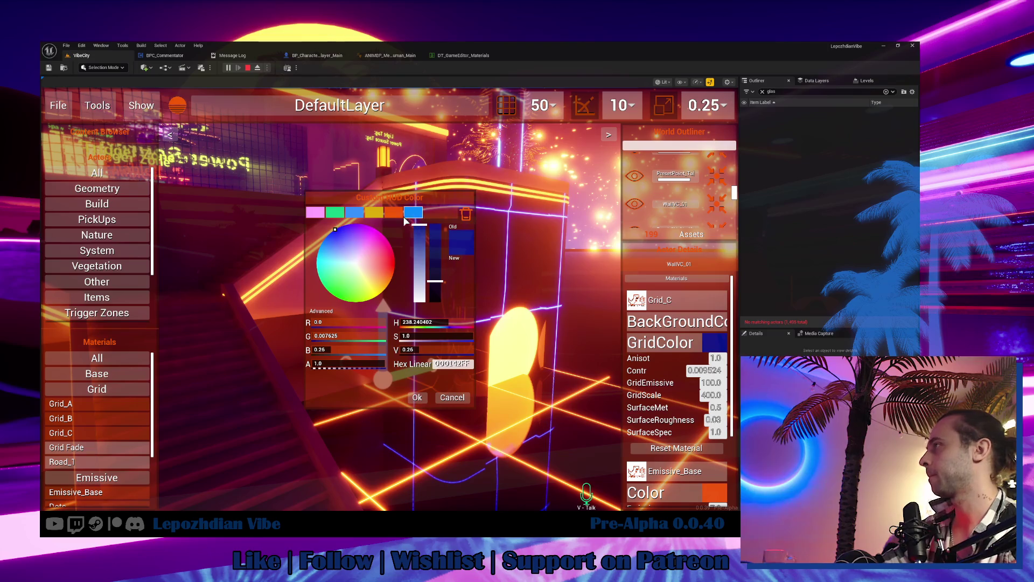
pyautogui.click(337, 309)
# Step: Apply Grid_C to StairsVC_02 with an orange GridColor
pyautogui.click(323, 285)
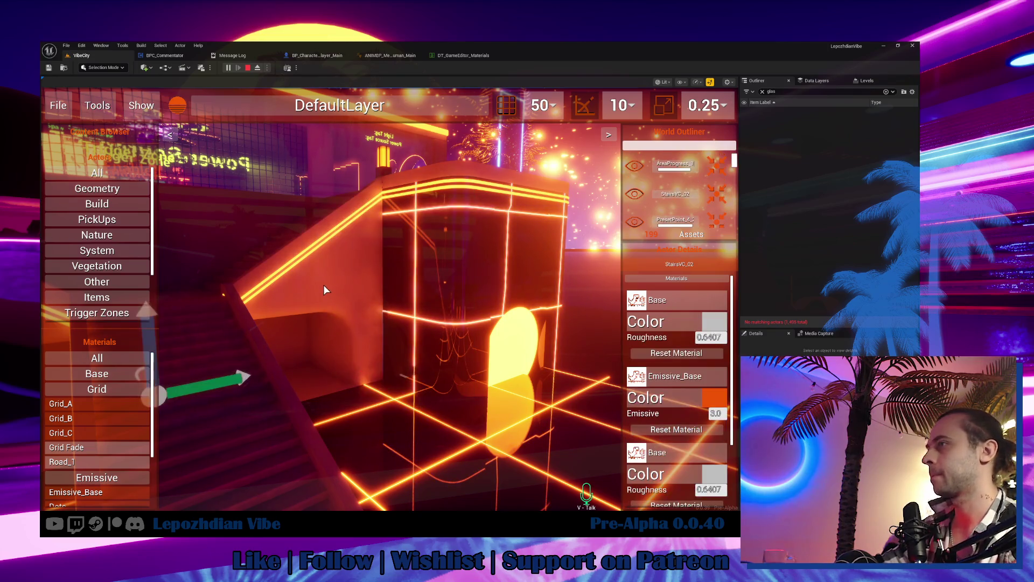
pyautogui.moveTo(113, 427); pyautogui.dragTo(344, 267)
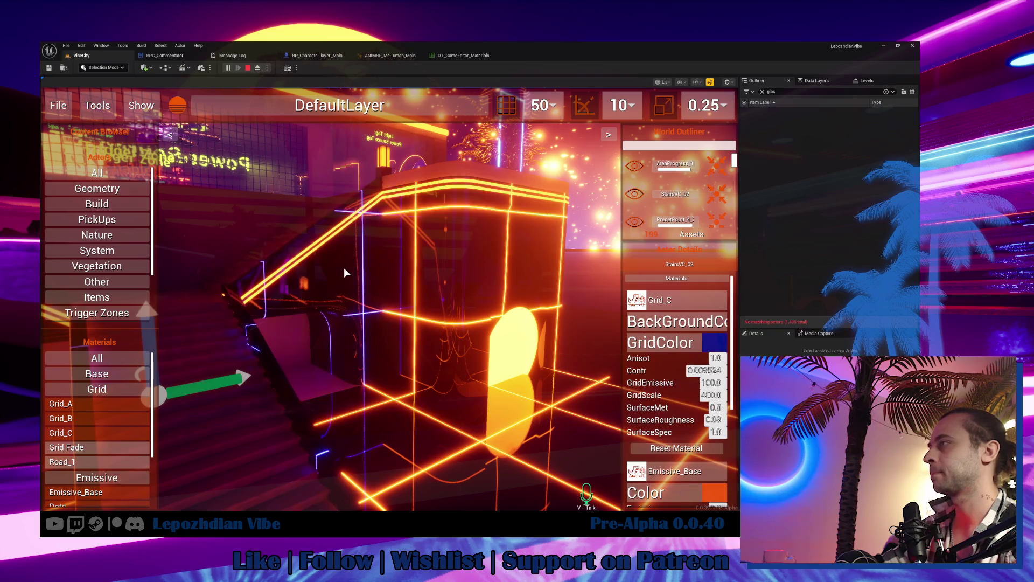
pyautogui.click(713, 344)
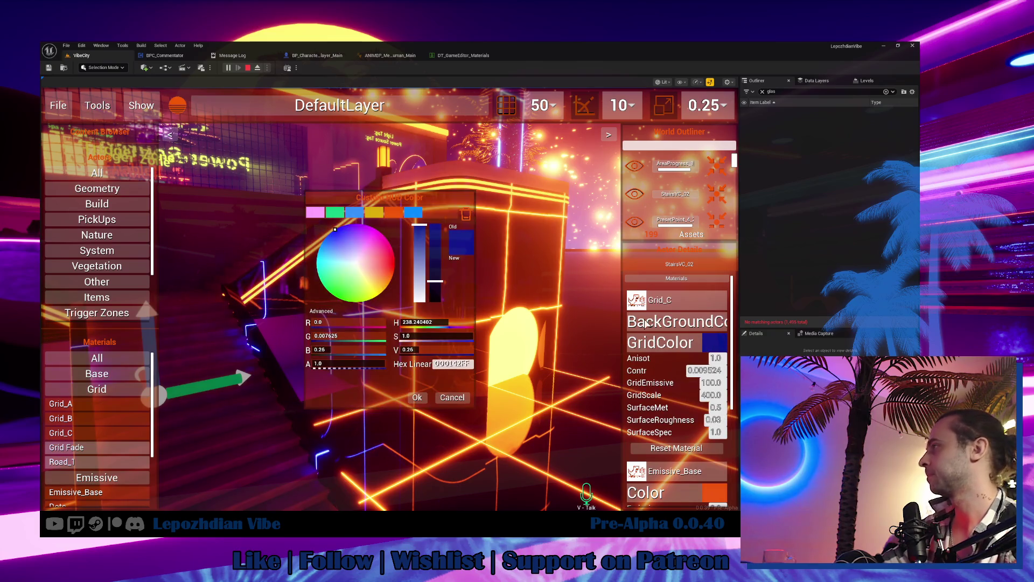
pyautogui.click(399, 214)
pyautogui.click(413, 402)
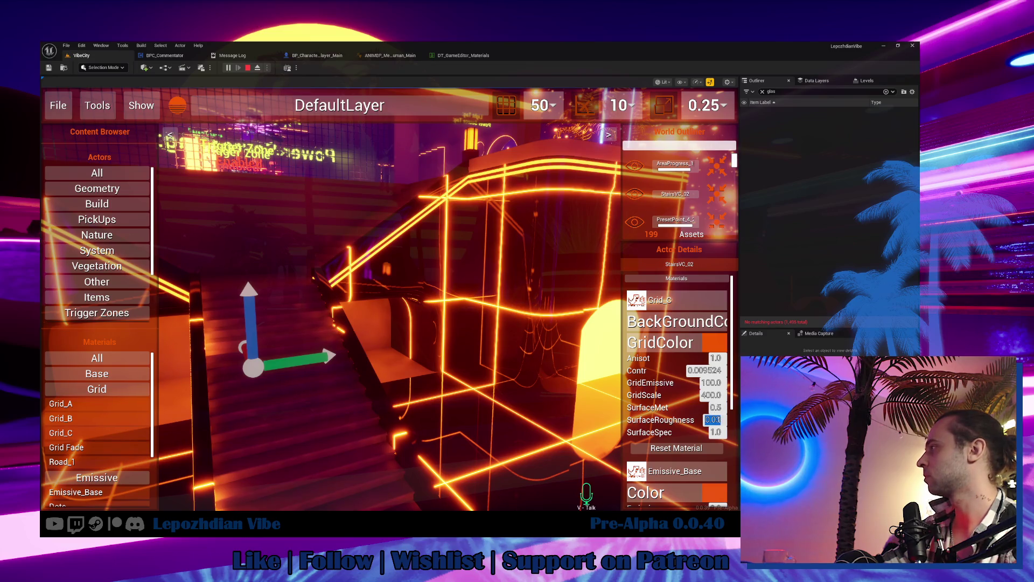
pyautogui.scroll(-3, 700, 451)
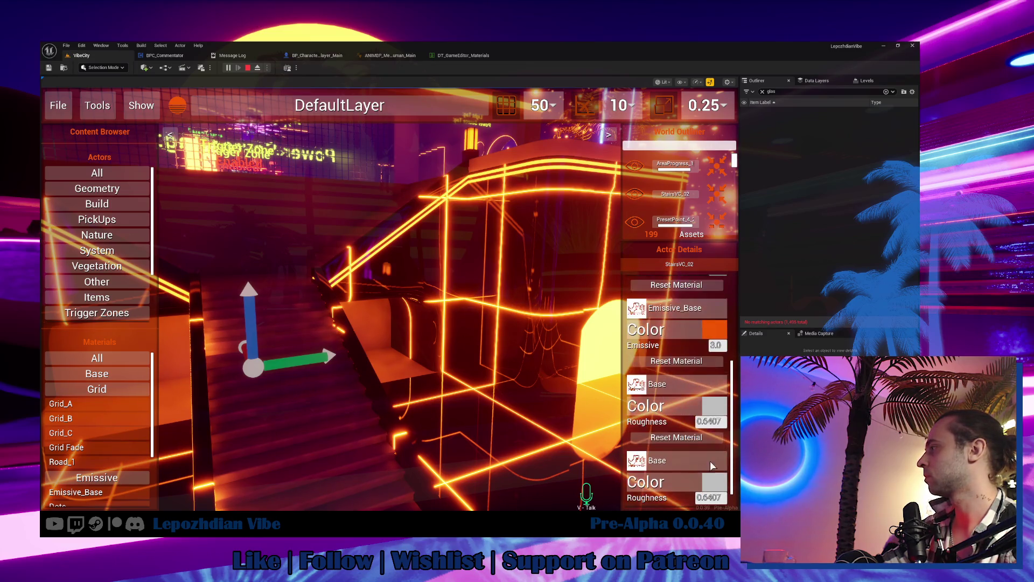
# Step: Set the stairs' lower Base colour to black, then reselect StairsVC_02
pyautogui.click(710, 407)
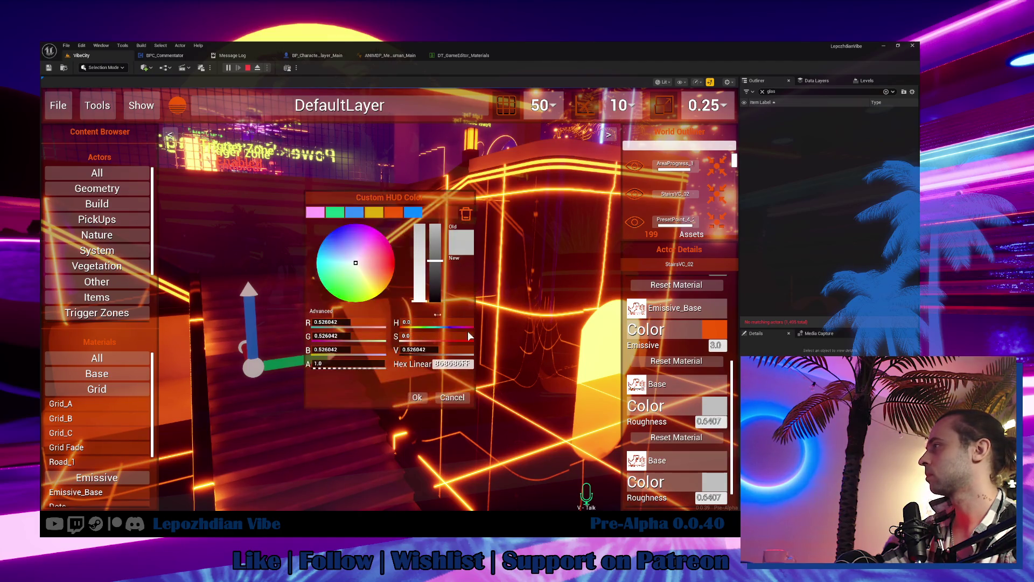
pyautogui.moveTo(435, 231)
pyautogui.mouseDown()
pyautogui.moveTo(435, 280)
pyautogui.moveTo(435, 261)
pyautogui.mouseUp()
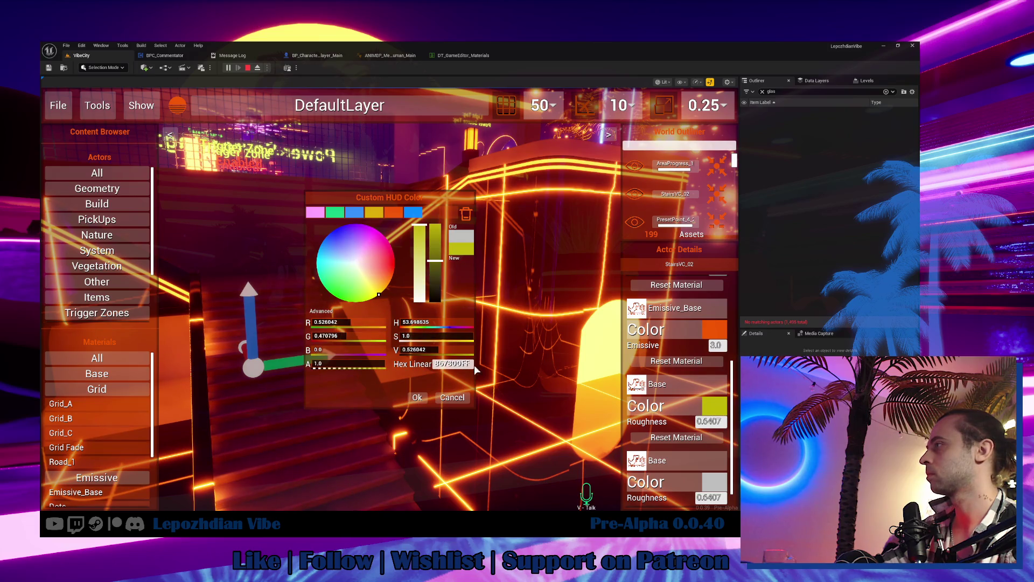
pyautogui.click(465, 397)
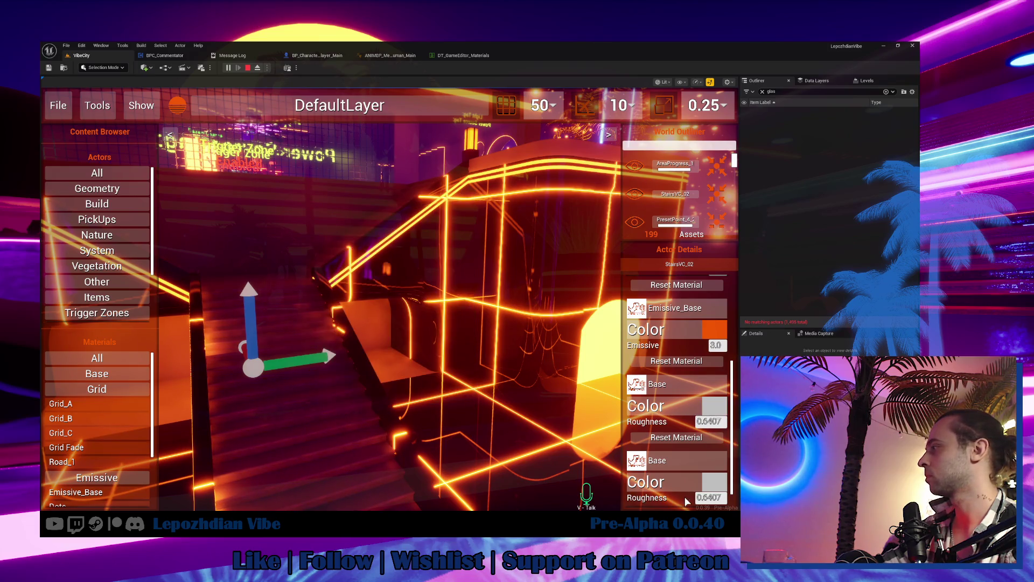
pyautogui.click(718, 486)
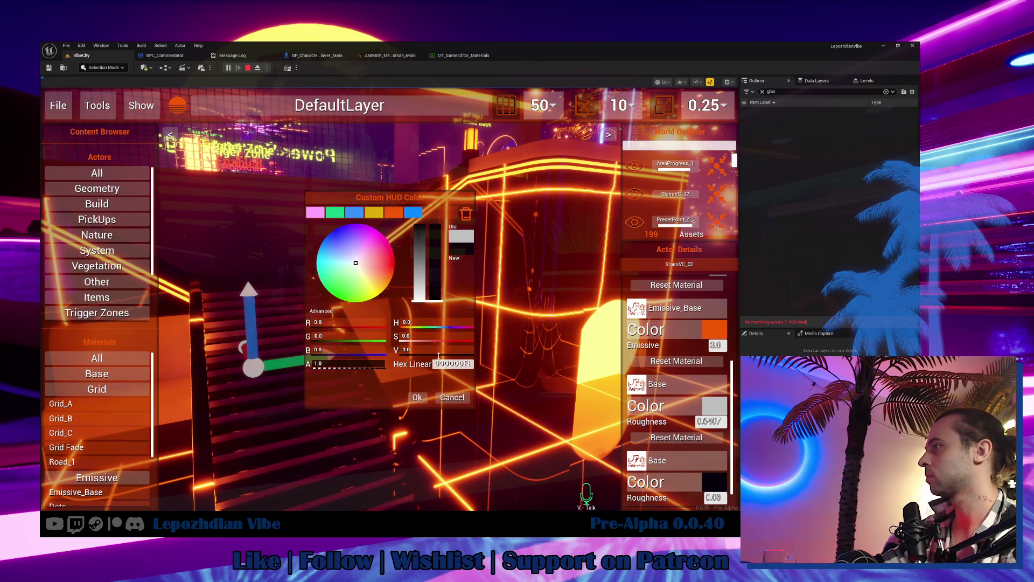
pyautogui.click(422, 396)
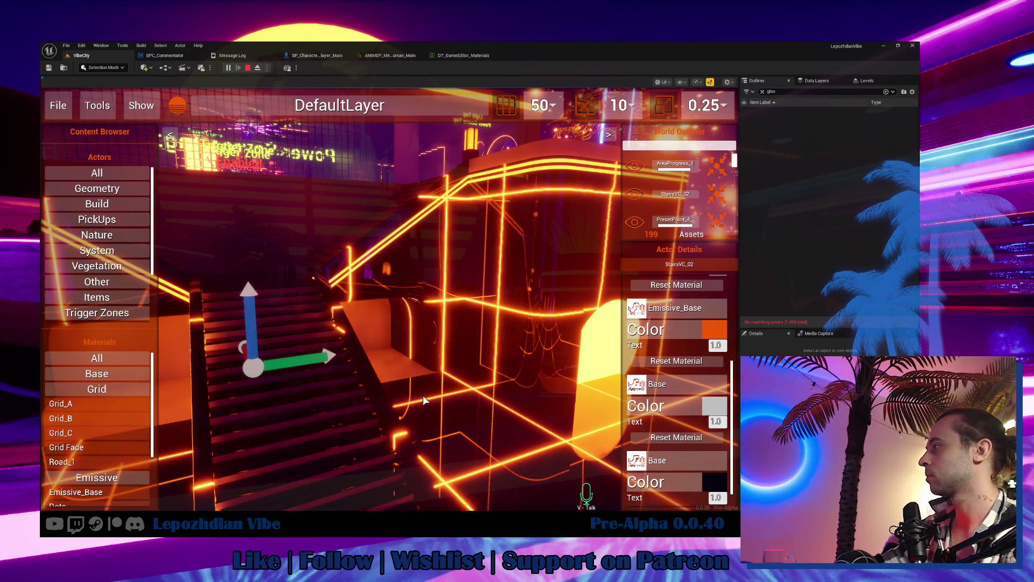
pyautogui.click(545, 344)
pyautogui.scroll(5, 684, 373)
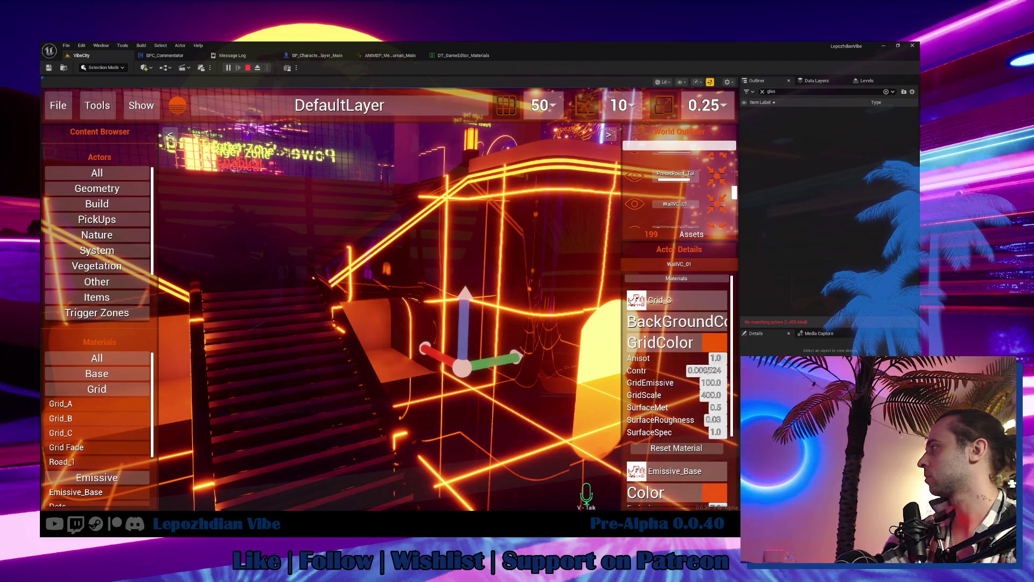
pyautogui.scroll(-5, 702, 437)
pyautogui.scroll(3, 702, 437)
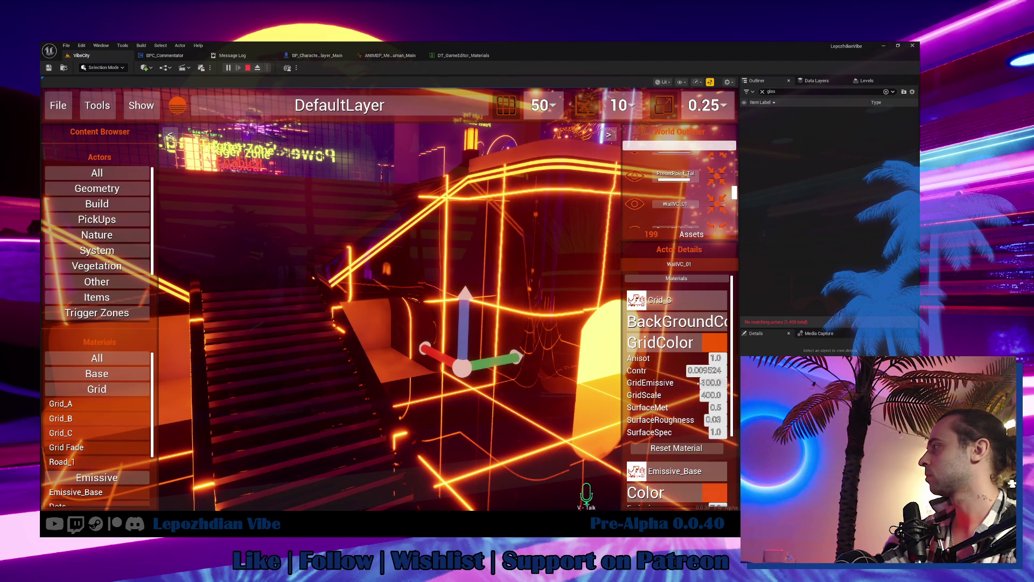
pyautogui.scroll(-1, 672, 413)
pyautogui.click(324, 392)
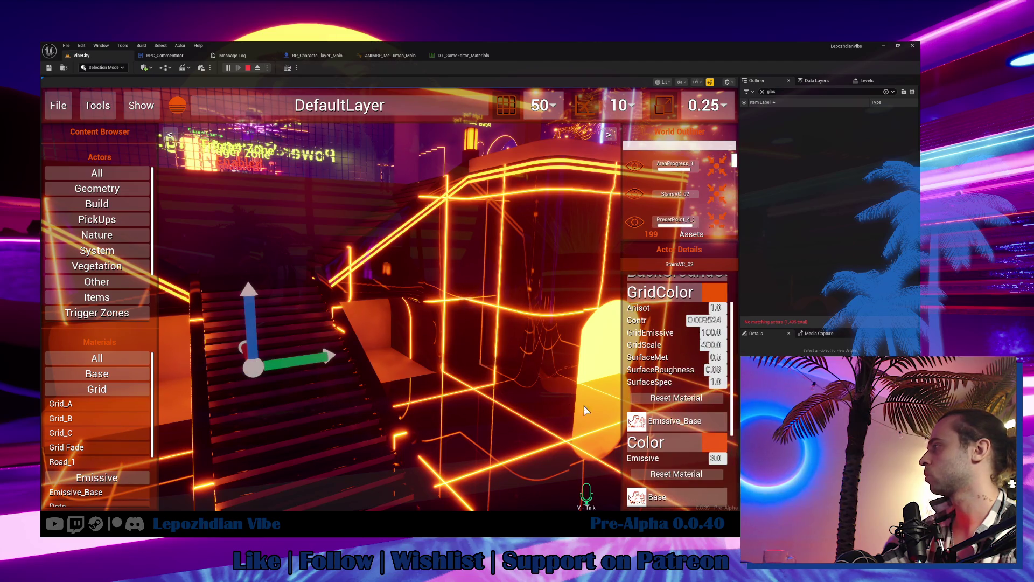
# Step: Add an Emissive_Base slot to the stairs at strength 7.0 with an orange glow
pyautogui.rightClick(401, 397)
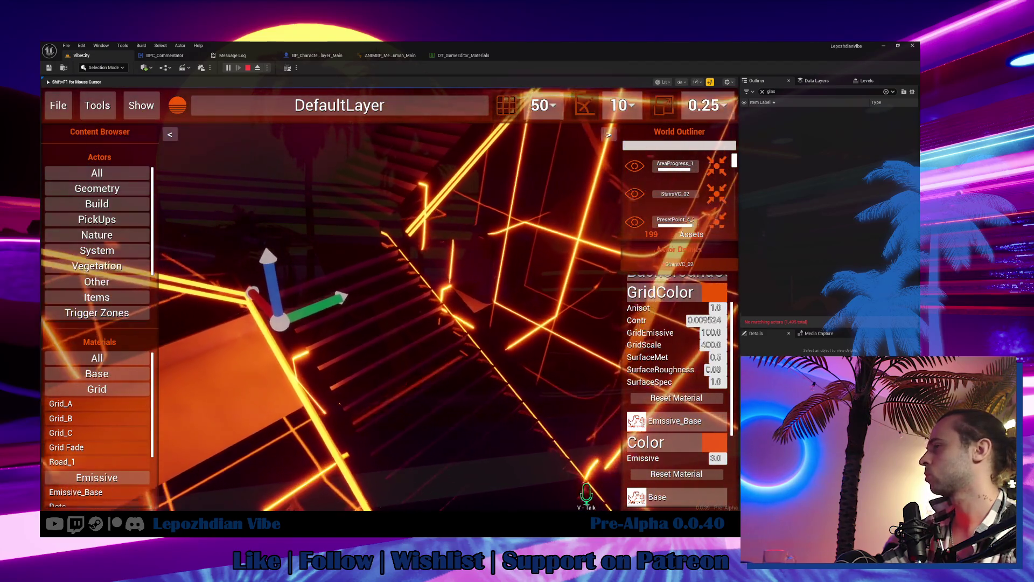
pyautogui.rightClick(282, 499)
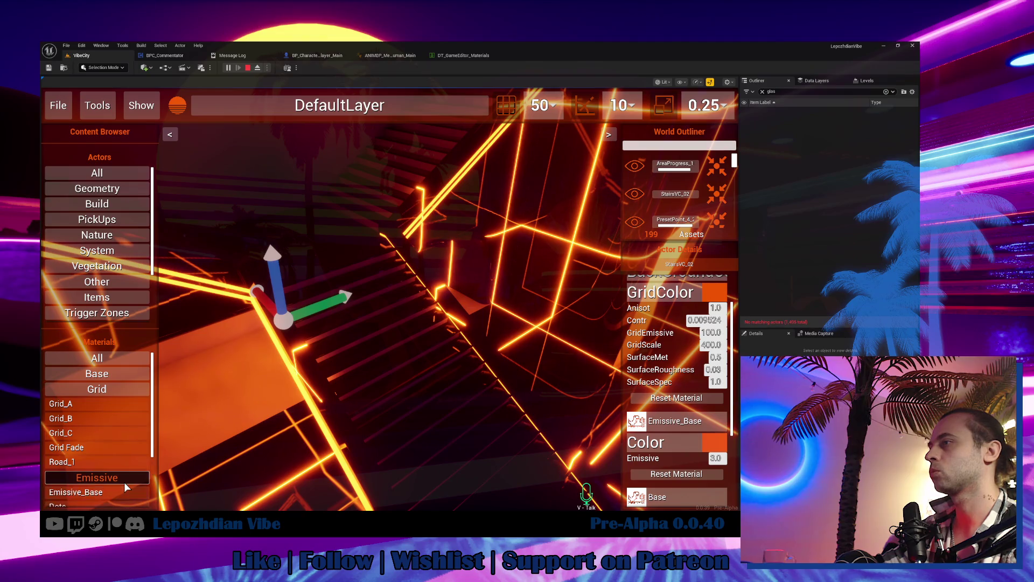
pyautogui.moveTo(107, 492)
pyautogui.mouseDown()
pyautogui.moveTo(541, 440)
pyautogui.moveTo(673, 454)
pyautogui.moveTo(667, 469)
pyautogui.moveTo(640, 472)
pyautogui.mouseUp()
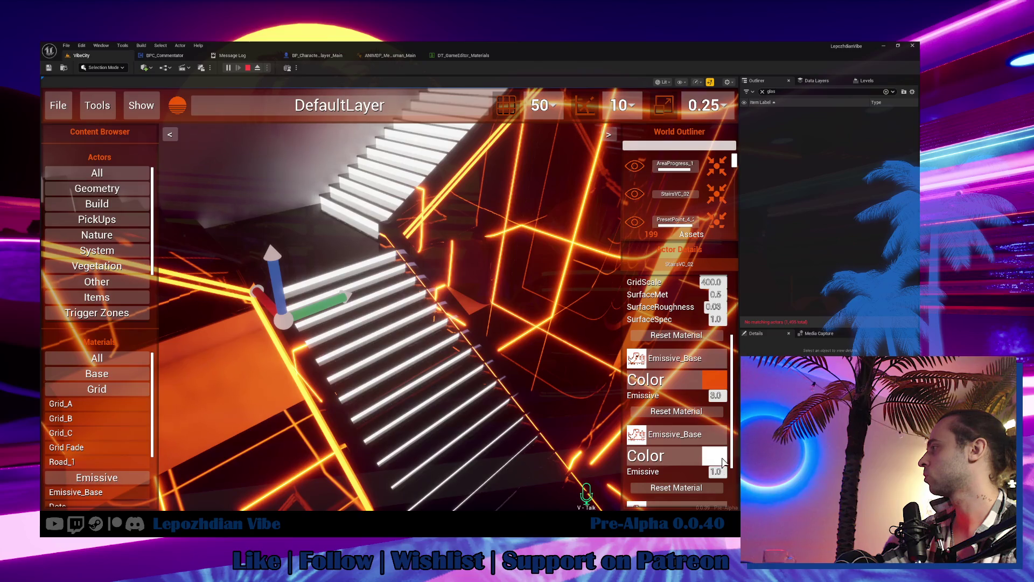
pyautogui.moveTo(715, 471); pyautogui.dragTo(724, 471)
pyautogui.click(714, 455)
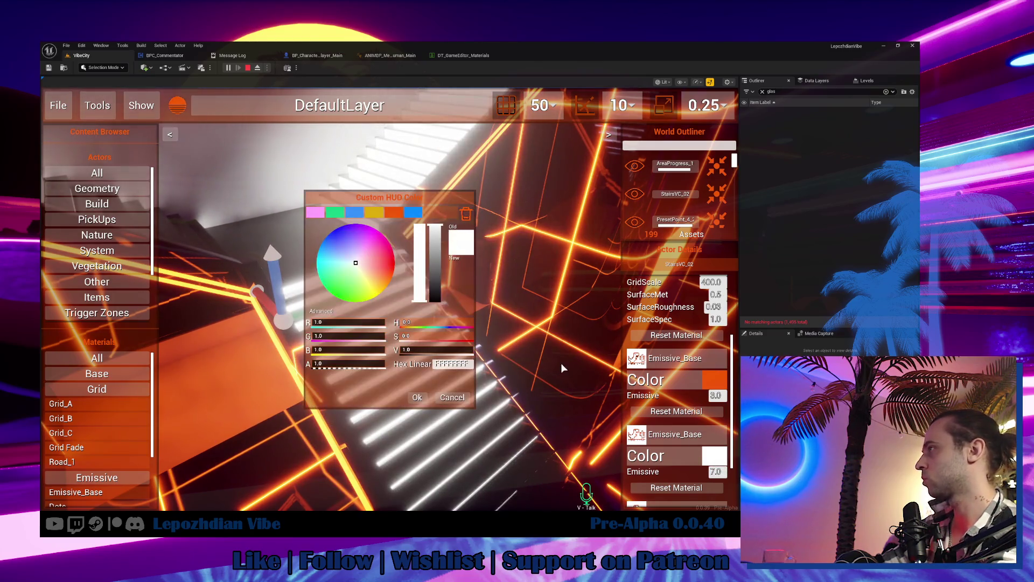
pyautogui.click(387, 215)
pyautogui.click(415, 397)
# Step: Fly the camera up past the stairs to the lamp and platform, then exit fly mode
pyautogui.moveTo(411, 406); pyautogui.dragTo(348, 229)
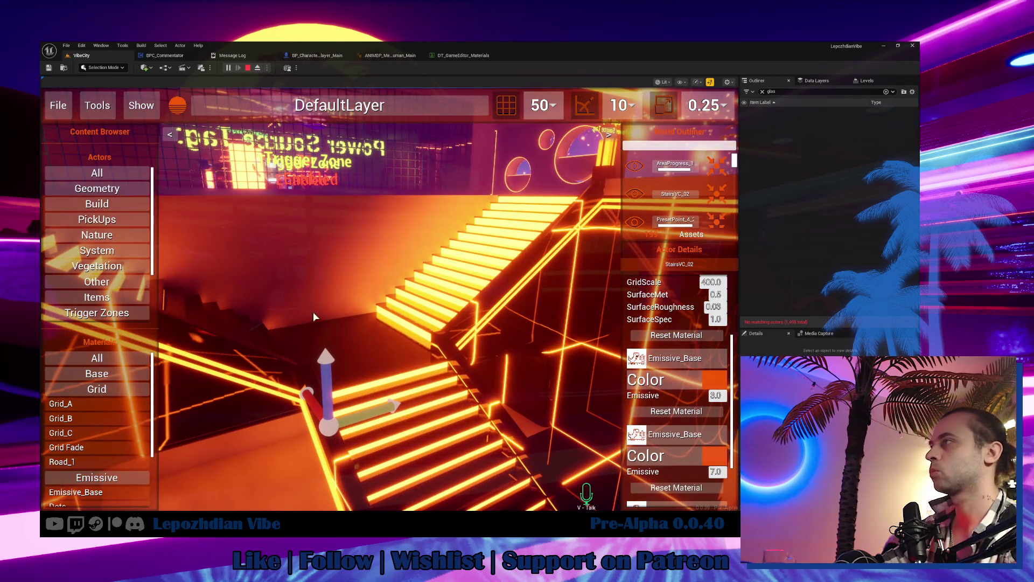
pyautogui.click(275, 322)
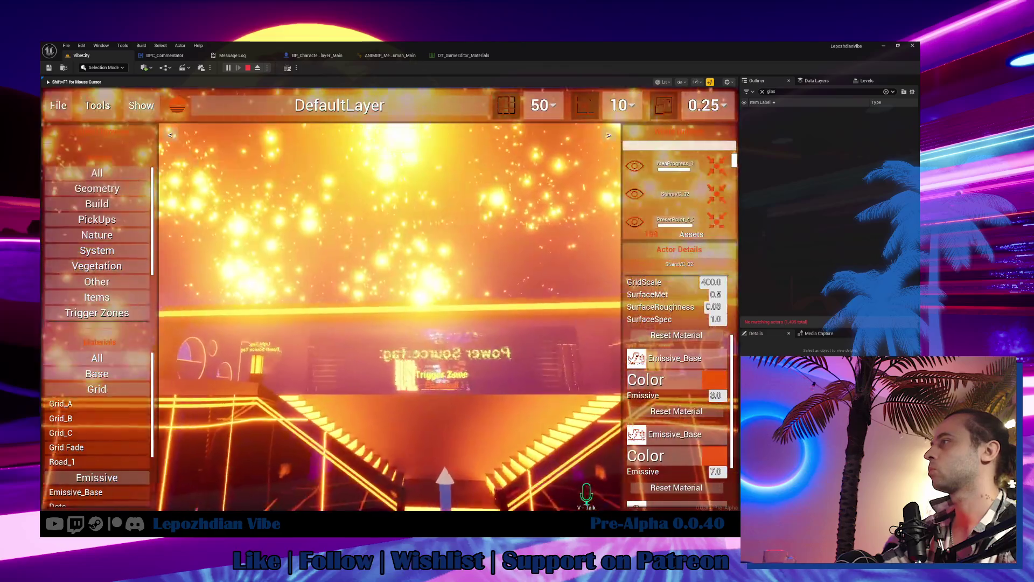
pyautogui.press('w')
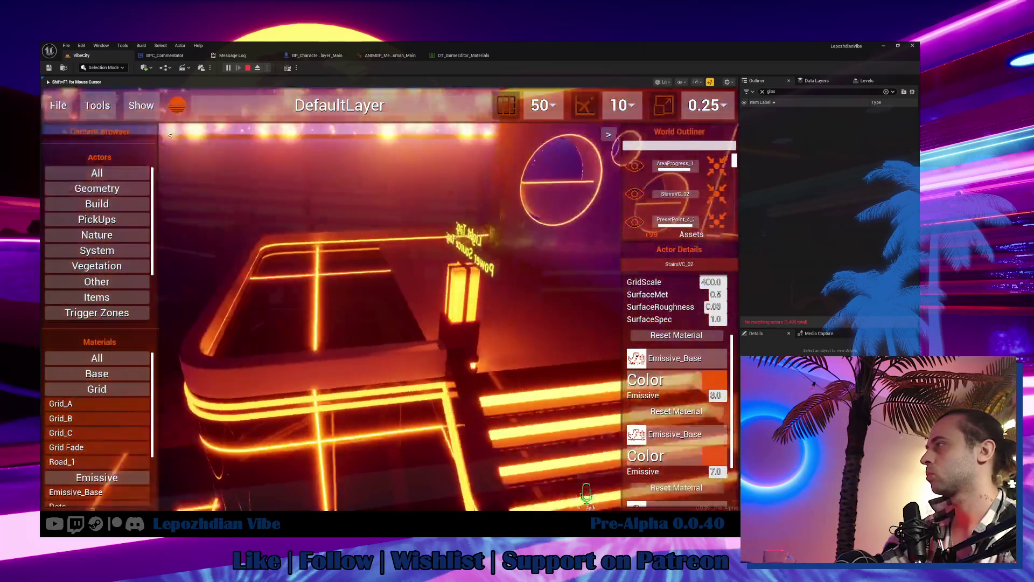
pyautogui.hotkey('shift', 'F1')
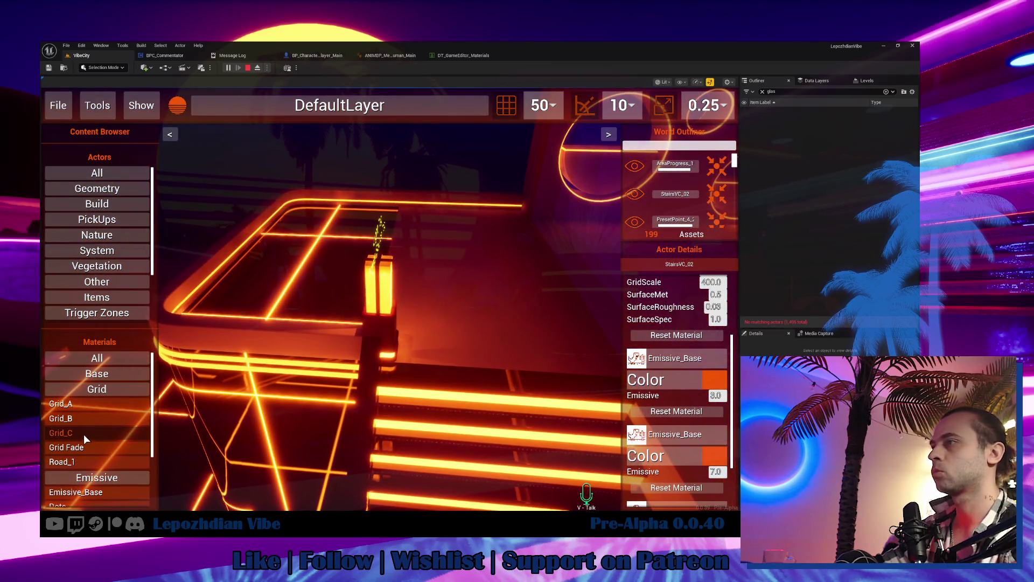
# Step: Apply Grid_C to Box_400x800_v2 and change its GridColor to orange
pyautogui.moveTo(83, 434)
pyautogui.mouseDown()
pyautogui.moveTo(98, 447)
pyautogui.moveTo(131, 410)
pyautogui.moveTo(431, 267)
pyautogui.moveTo(452, 269)
pyautogui.mouseUp()
pyautogui.click(718, 343)
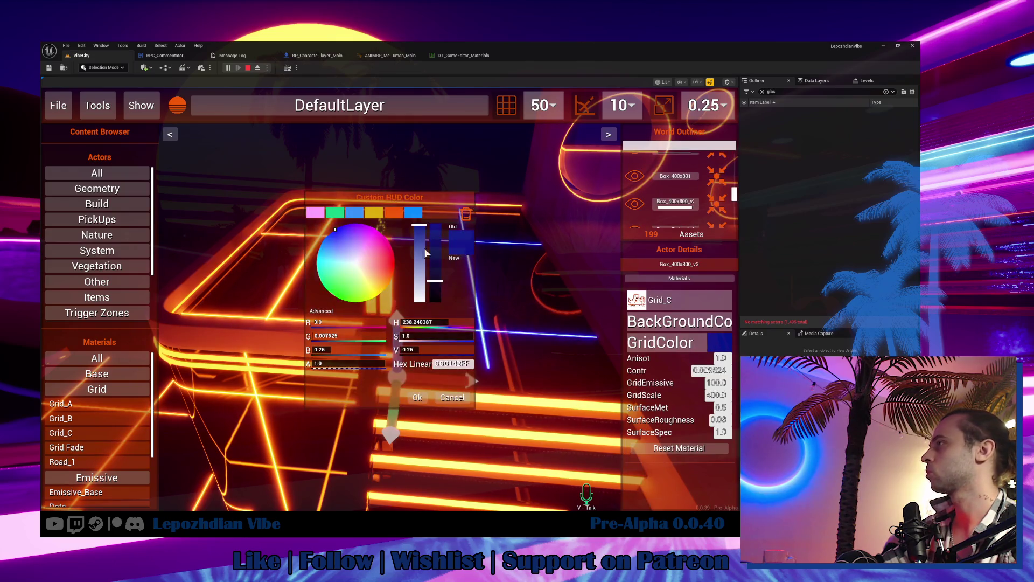
pyautogui.click(395, 213)
pyautogui.click(417, 397)
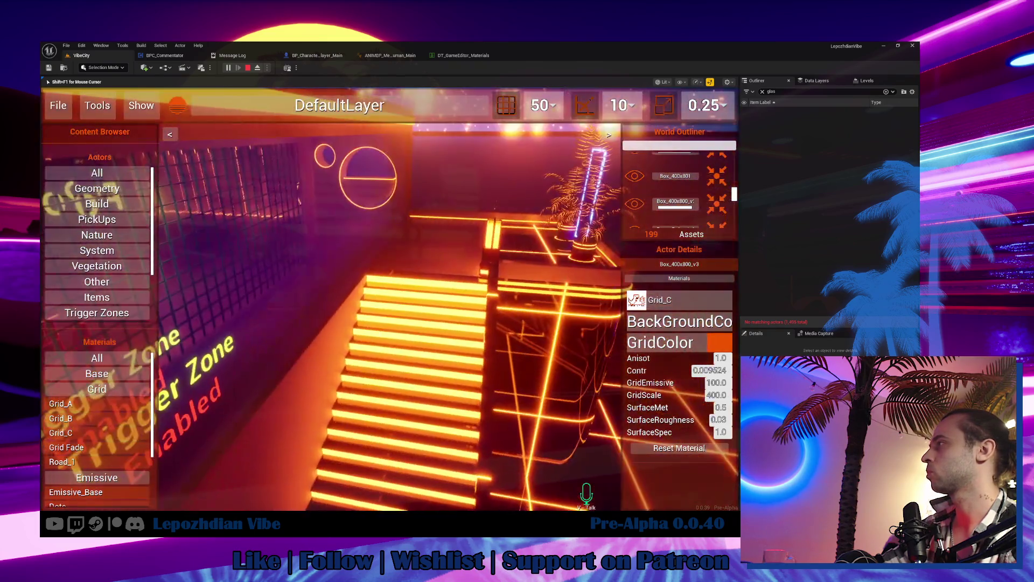
pyautogui.hotkey('shift', 'F1')
# Step: Apply Grid_C to another object with an orange GridColor
pyautogui.moveTo(85, 433); pyautogui.dragTo(458, 257)
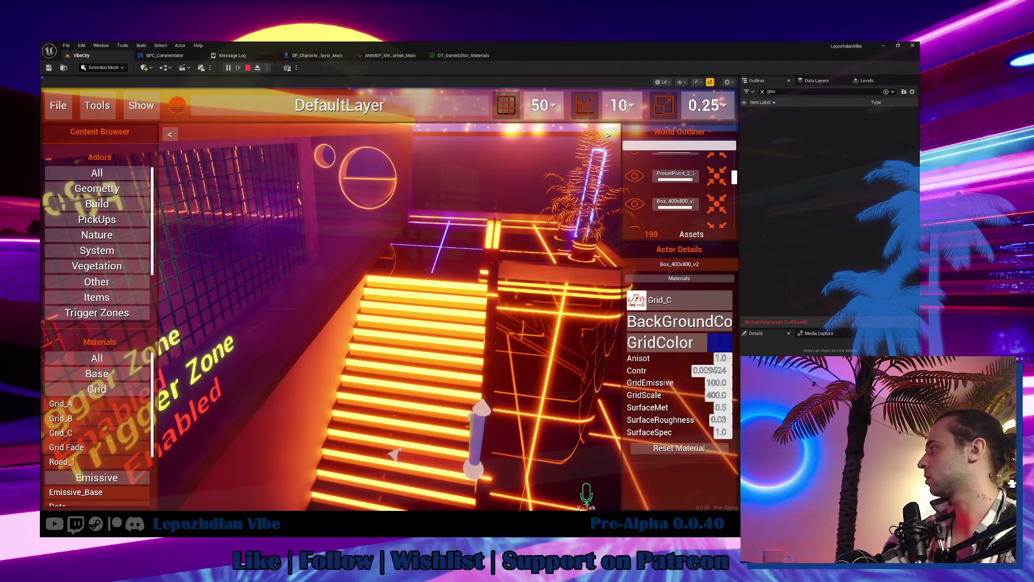
pyautogui.click(720, 349)
pyautogui.click(386, 215)
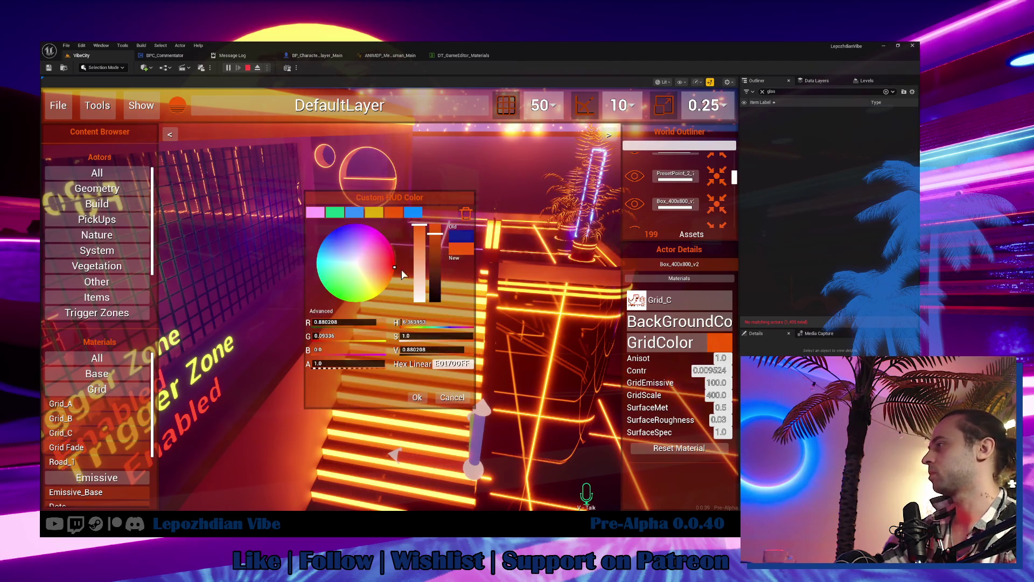
pyautogui.click(418, 398)
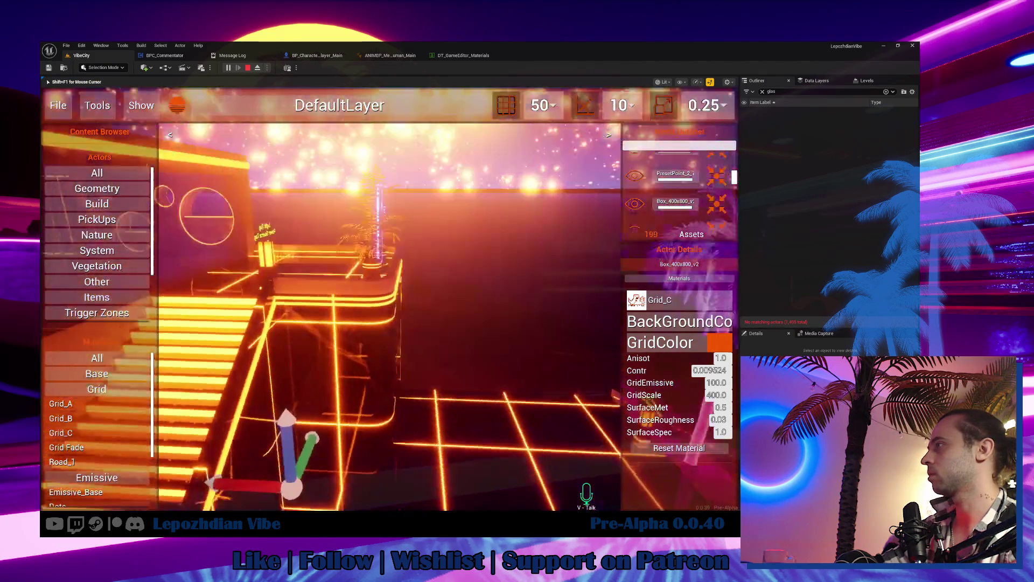
# Step: Fly toward the platform, select ParebCV_2, and begin editing its roughness and Emissive values
pyautogui.press('w')
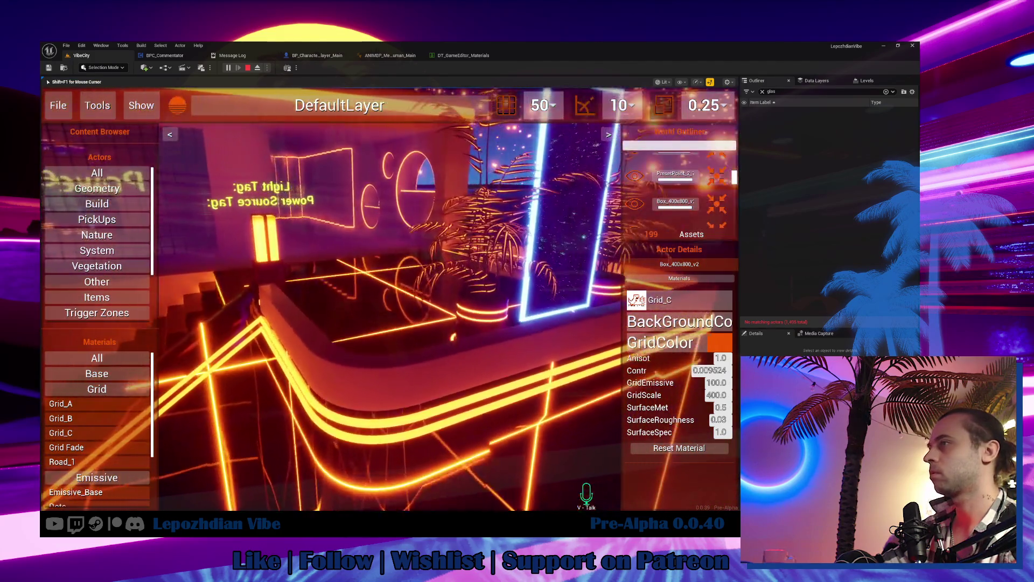
pyautogui.hotkey('shift', 'F1')
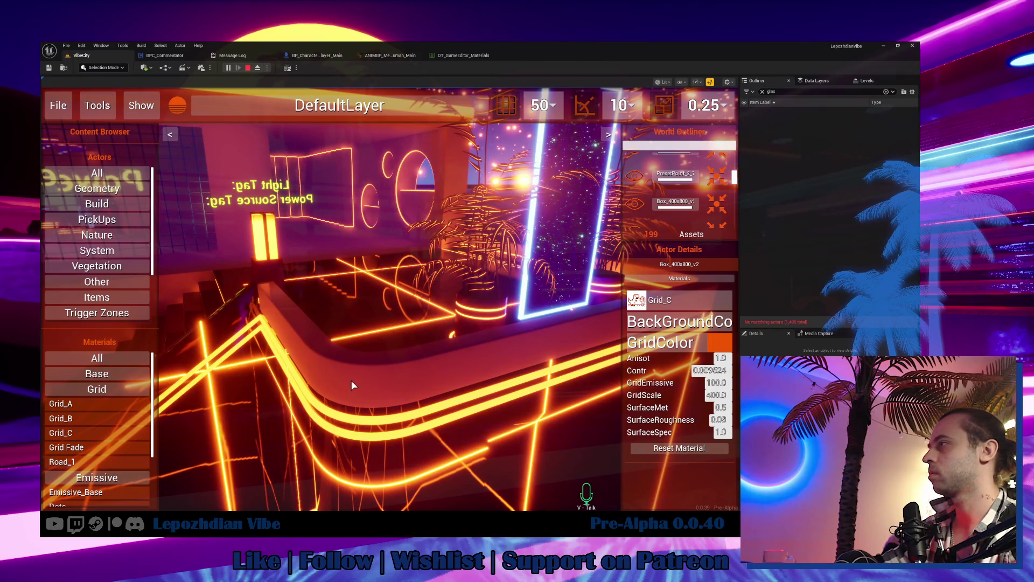
pyautogui.click(718, 419)
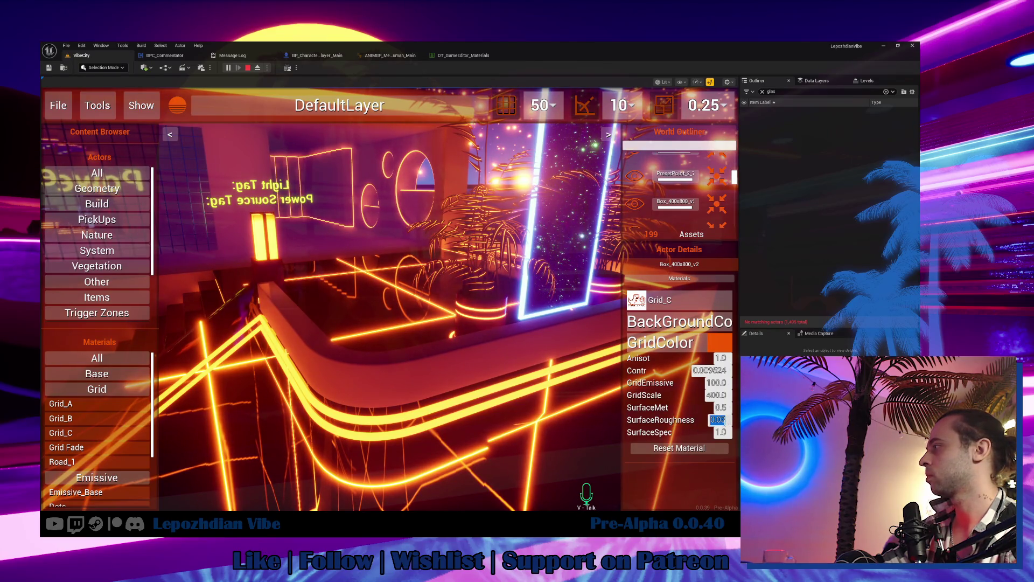
pyautogui.click(501, 354)
pyautogui.click(720, 414)
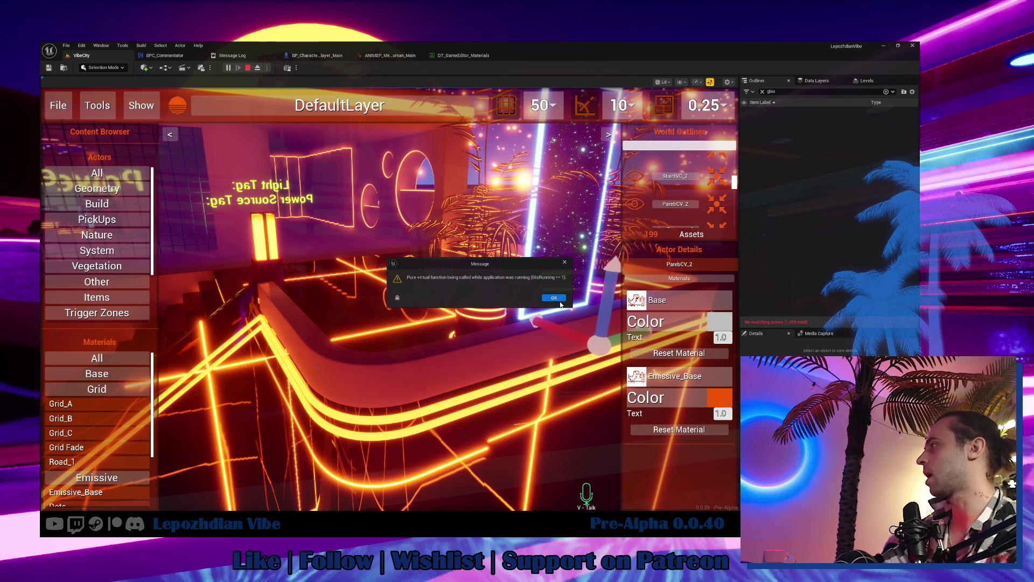
# Step: Close the pure virtual function error message and switch away as the editor crashes
pyautogui.click(565, 262)
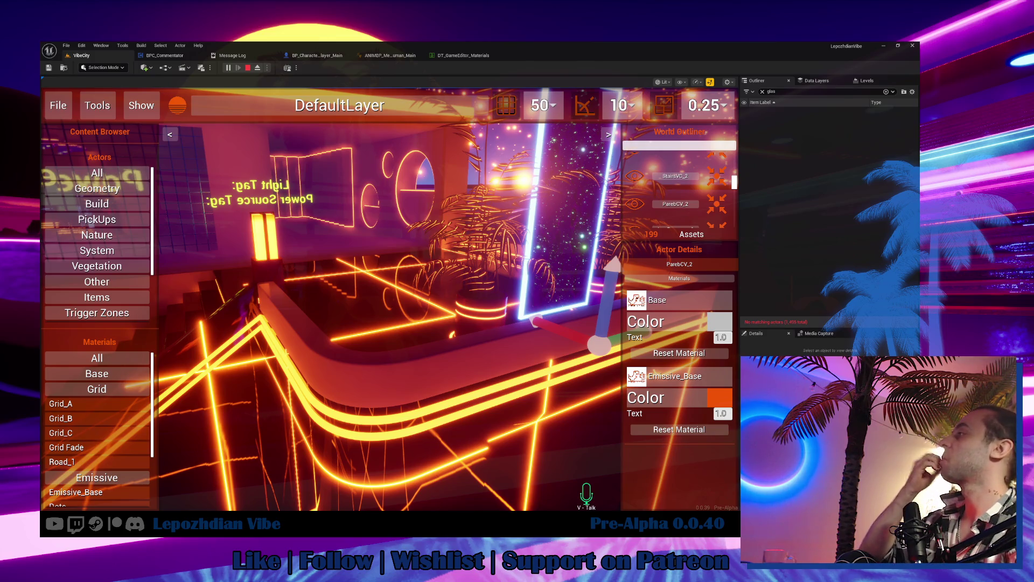
pyautogui.hotkey('alt', 'Tab')
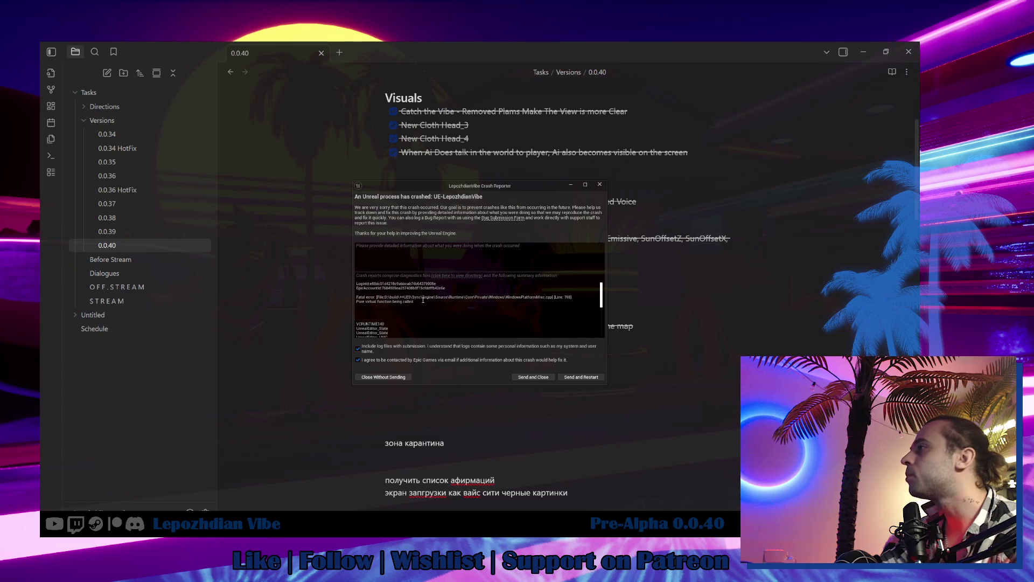
# Step: Scroll through the crash summary, then close the crash reporter without sending
pyautogui.scroll(-2, 421, 302)
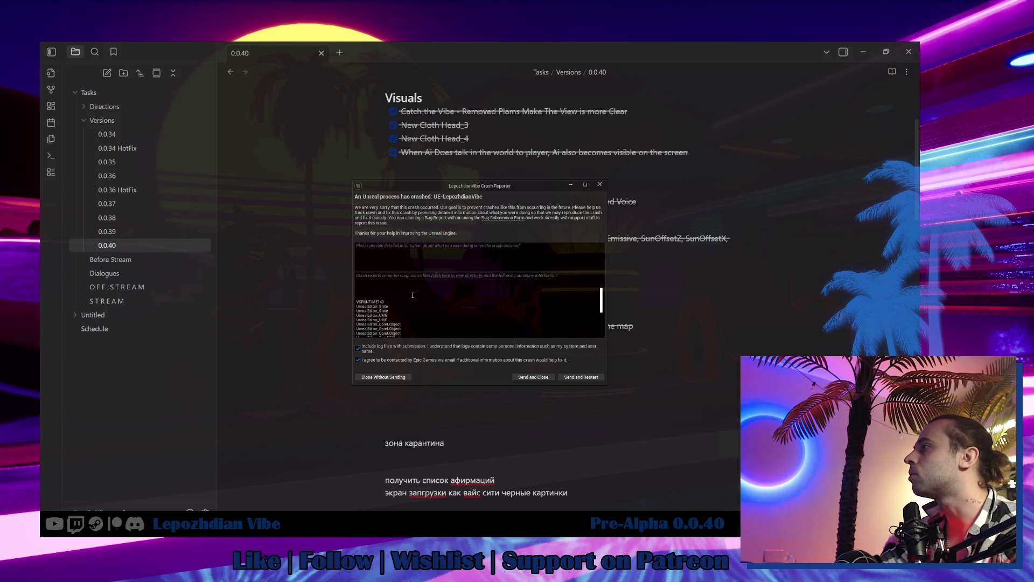
pyautogui.scroll(-5, 413, 295)
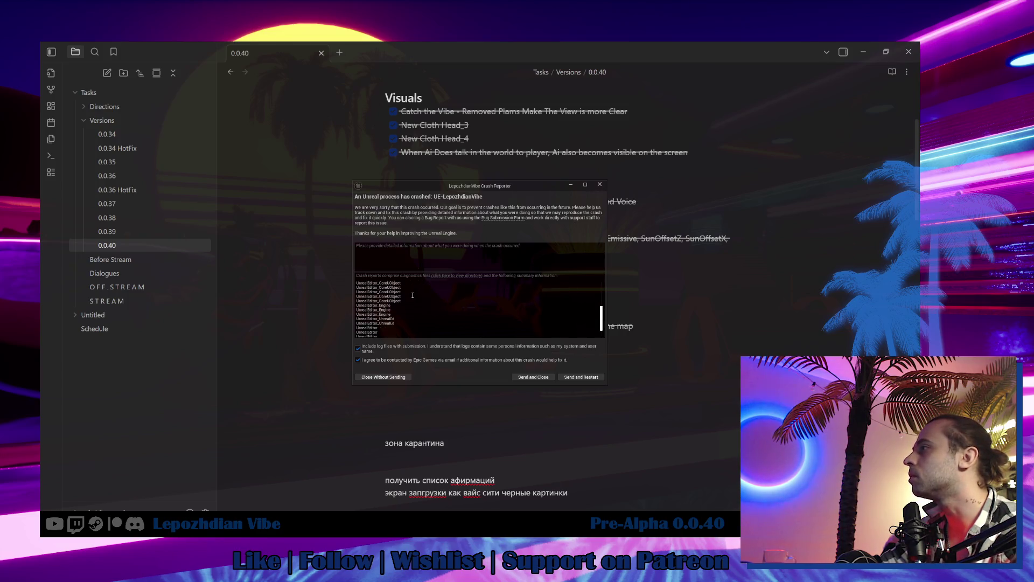
pyautogui.scroll(4, 414, 296)
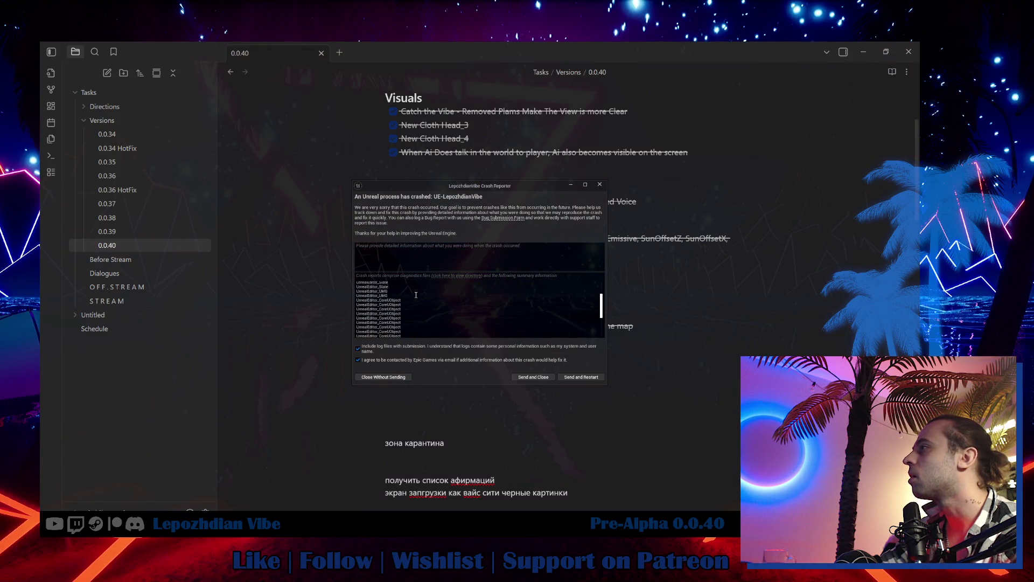
pyautogui.scroll(3, 418, 295)
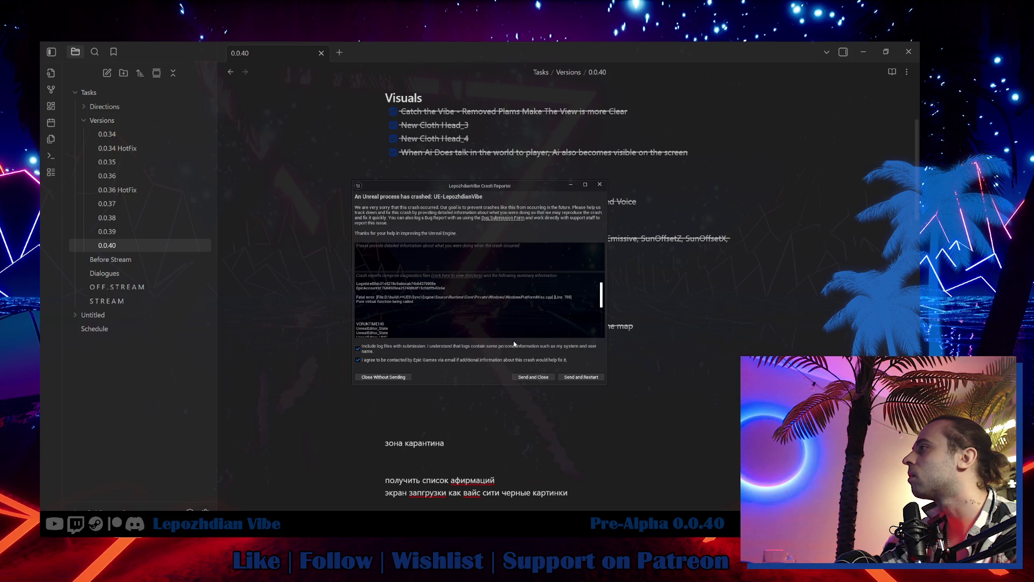
pyautogui.click(582, 377)
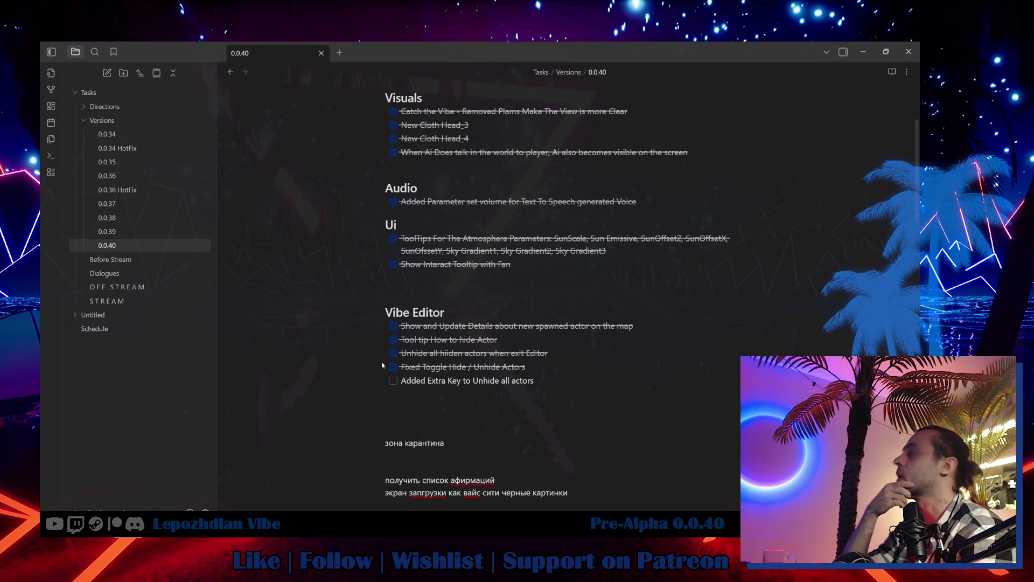
# Step: Scroll up and down through the 0.0.40 task list in Obsidian
pyautogui.scroll(3, 589, 222)
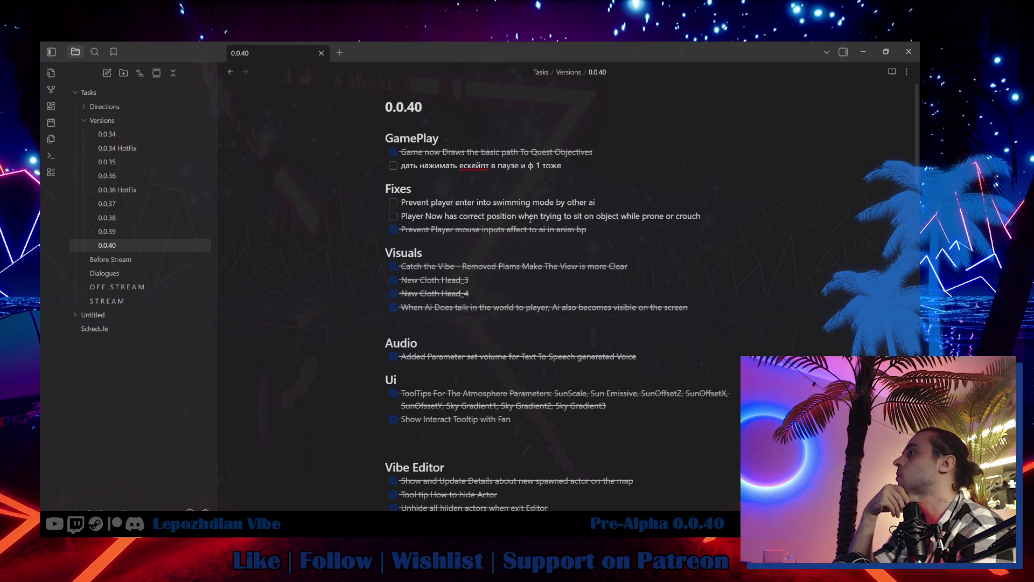
pyautogui.scroll(-4, 513, 260)
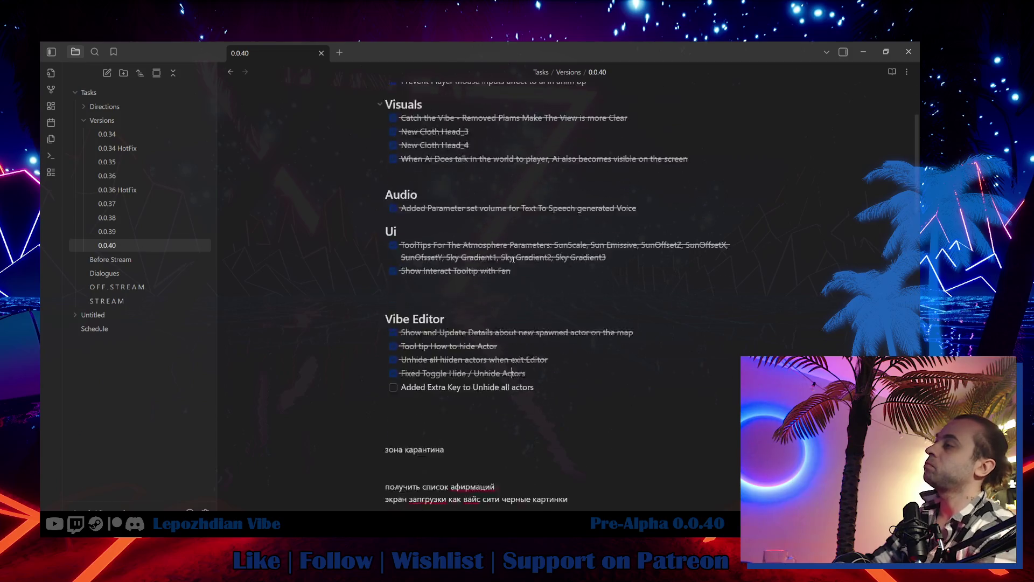
pyautogui.scroll(3, 513, 259)
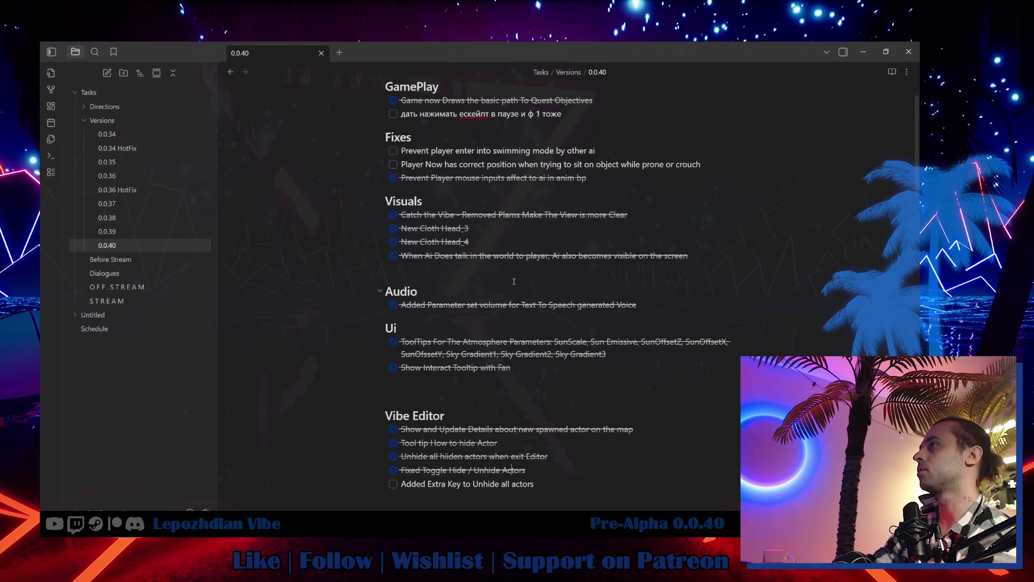
pyautogui.scroll(1, 514, 282)
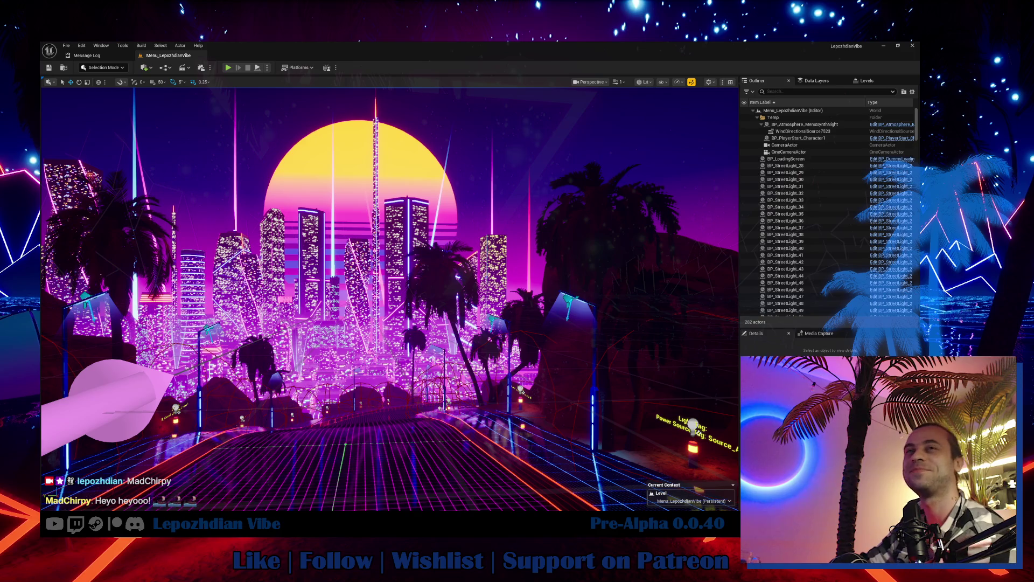
pyautogui.press('w')
pyautogui.scroll(-2, 389, 299)
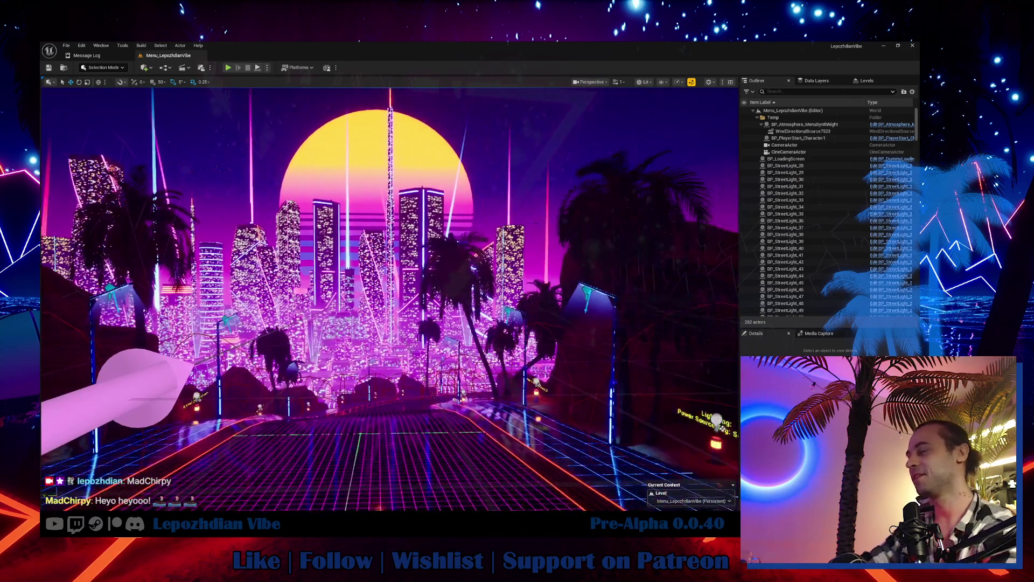
pyautogui.scroll(-2, 302, 311)
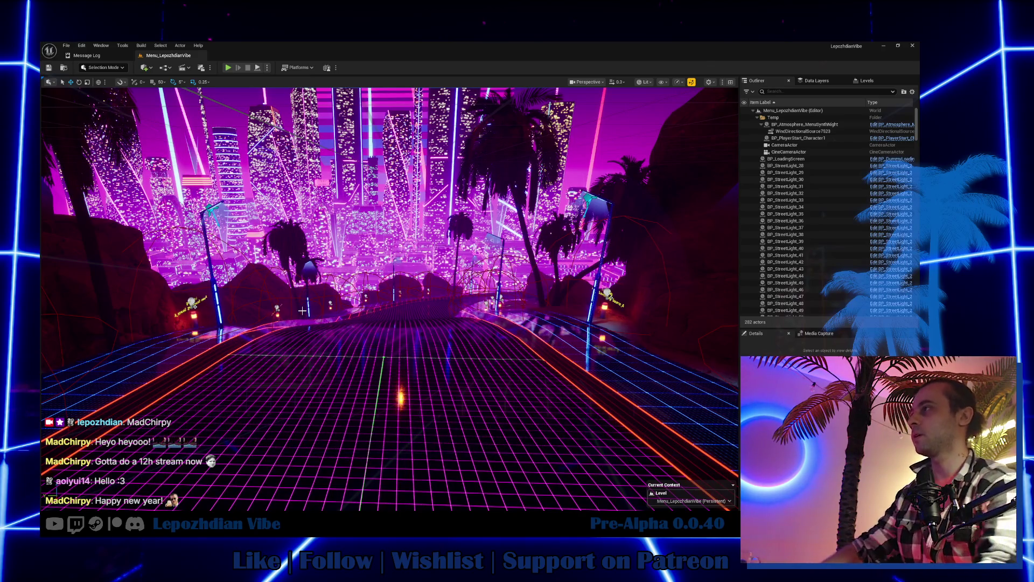
pyautogui.moveTo(541, 310); pyautogui.dragTo(542, 272)
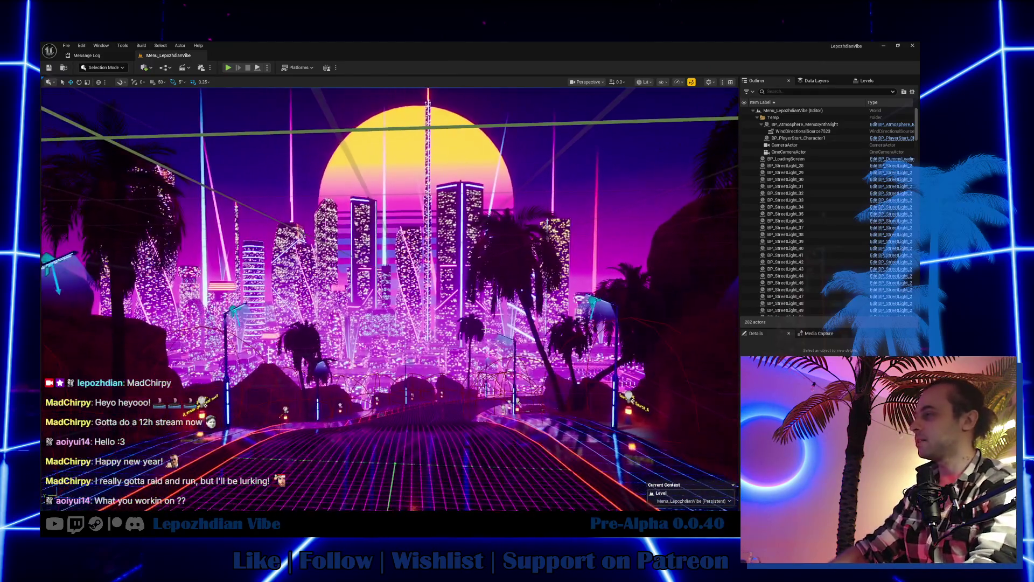
pyautogui.hotkey('ctrl', 'space')
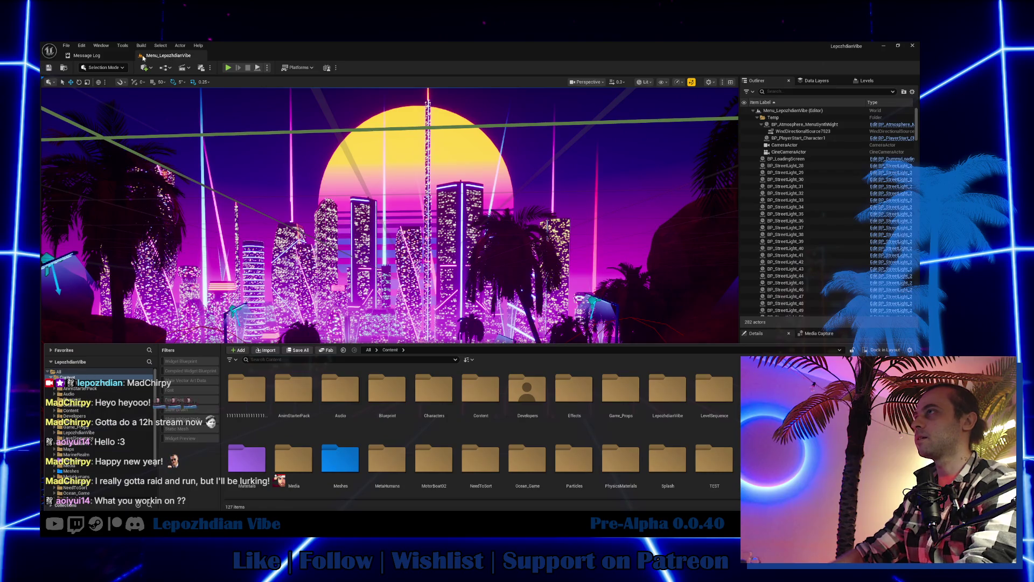
# Step: Tuck away the Content Drawer after checking the File menu, leaving only the level's neon grid road in view
pyautogui.click(145, 57)
pyautogui.click(66, 45)
pyautogui.press('Escape')
pyautogui.hotkey('ctrl', 'space')
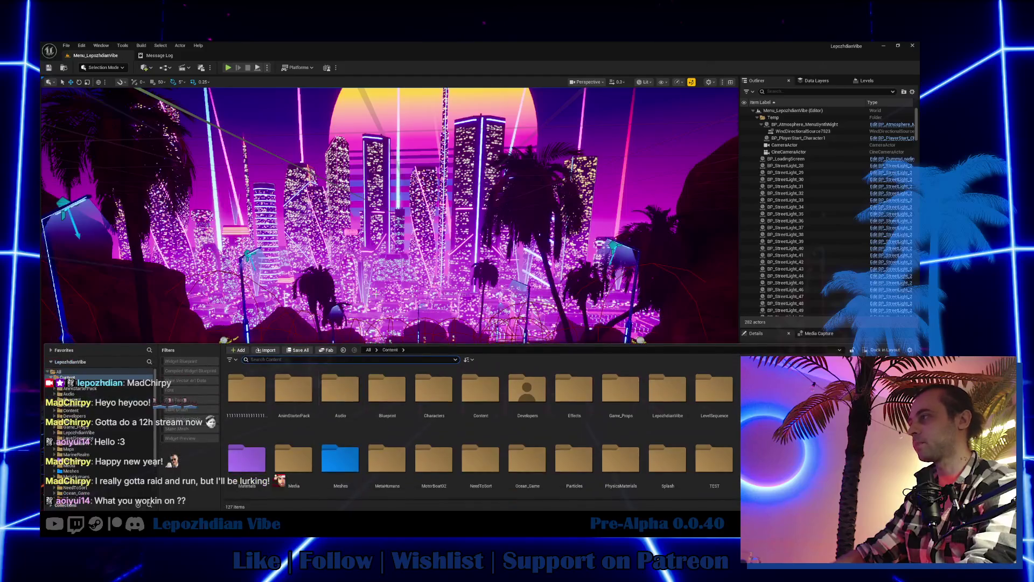
pyautogui.hotkey('ctrl', 'space')
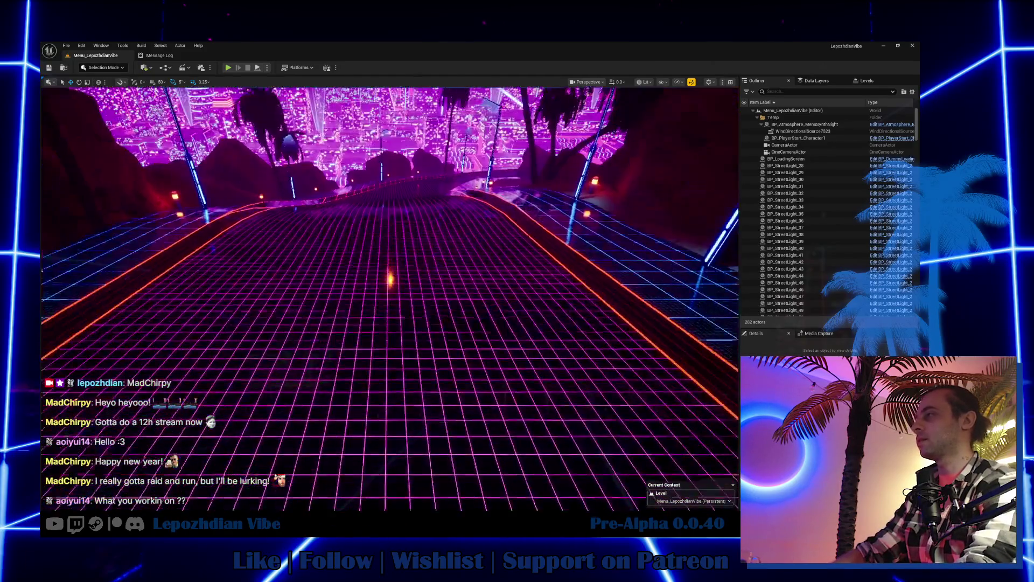
pyautogui.scroll(2, 388, 299)
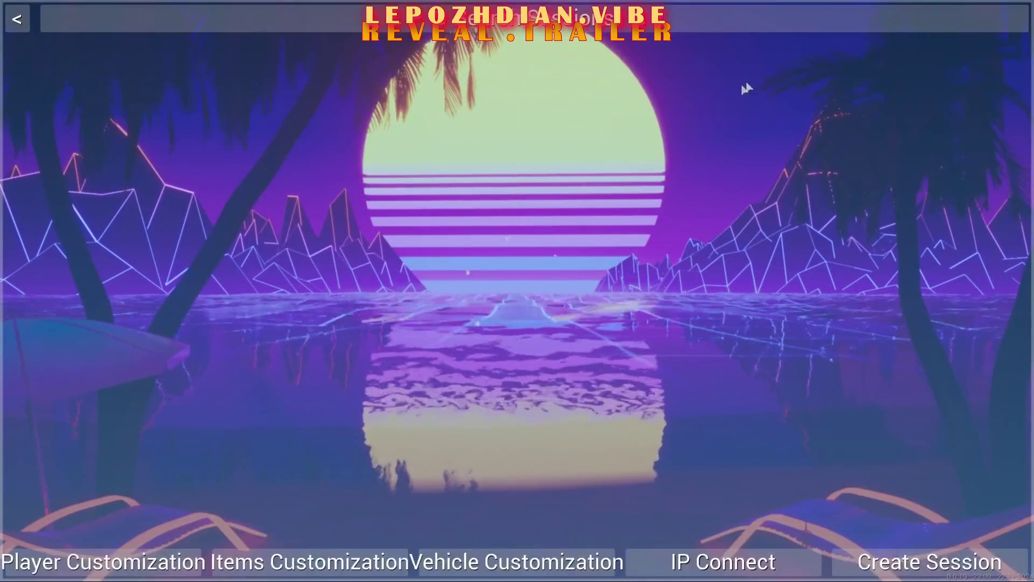
# Step: Set up an advanced session on map 1 instead of Vibe City, check Game Mode, and launch it
pyautogui.click(873, 562)
pyautogui.scroll(-2, 322, 303)
pyautogui.click(302, 308)
pyautogui.click(235, 323)
pyautogui.click(835, 244)
pyautogui.click(695, 270)
pyautogui.click(828, 565)
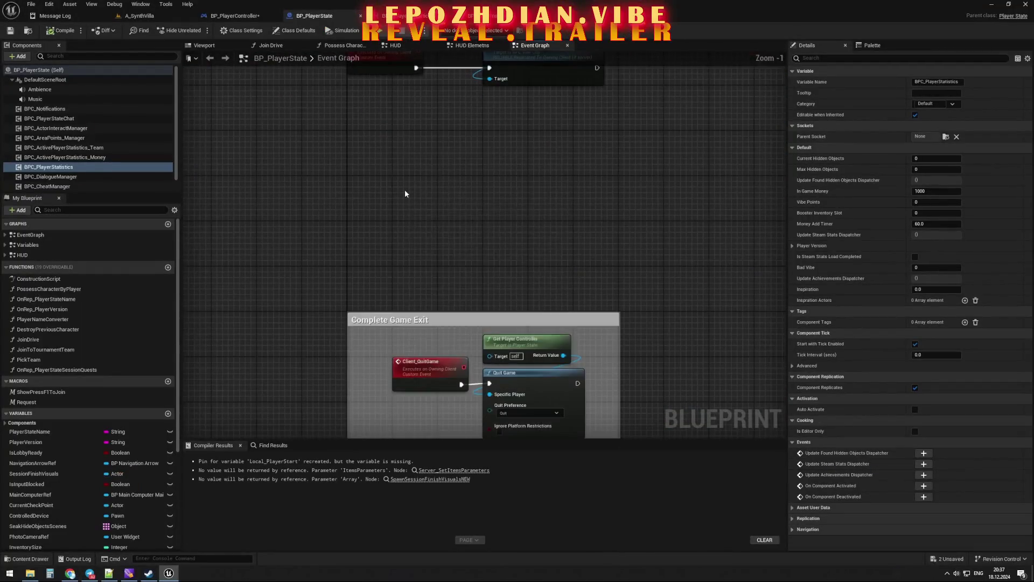
# Step: Add a Custom Event node to the BP_PlayerState Event Graph and begin naming it 'Ser'
pyautogui.rightClick(405, 189)
pyautogui.write('custom')
pyautogui.press('Return')
pyautogui.write('Ser')
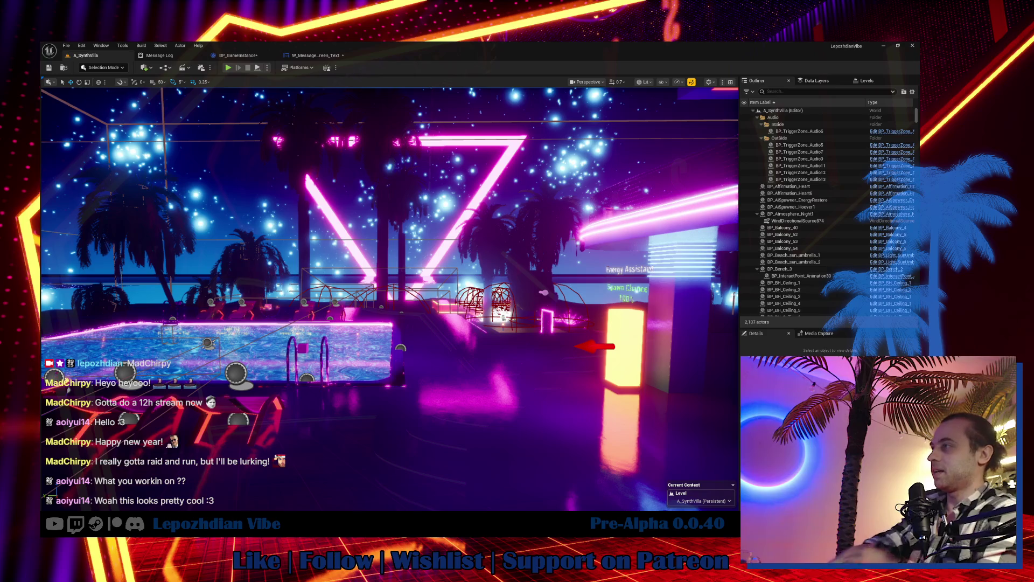
pyautogui.moveTo(457, 406); pyautogui.dragTo(463, 393)
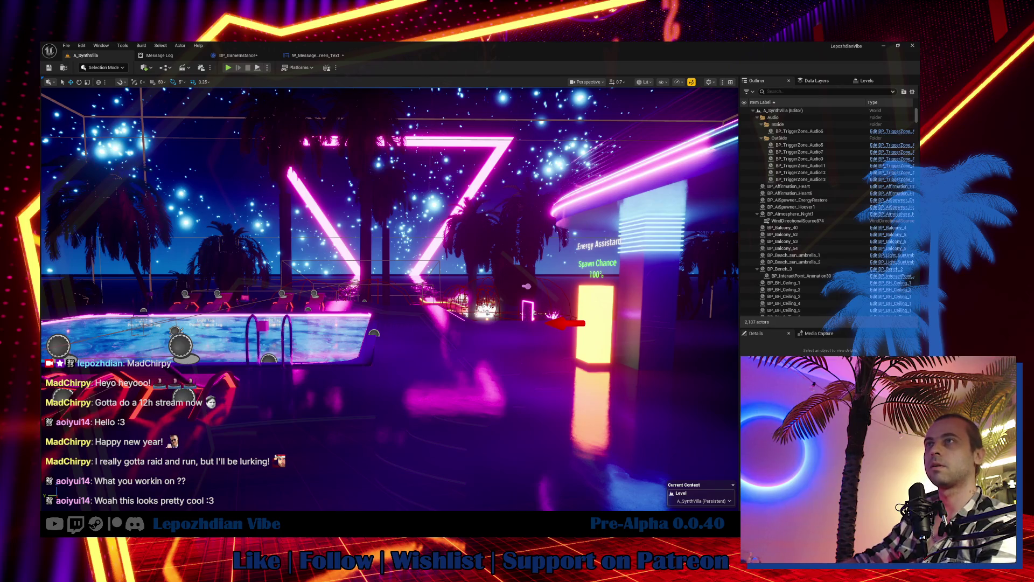
pyautogui.press('Down')
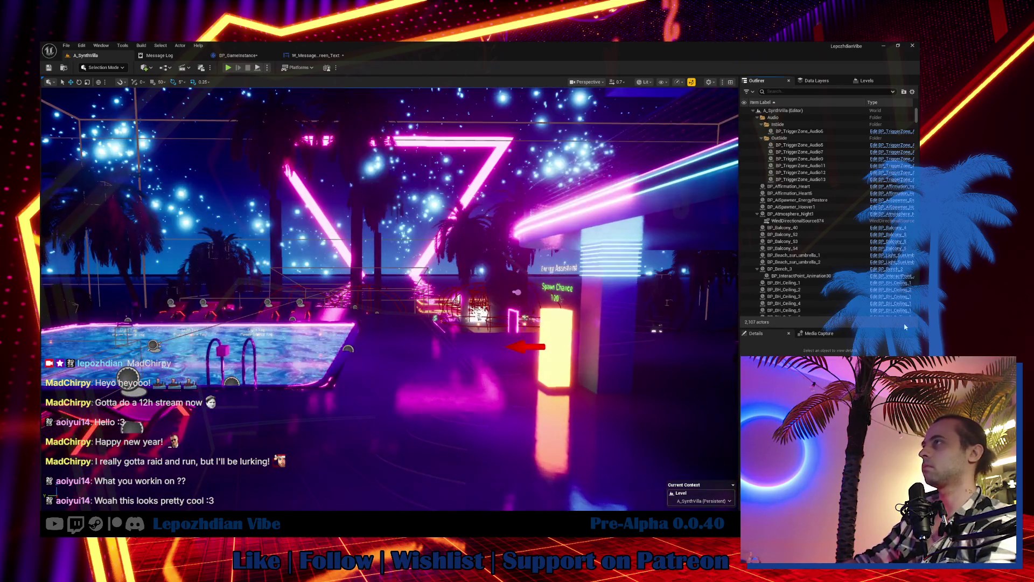
pyautogui.press('Left')
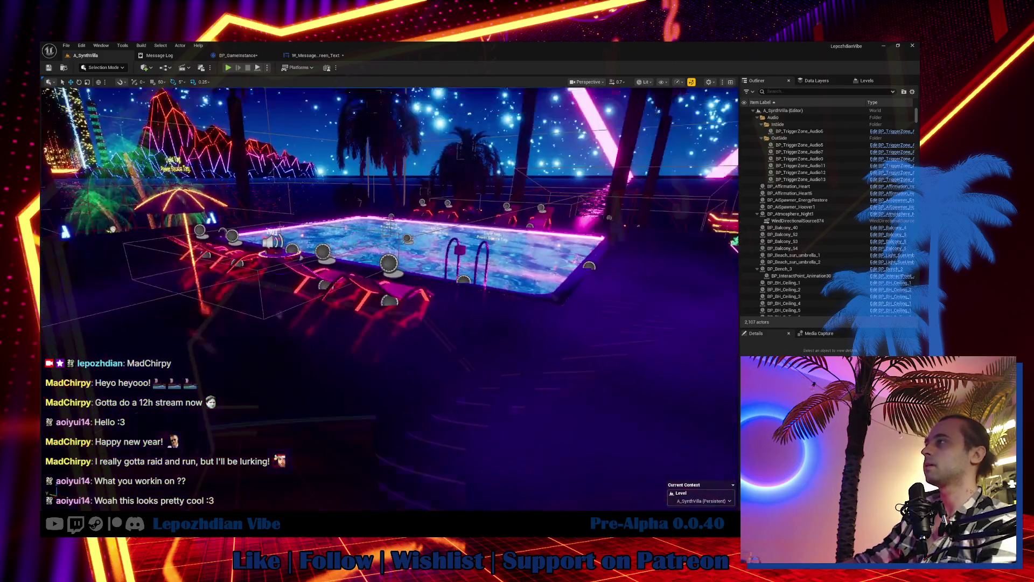
pyautogui.press('g')
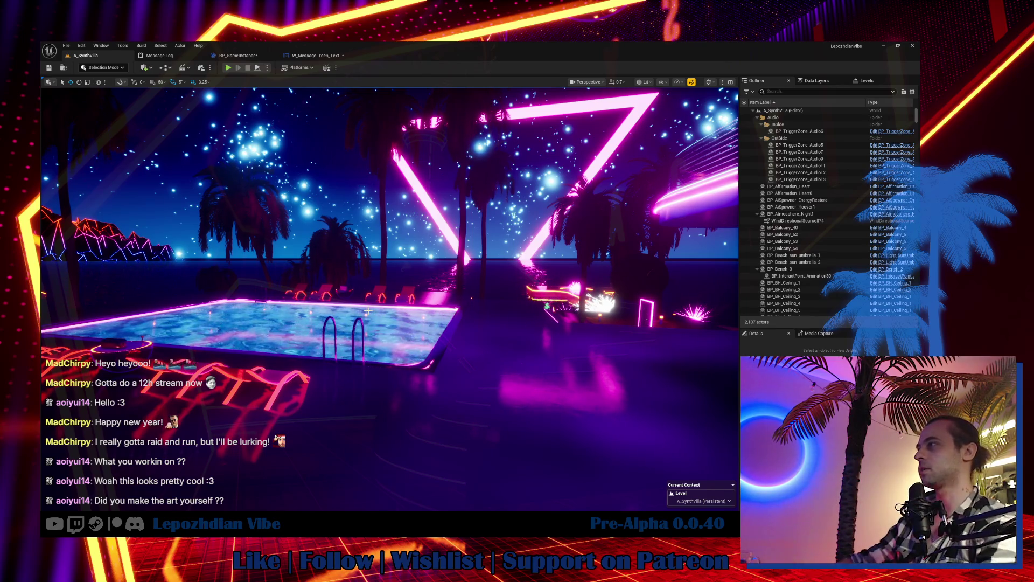
pyautogui.moveTo(454, 418)
pyautogui.mouseDown()
pyautogui.moveTo(345, 418)
pyautogui.moveTo(512, 402)
pyautogui.moveTo(467, 401)
pyautogui.mouseUp()
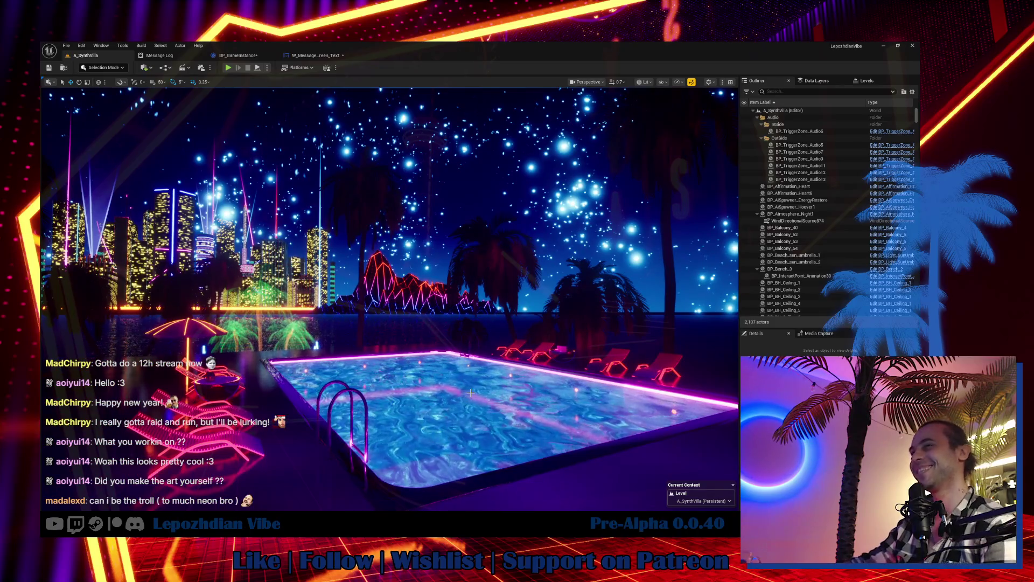
pyautogui.moveTo(391, 328)
pyautogui.mouseDown()
pyautogui.moveTo(442, 307)
pyautogui.moveTo(371, 323)
pyautogui.moveTo(248, 323)
pyautogui.moveTo(239, 361)
pyautogui.moveTo(231, 320)
pyautogui.mouseUp()
pyautogui.scroll(-2, 280, 323)
pyautogui.click(381, 362)
# Step: Swing the view toward the sea and the fire, then select the sea plant BP_Sea_Plants_22
pyautogui.moveTo(381, 363); pyautogui.dragTo(324, 360)
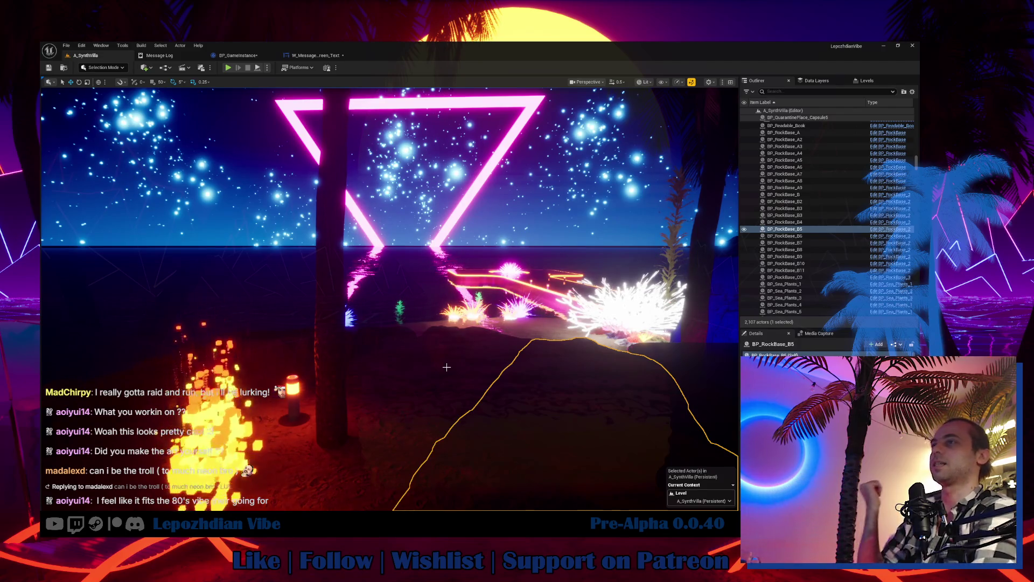
pyautogui.moveTo(446, 464)
pyautogui.mouseDown()
pyautogui.moveTo(431, 487)
pyautogui.moveTo(446, 465)
pyautogui.moveTo(433, 445)
pyautogui.moveTo(442, 443)
pyautogui.moveTo(369, 463)
pyautogui.mouseUp()
pyautogui.click(385, 372)
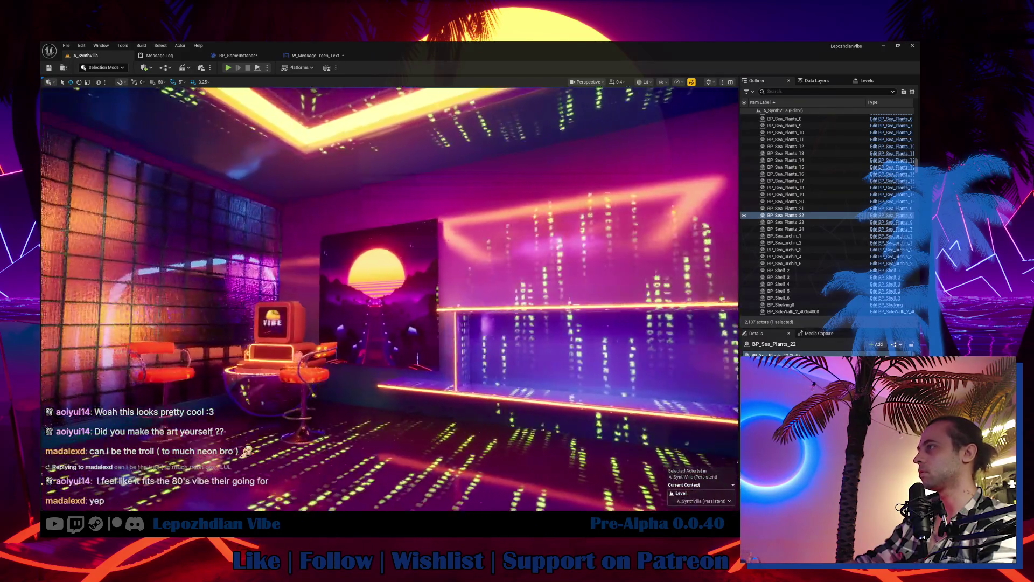
pyautogui.press('w')
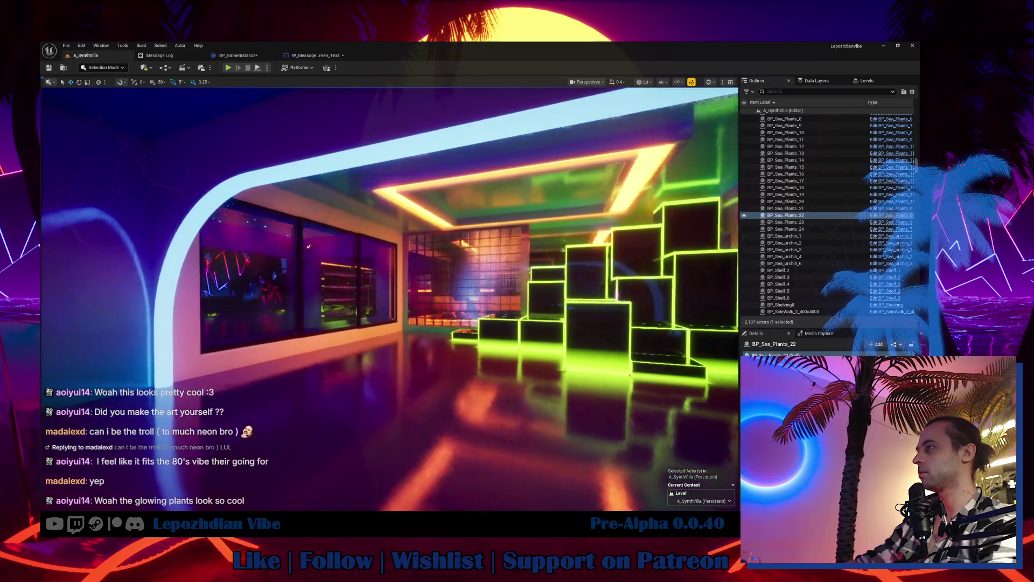
pyautogui.press('w')
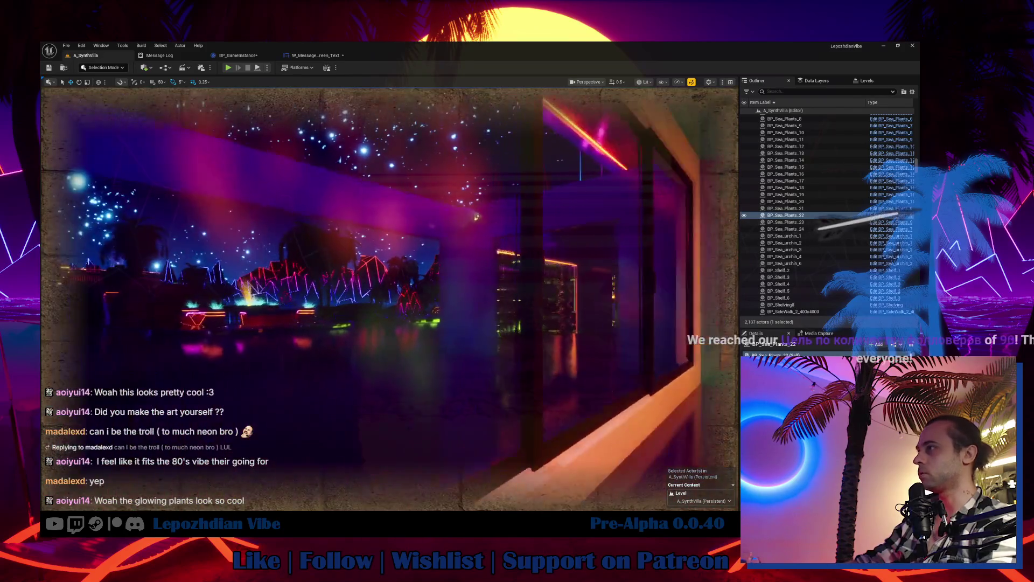
pyautogui.press('a')
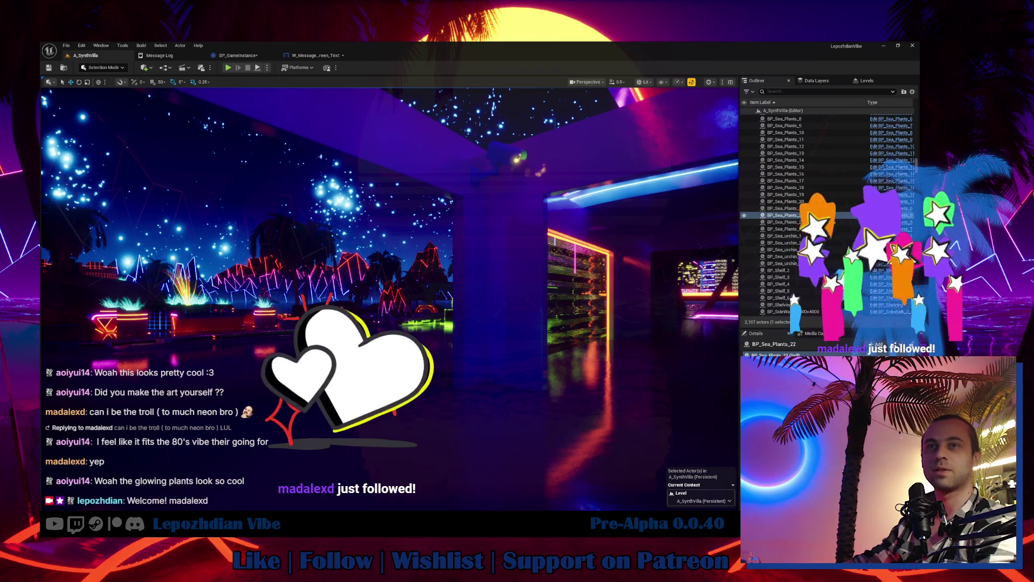
pyautogui.press('f')
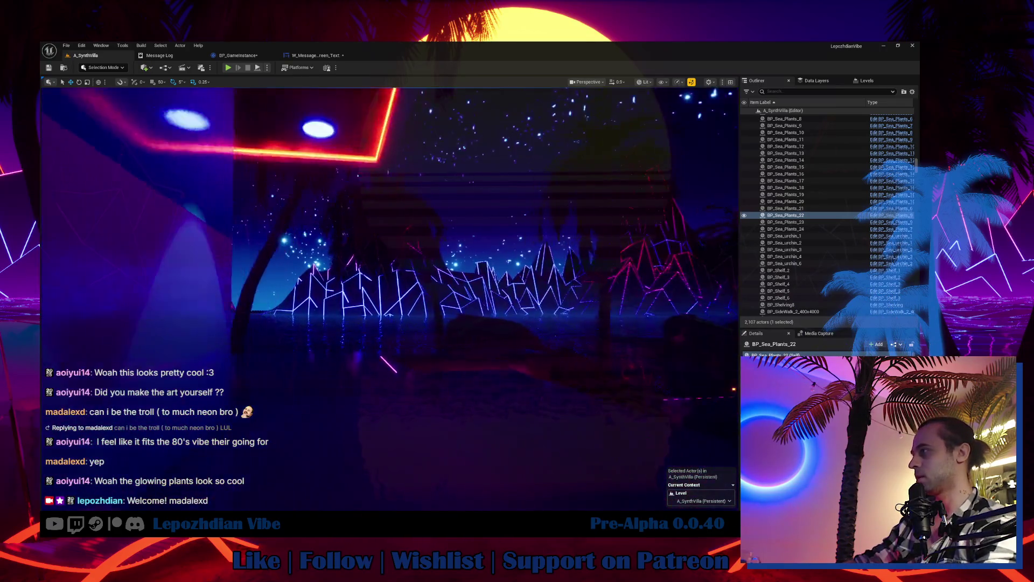
pyautogui.scroll(2, 389, 297)
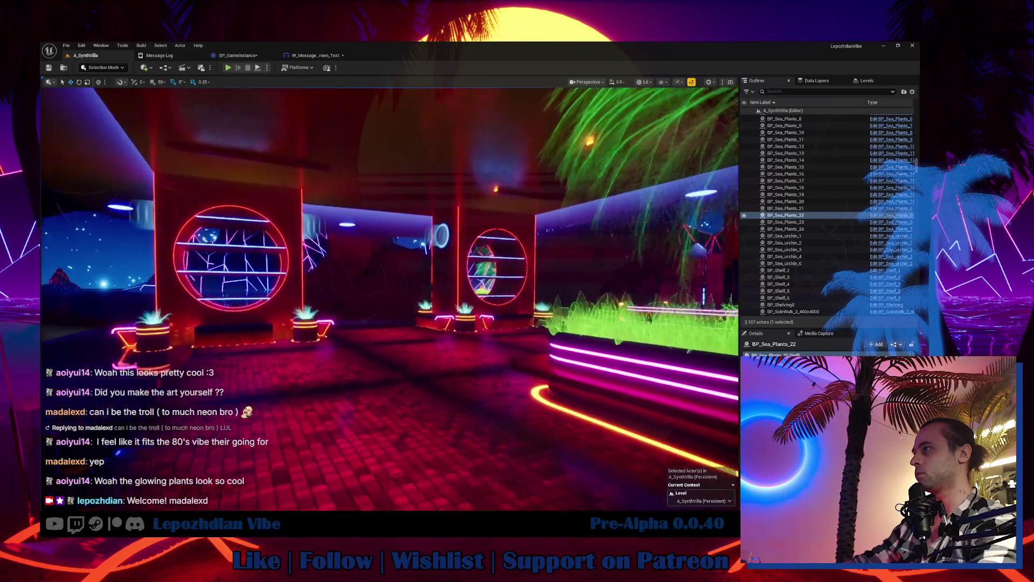
# Step: Save all modified level assets and start a Play-In-Editor playtest with Alt+P
pyautogui.scroll(2, 389, 299)
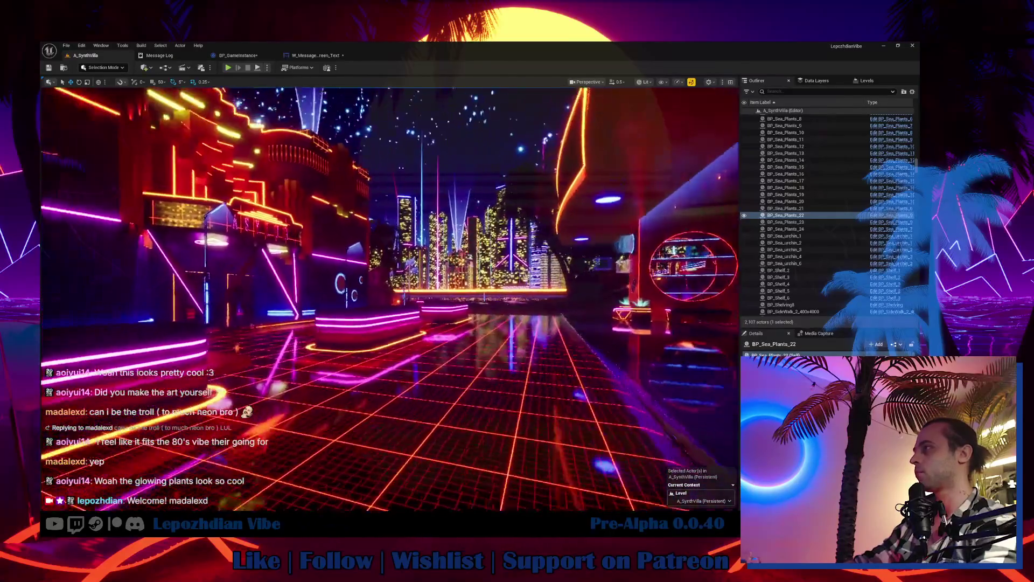
pyautogui.scroll(-1, 389, 299)
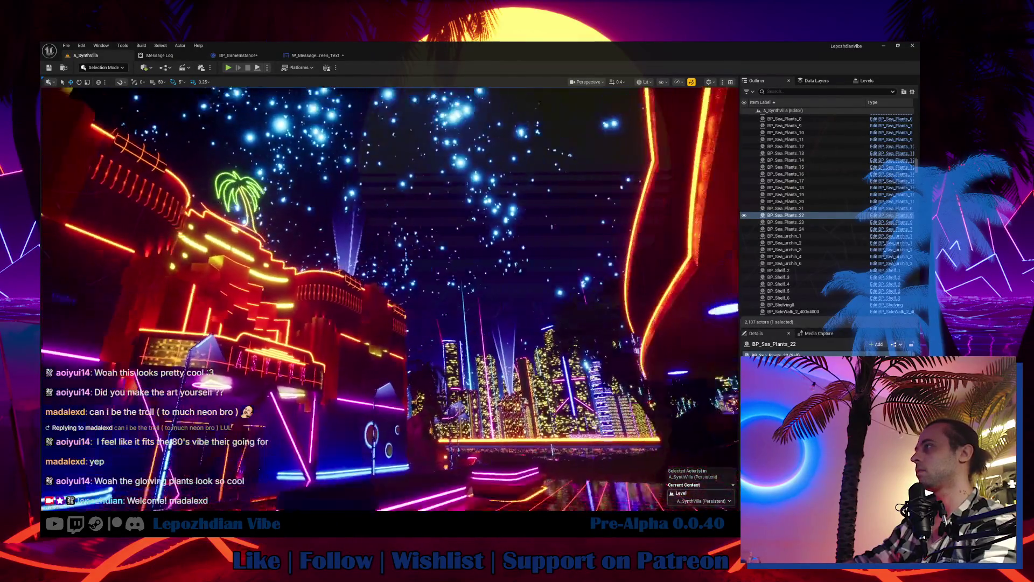
pyautogui.scroll(3, 389, 298)
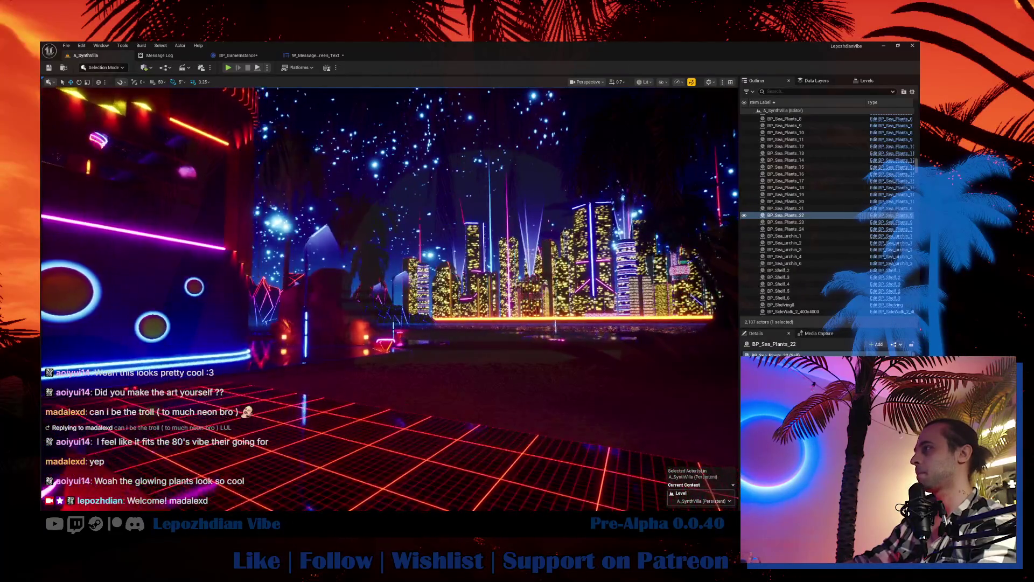
pyautogui.moveTo(342, 221); pyautogui.dragTo(341, 222)
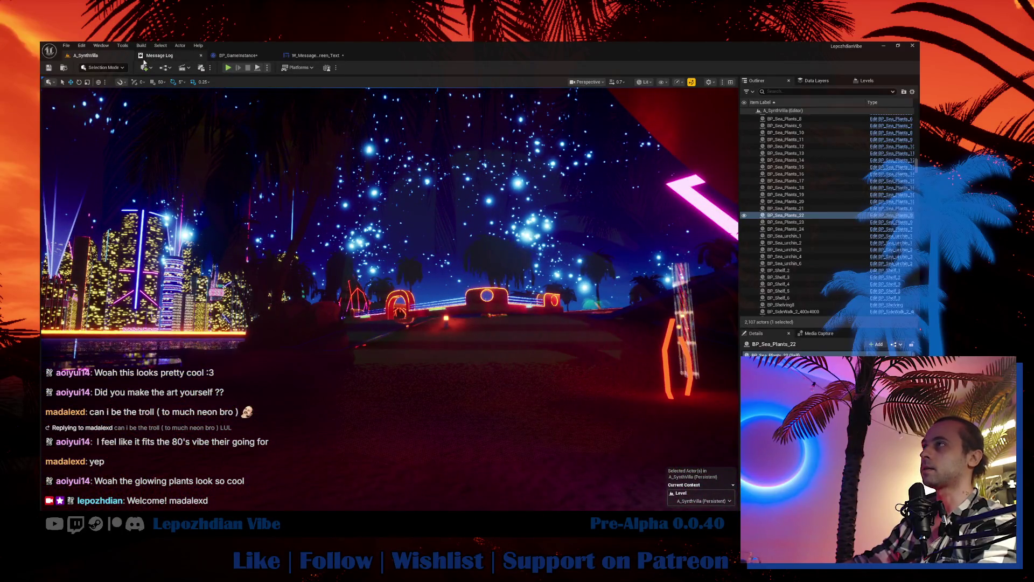
pyautogui.click(105, 144)
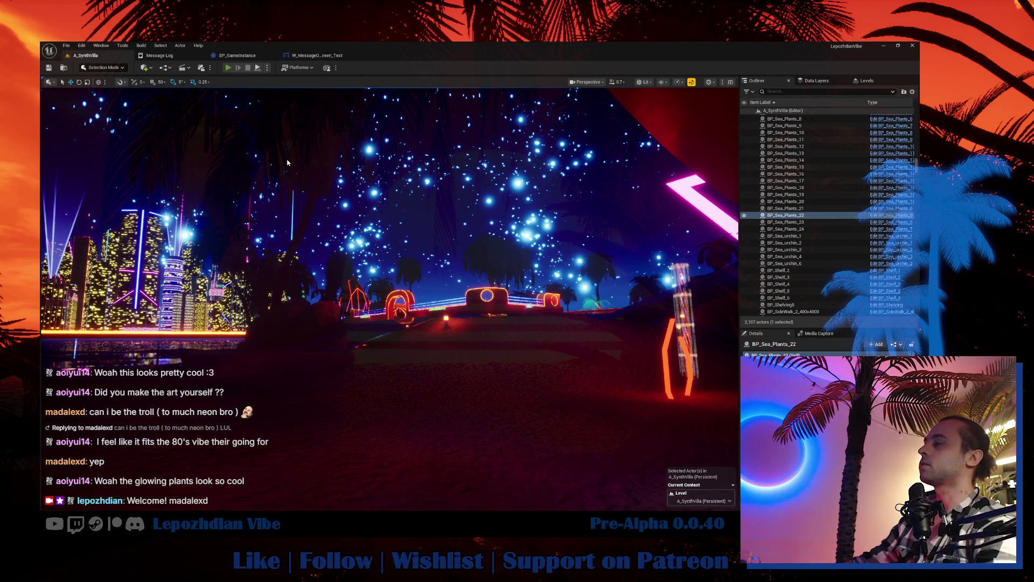
pyautogui.hotkey('alt', 'p')
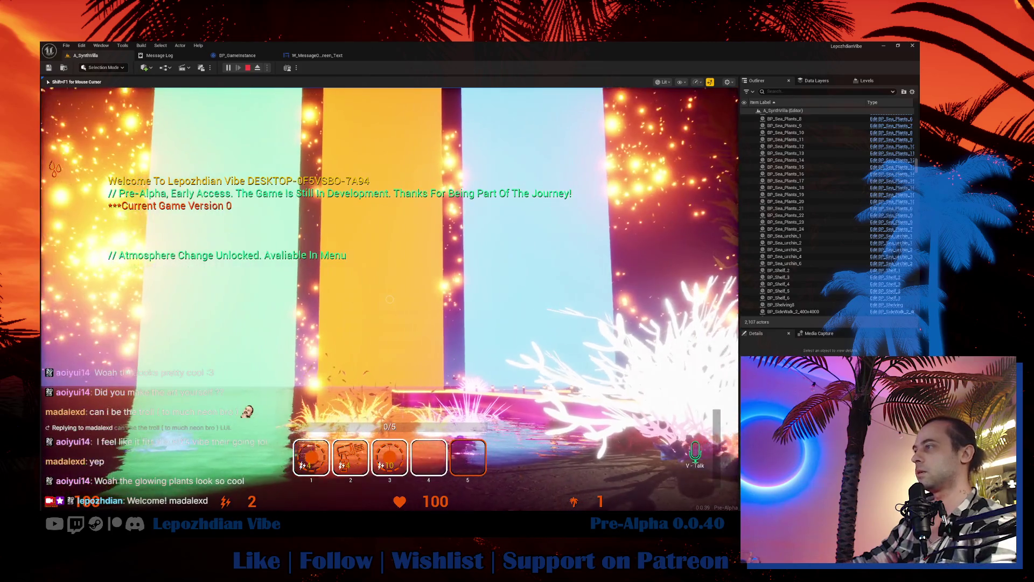
# Step: Open the in-game menu, peek at the Atmosphere settings, then return and reopen the menu
pyautogui.press('Tab')
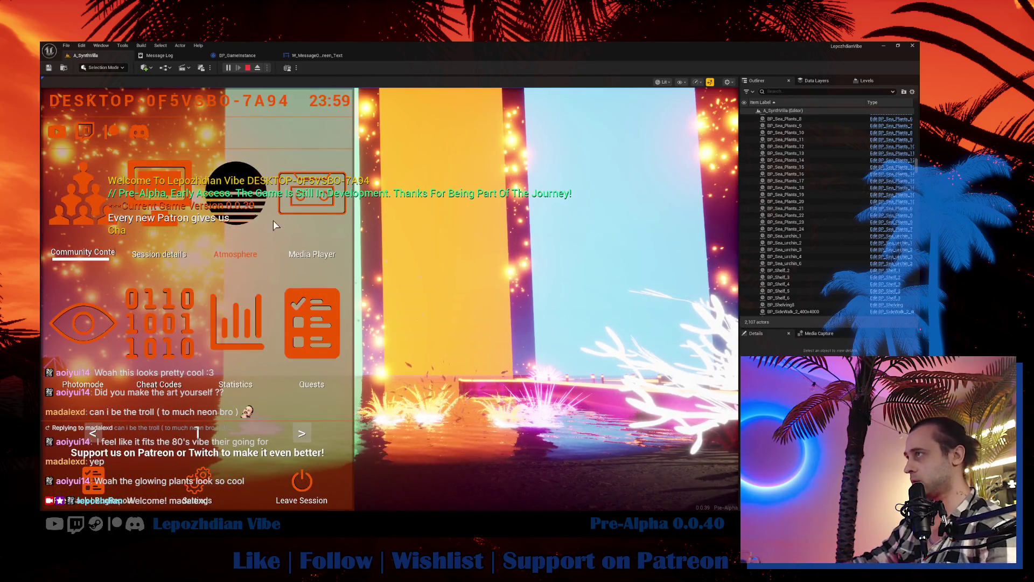
pyautogui.press('a')
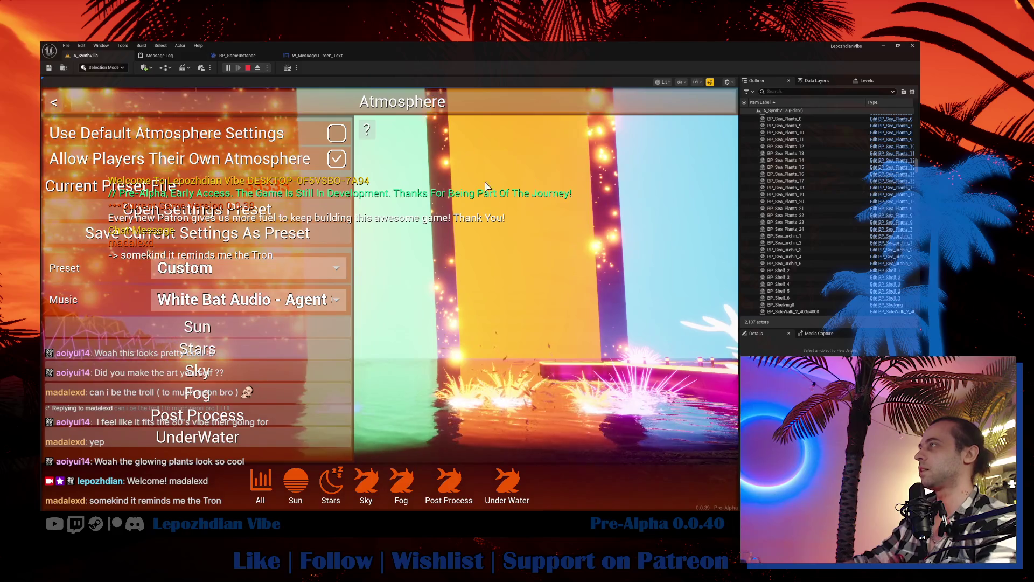
pyautogui.press('Escape')
pyautogui.press('Escape')
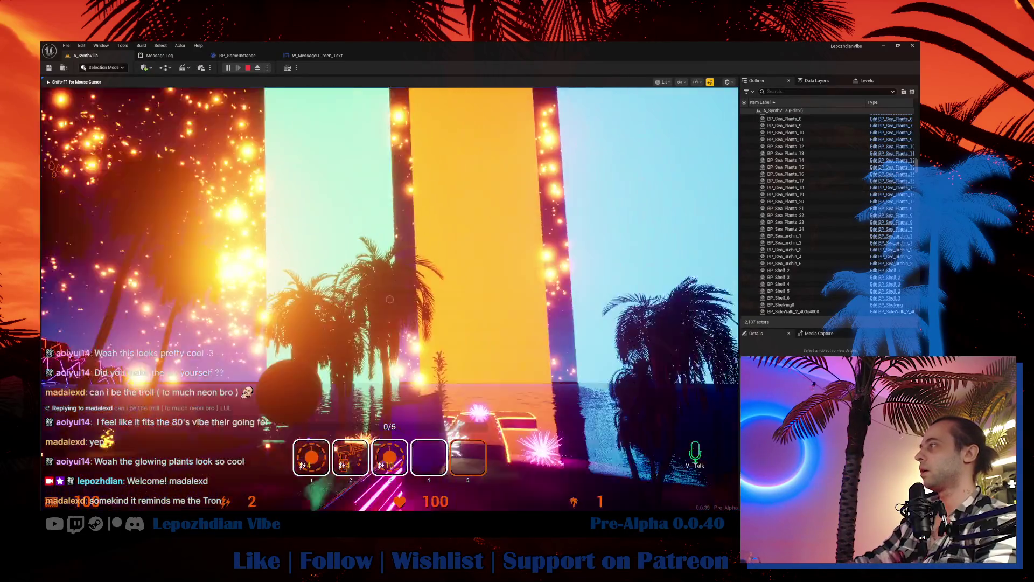
pyautogui.press('Tab')
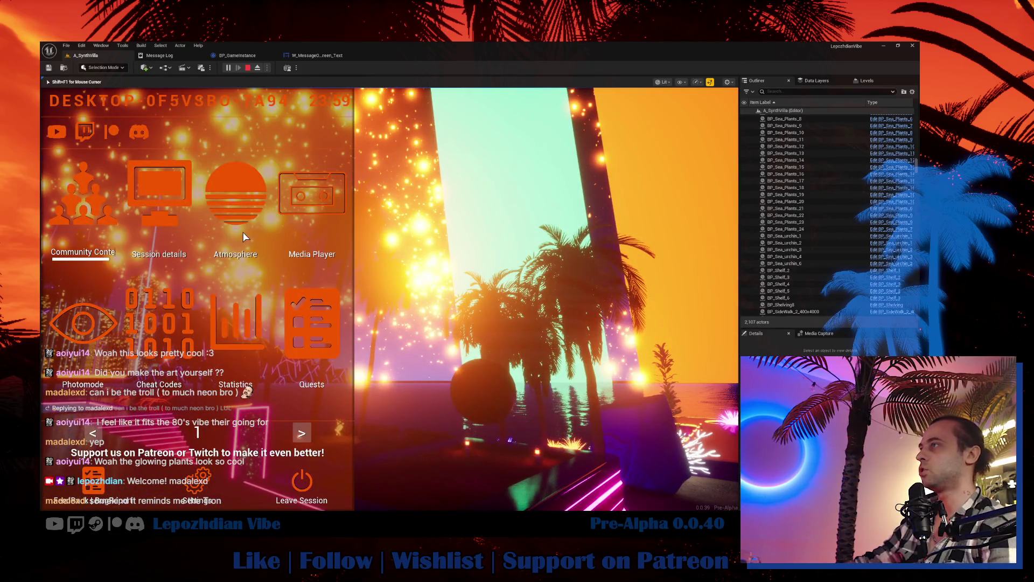
# Step: Open the Atmosphere panel and apply the MenuSynthNight preset
pyautogui.click(240, 207)
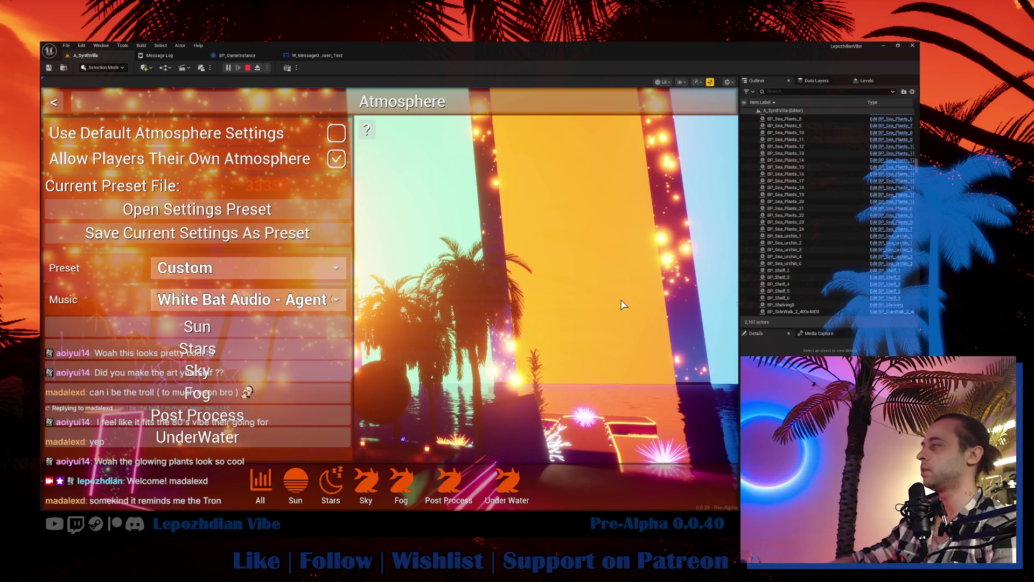
pyautogui.click(573, 343)
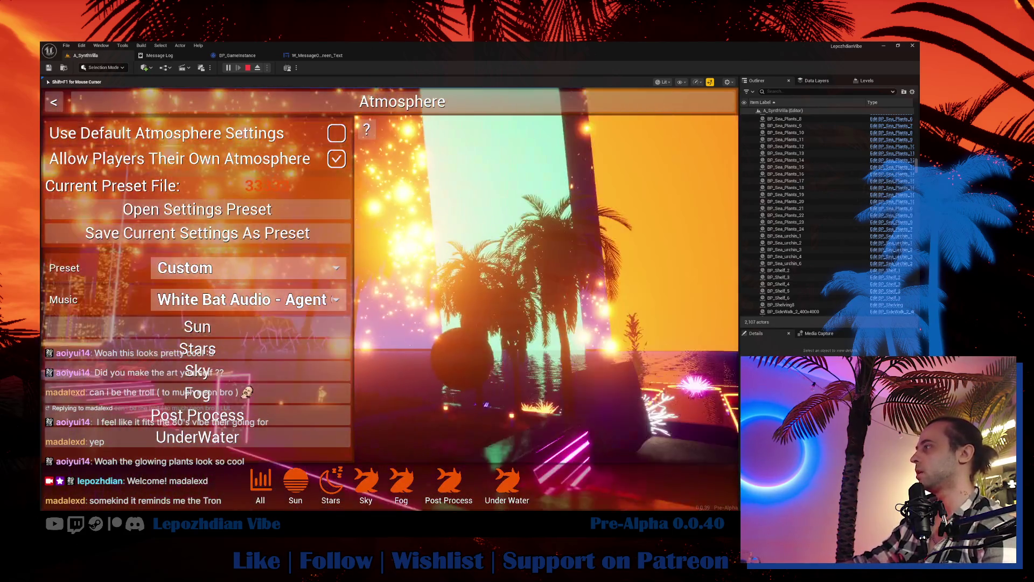
pyautogui.hotkey('shift', 'F1')
pyautogui.click(249, 268)
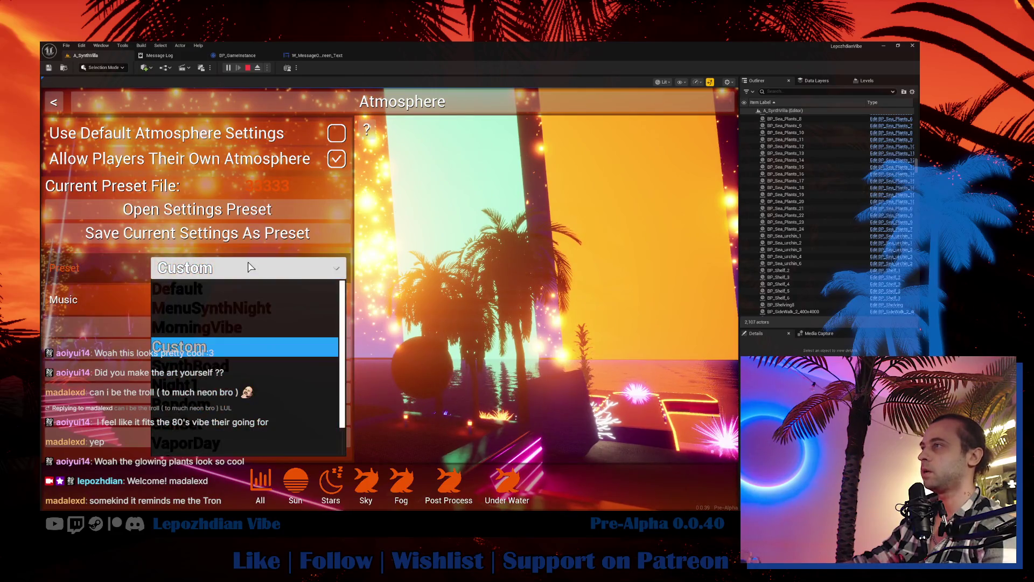
pyautogui.click(244, 315)
pyautogui.click(383, 322)
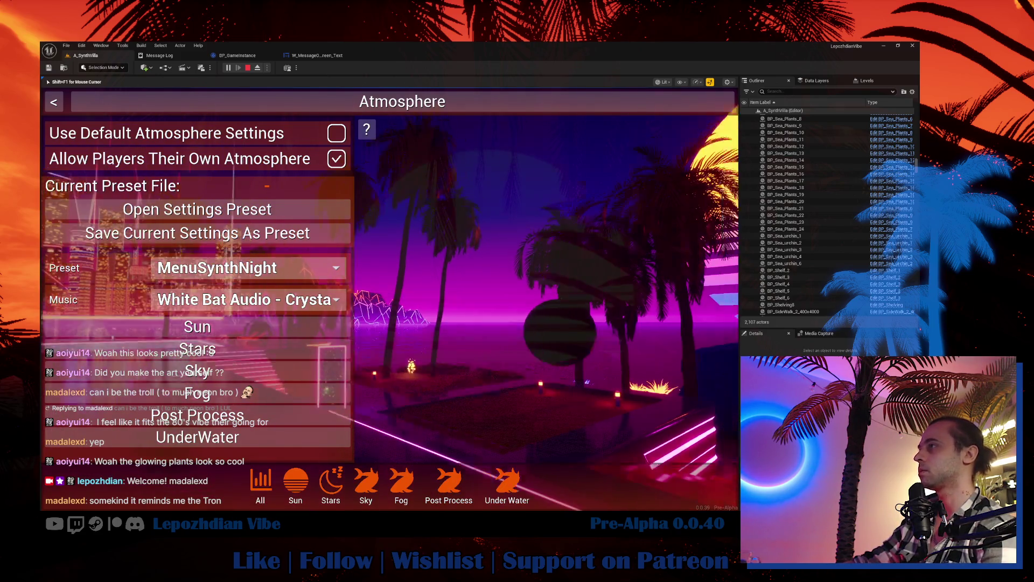
# Step: Try the SynthRoad, Night1 and MorningVibe atmosphere presets
pyautogui.hotkey('shift', 'F1')
pyautogui.click(245, 268)
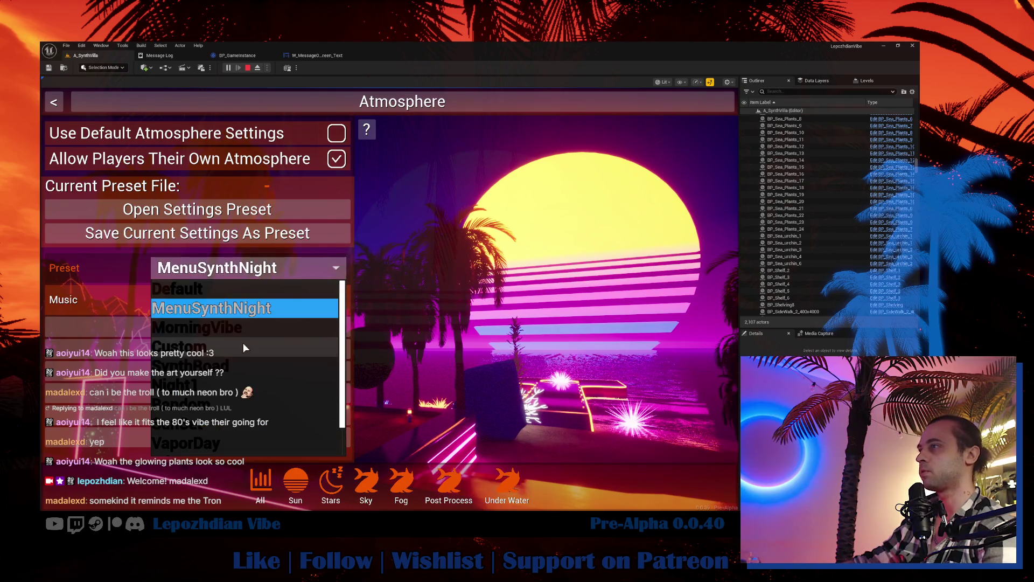
pyautogui.click(242, 365)
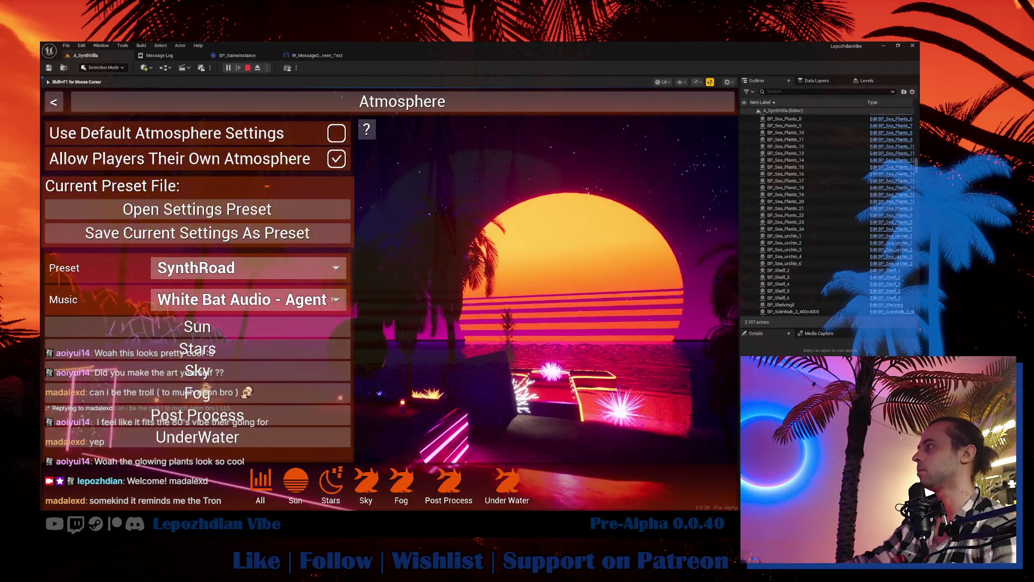
pyautogui.hotkey('shift', 'F1')
pyautogui.click(263, 273)
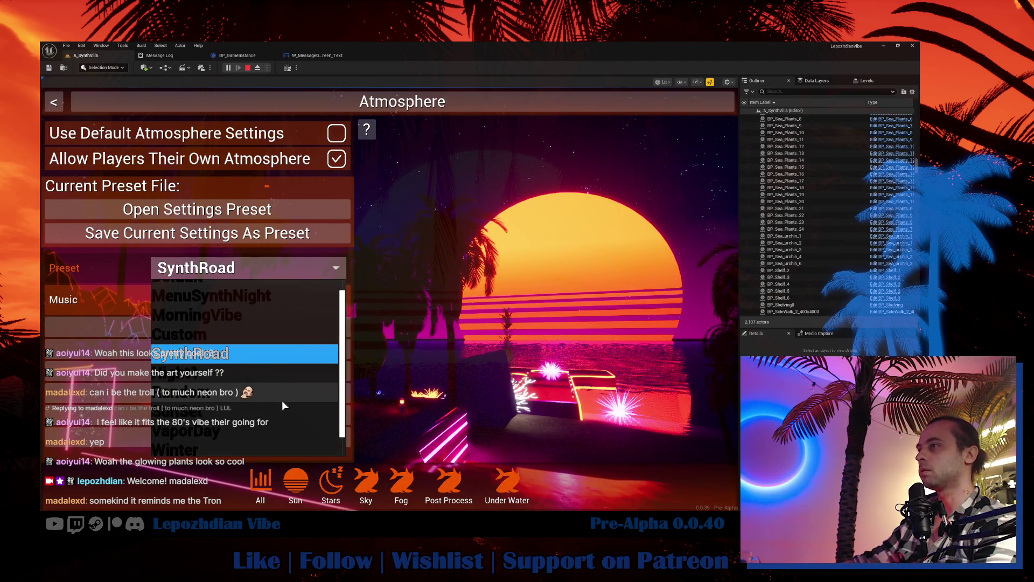
pyautogui.click(269, 379)
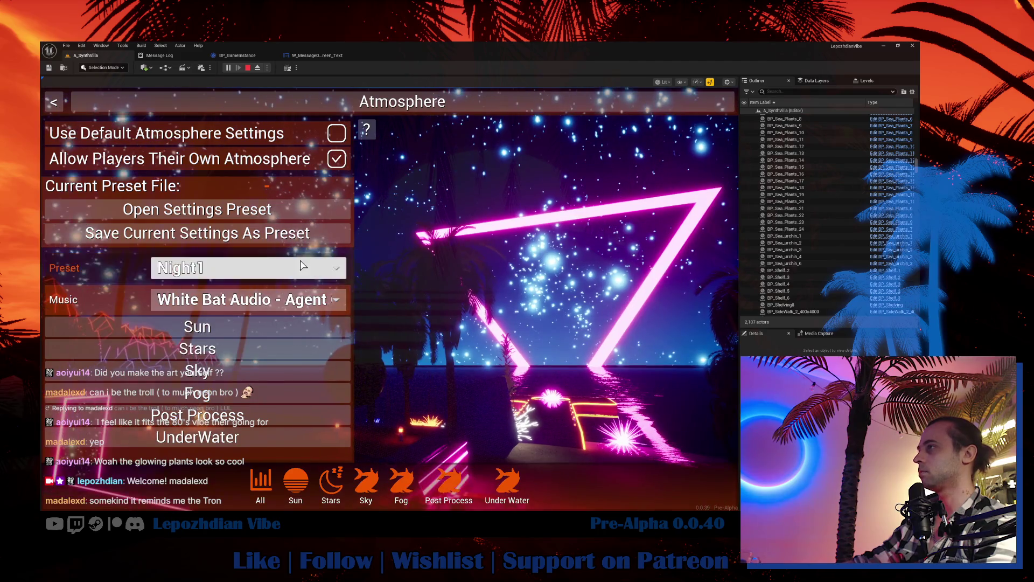
pyautogui.click(264, 271)
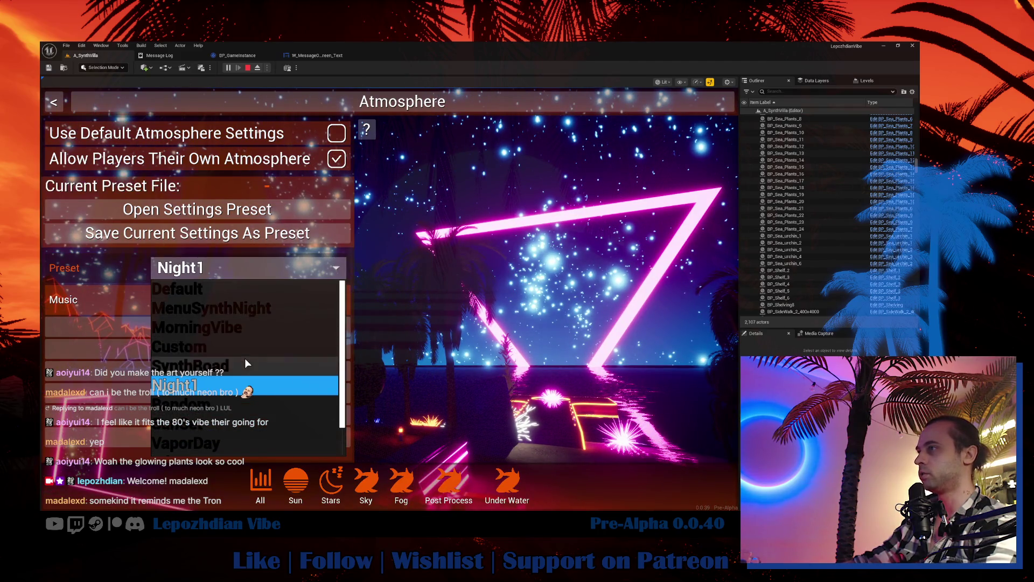
pyautogui.click(245, 331)
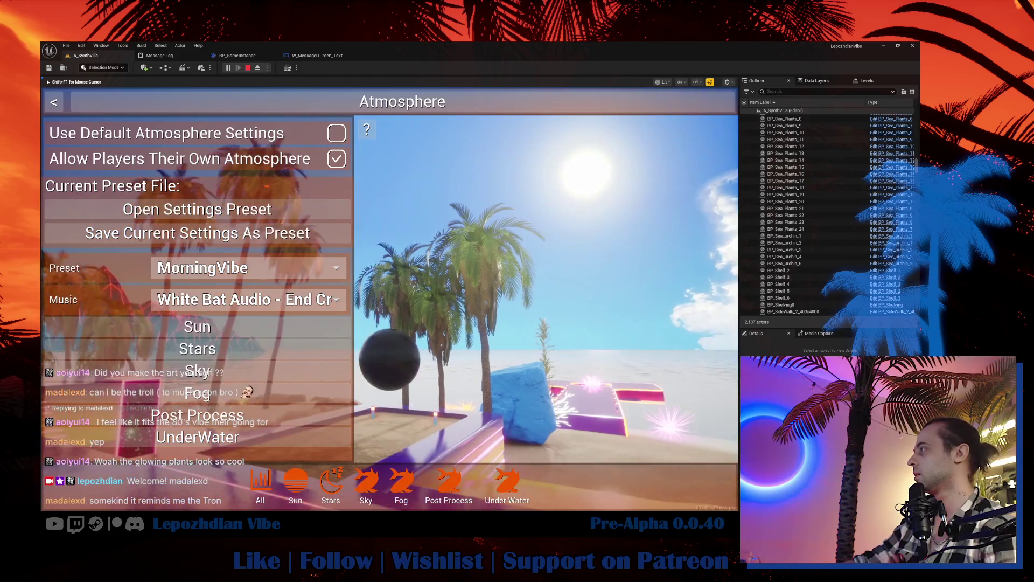
# Step: Preview the SunSet, VaporDay, Winter and PinkSunset presets, ending on Night1
pyautogui.click(272, 268)
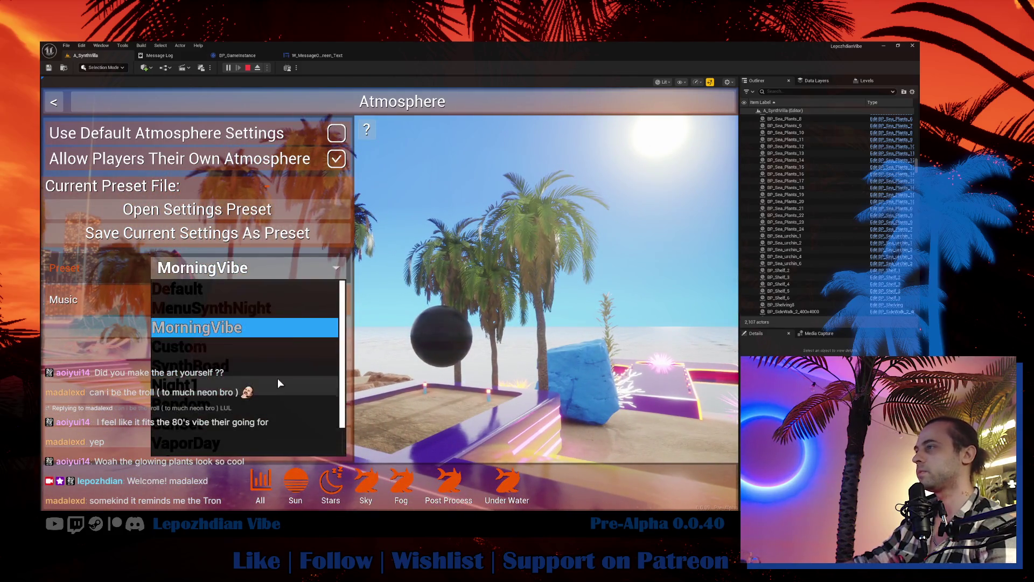
pyautogui.click(267, 424)
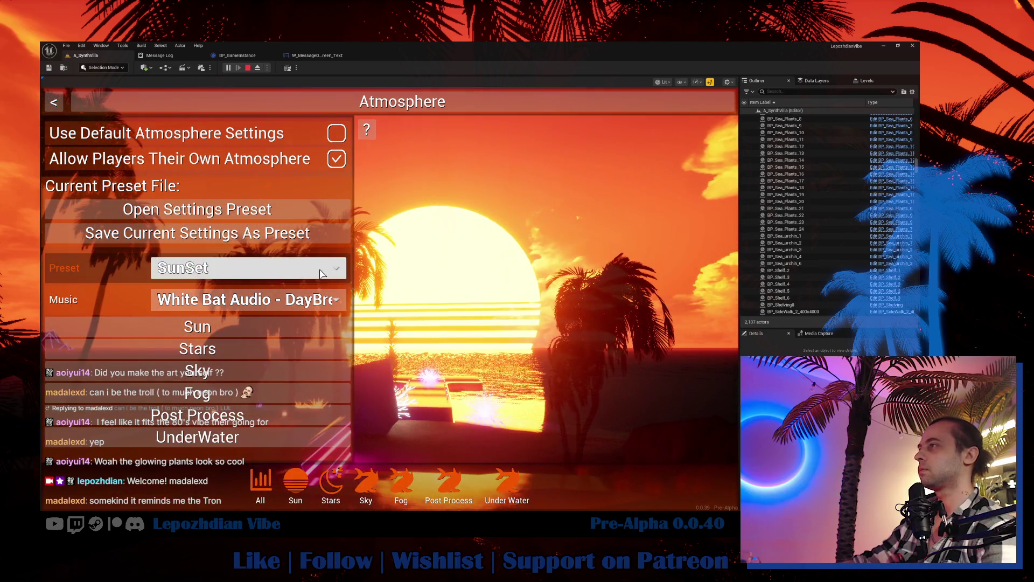
pyautogui.click(248, 268)
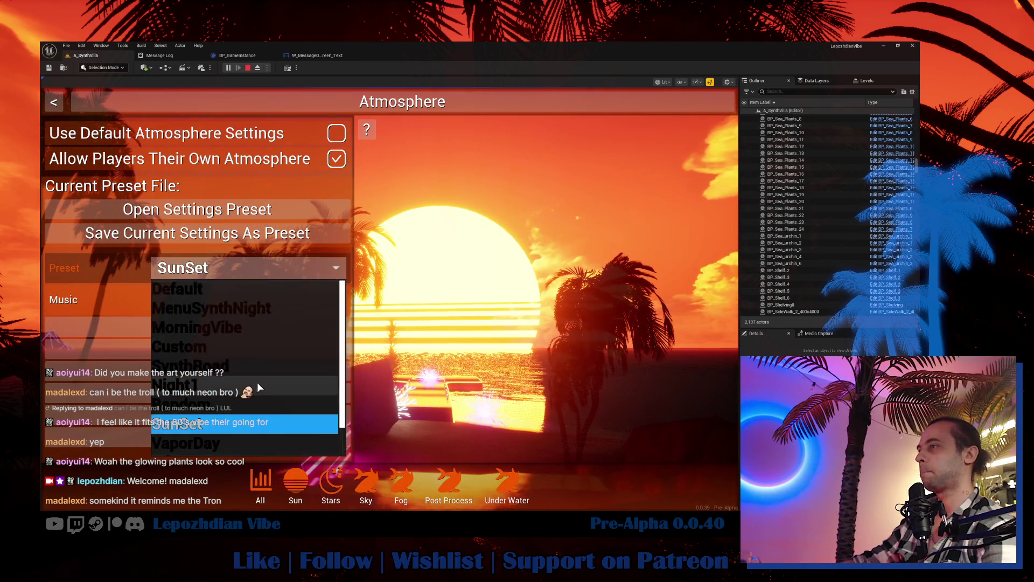
pyautogui.click(242, 422)
pyautogui.click(296, 267)
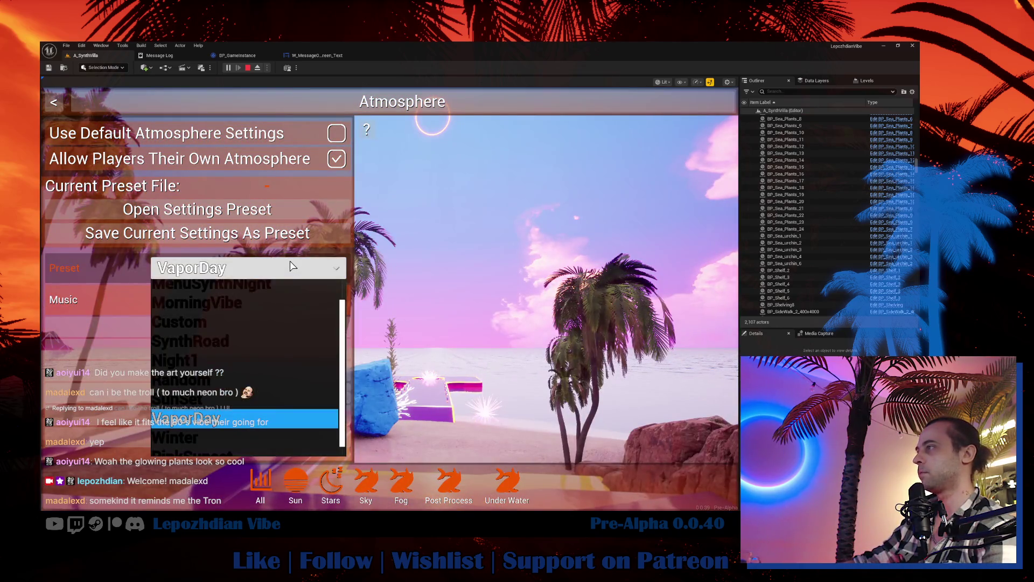
pyautogui.click(241, 436)
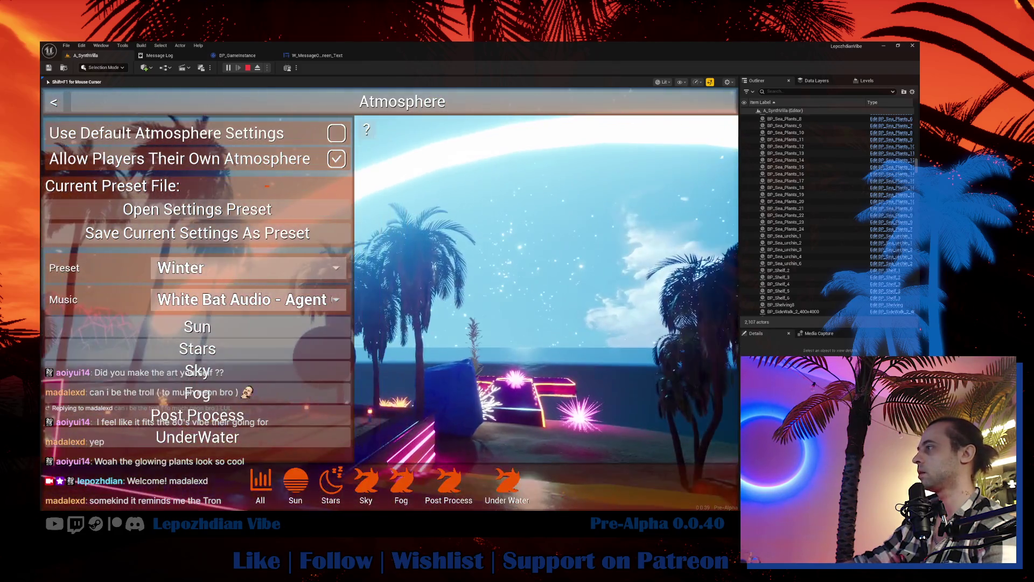
pyautogui.click(259, 272)
pyautogui.click(215, 444)
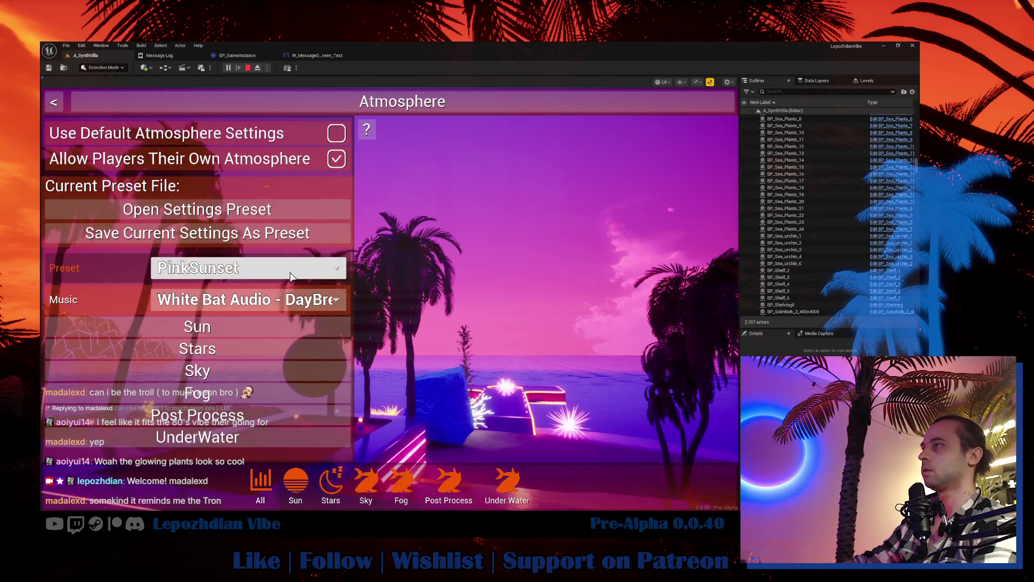
pyautogui.click(269, 268)
pyautogui.click(245, 356)
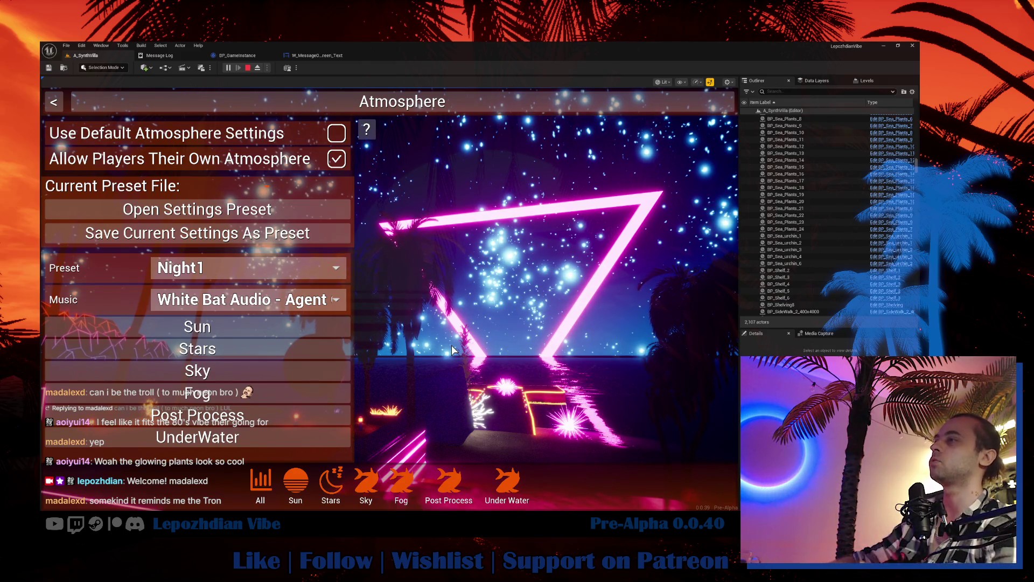
# Step: Cycle the Sun Type through its shapes, returning to the striped disc
pyautogui.click(306, 334)
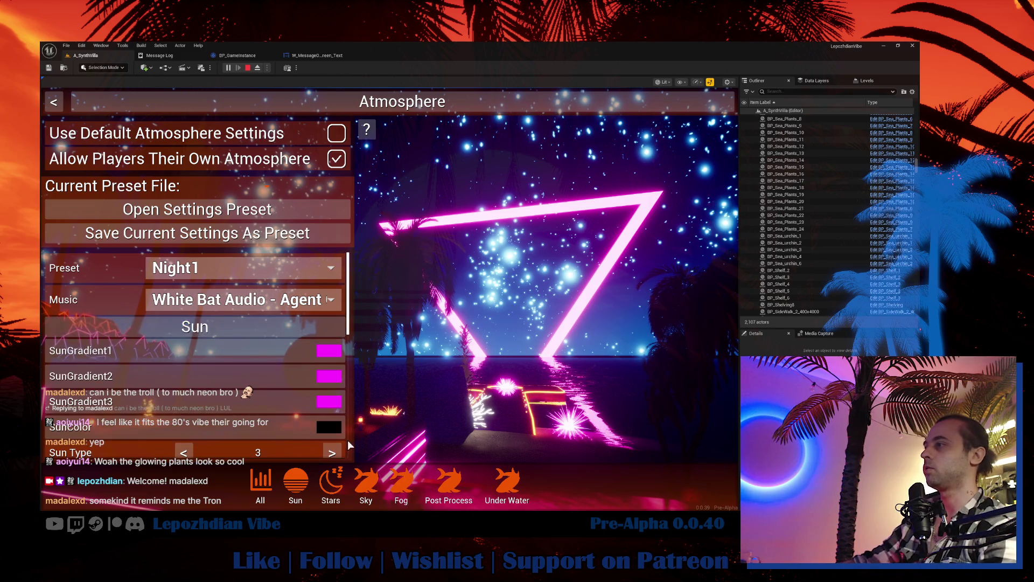
pyautogui.click(335, 452)
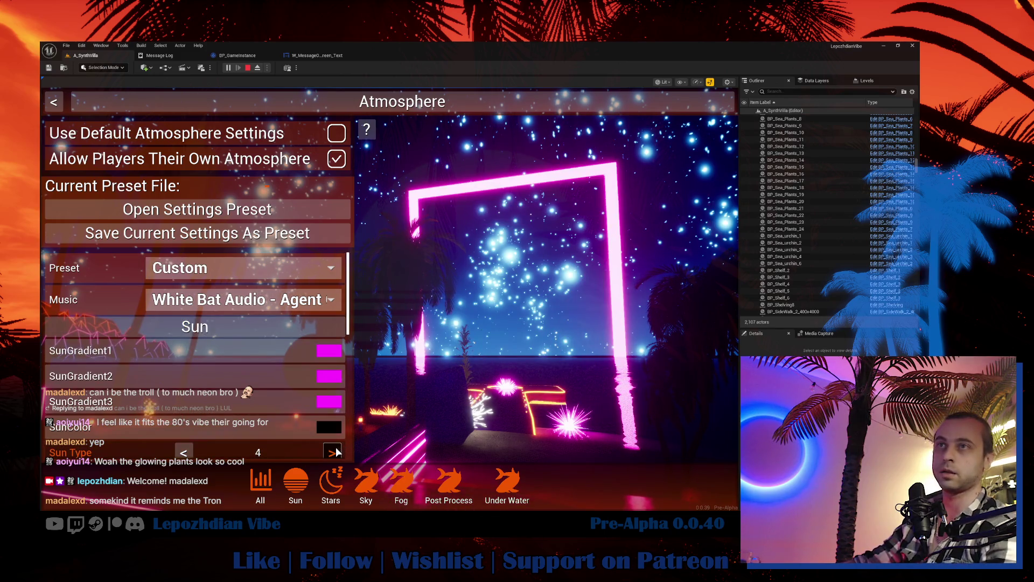
pyautogui.click(335, 452)
pyautogui.click(335, 451)
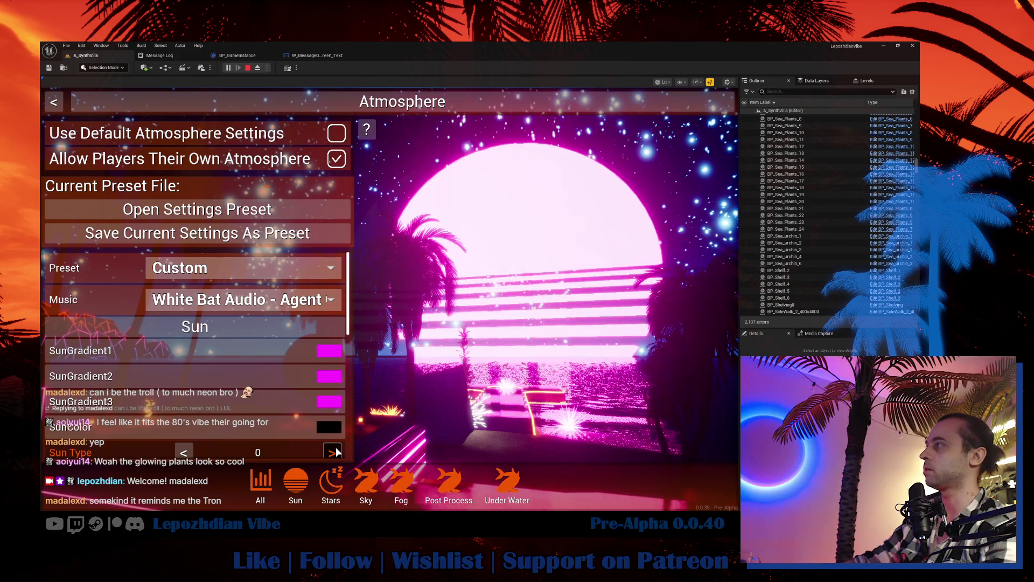
pyautogui.click(335, 452)
pyautogui.click(335, 451)
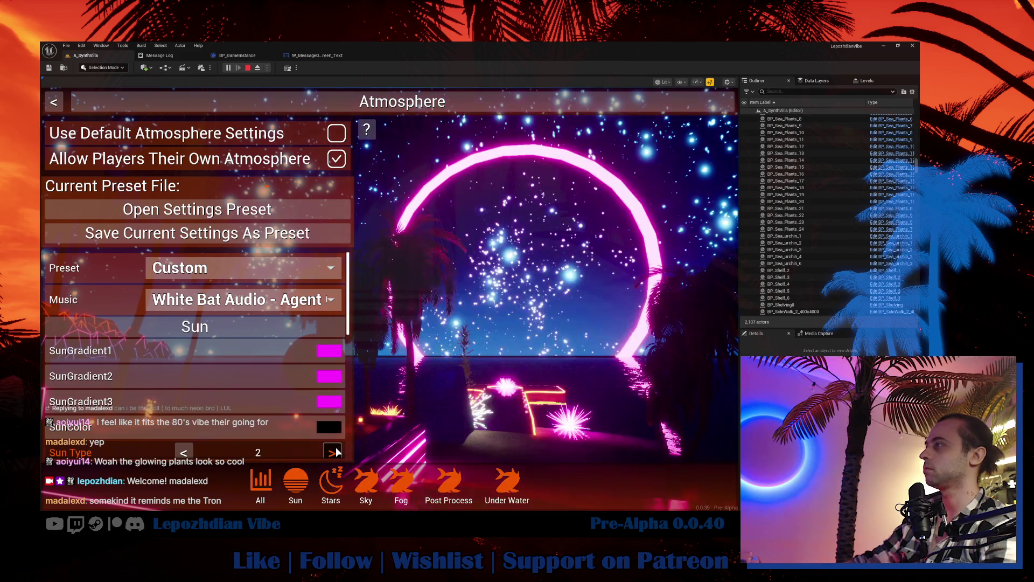
pyautogui.click(335, 452)
pyautogui.click(335, 452)
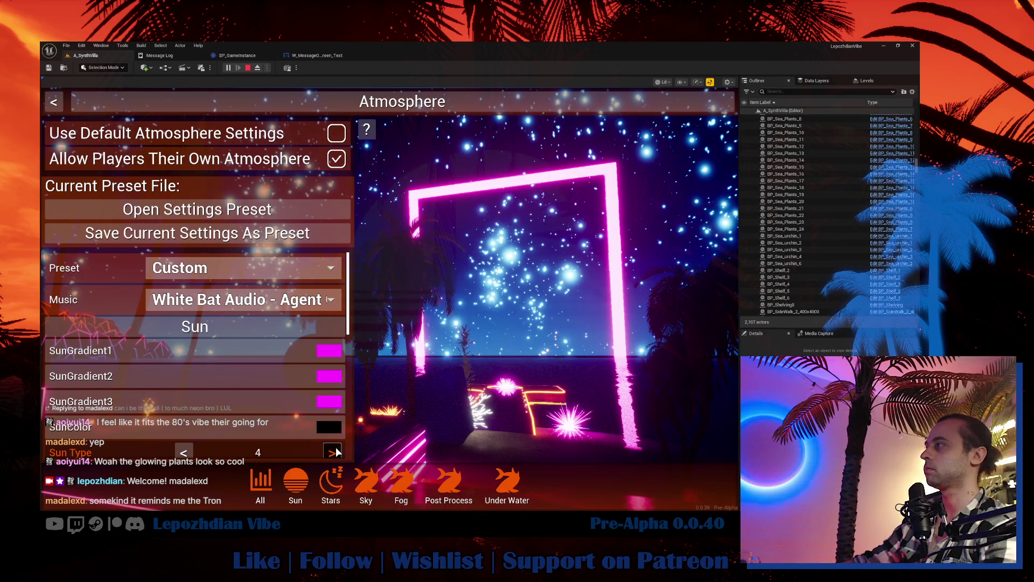
# Step: Shrink the sun by dragging SunScale down to about 0.73
pyautogui.scroll(-1, 280, 418)
pyautogui.scroll(-1, 280, 411)
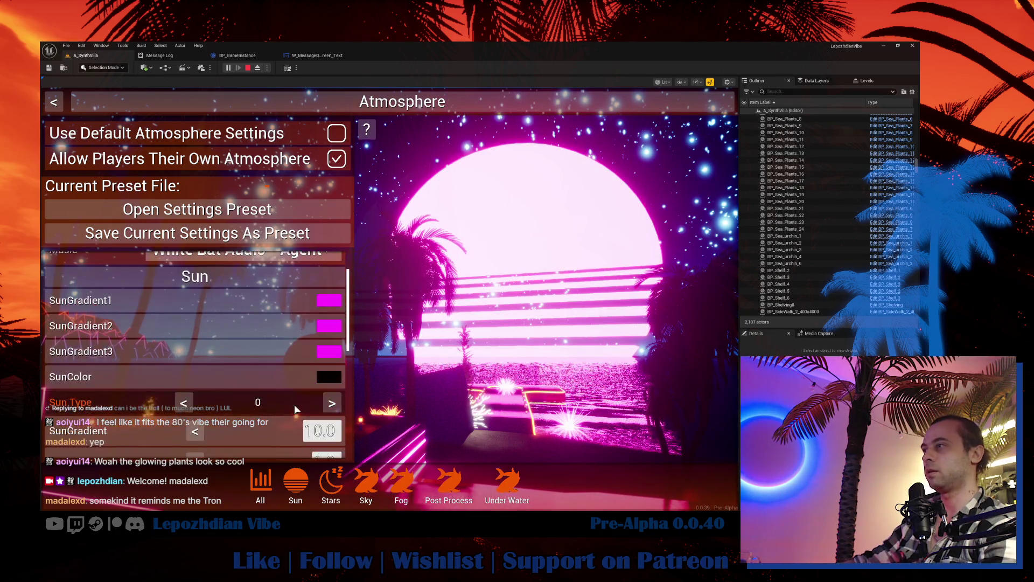
pyautogui.scroll(-2, 323, 425)
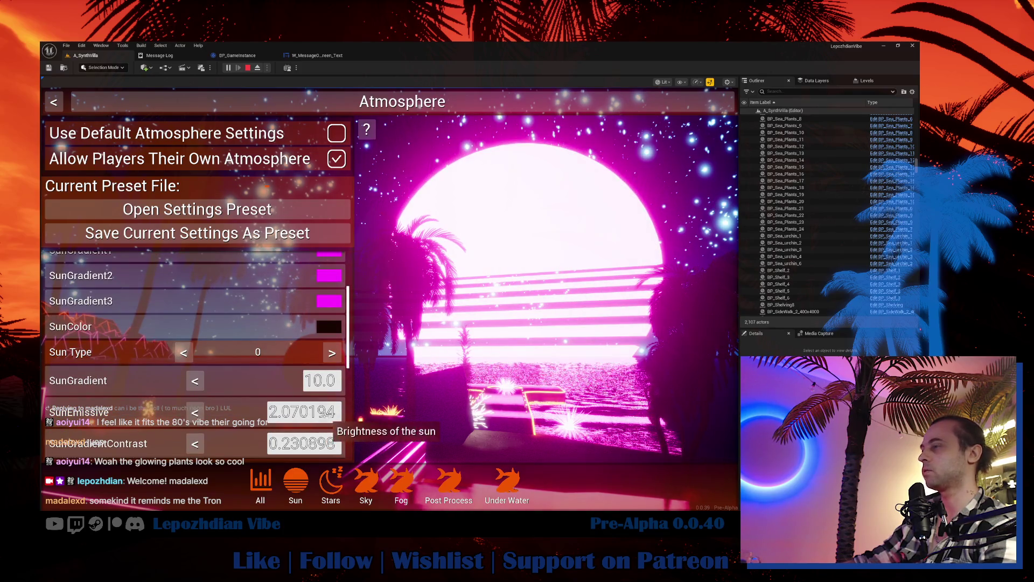
pyautogui.scroll(-3, 323, 420)
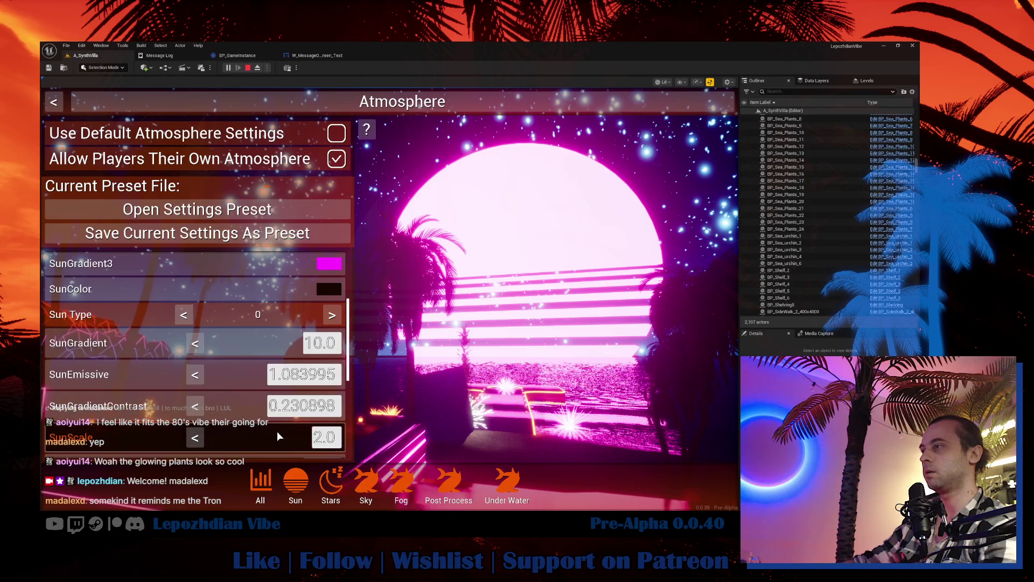
pyautogui.moveTo(323, 425); pyautogui.dragTo(291, 424)
pyautogui.scroll(3, 199, 331)
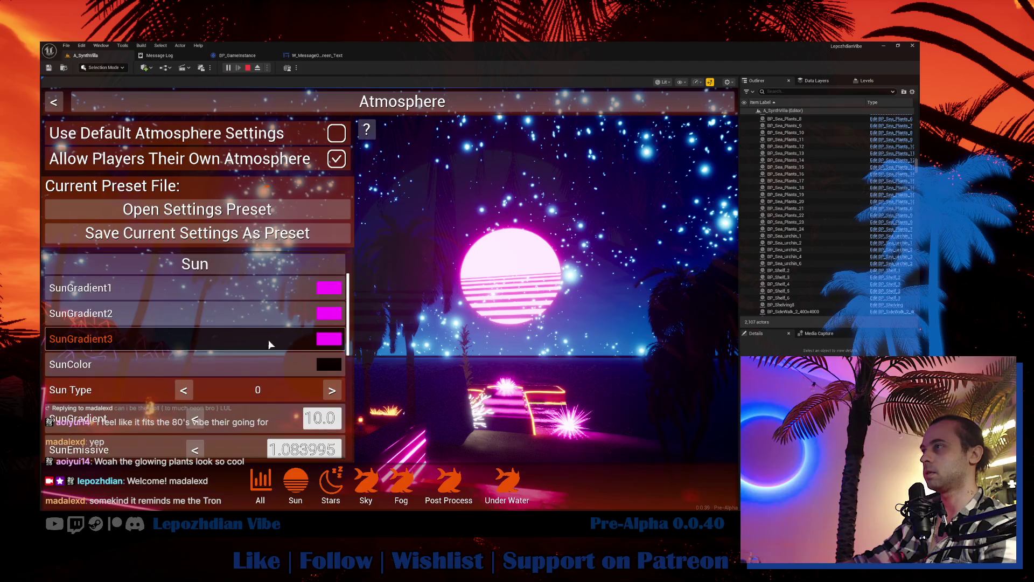
pyautogui.scroll(-2, 262, 358)
pyautogui.scroll(-3, 254, 369)
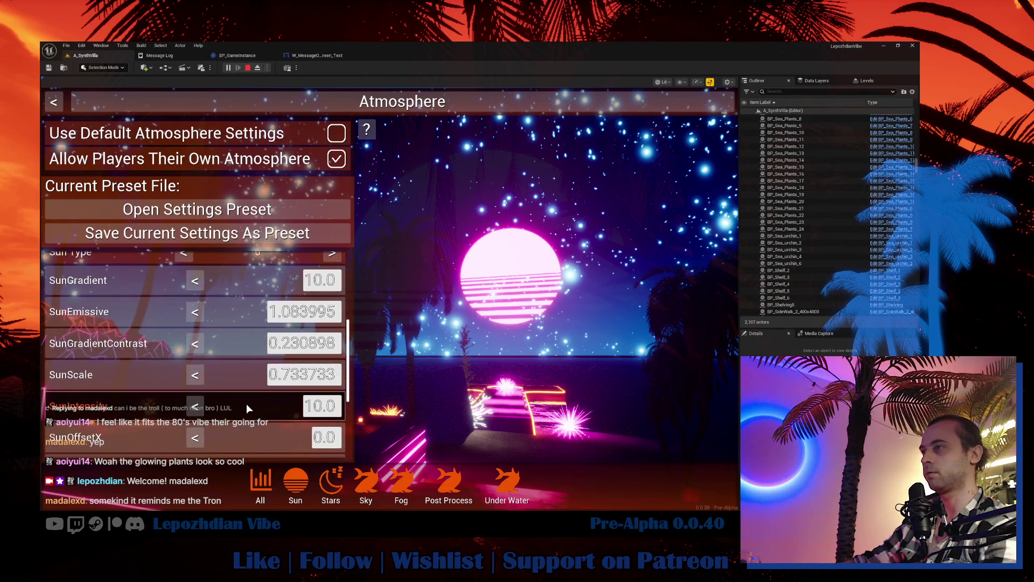
# Step: Set SkyGradient1, the lower sky colour, to dark magenta
pyautogui.click(365, 482)
pyautogui.click(330, 318)
pyautogui.moveTo(358, 272)
pyautogui.mouseDown()
pyautogui.moveTo(346, 276)
pyautogui.moveTo(387, 261)
pyautogui.mouseUp()
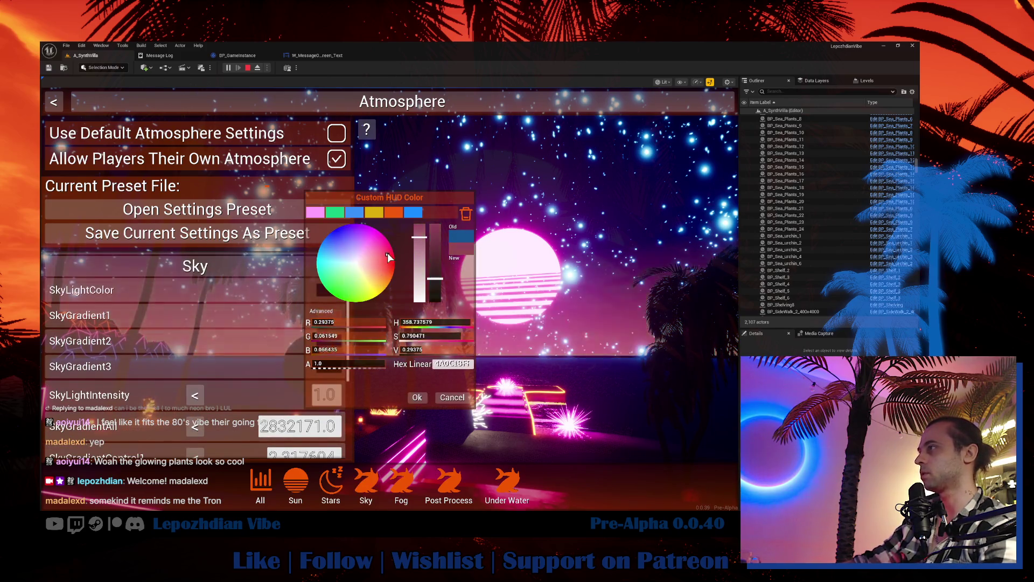
pyautogui.click(417, 397)
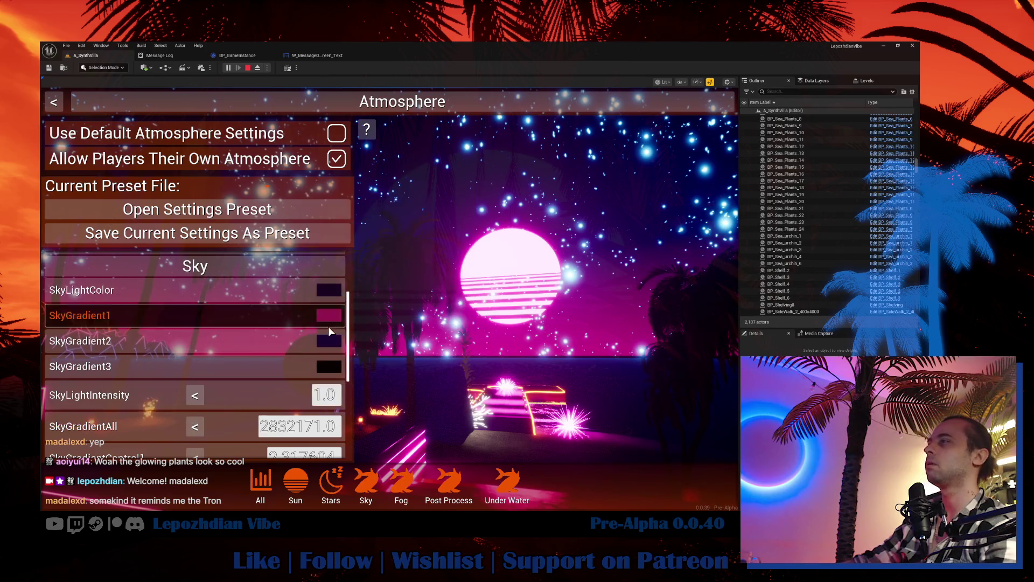
# Step: Set SkyGradient2 to a very dark blue
pyautogui.click(332, 339)
pyautogui.click(365, 293)
pyautogui.moveTo(366, 294); pyautogui.dragTo(322, 290)
pyautogui.moveTo(435, 298); pyautogui.dragTo(434, 297)
pyautogui.click(336, 297)
pyautogui.click(340, 233)
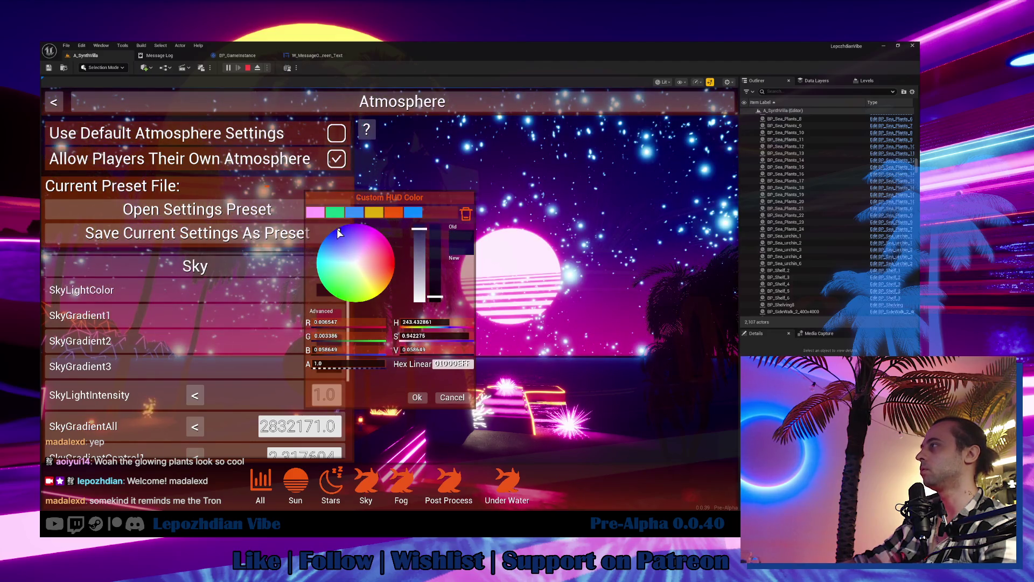
pyautogui.click(418, 395)
pyautogui.scroll(3, 315, 330)
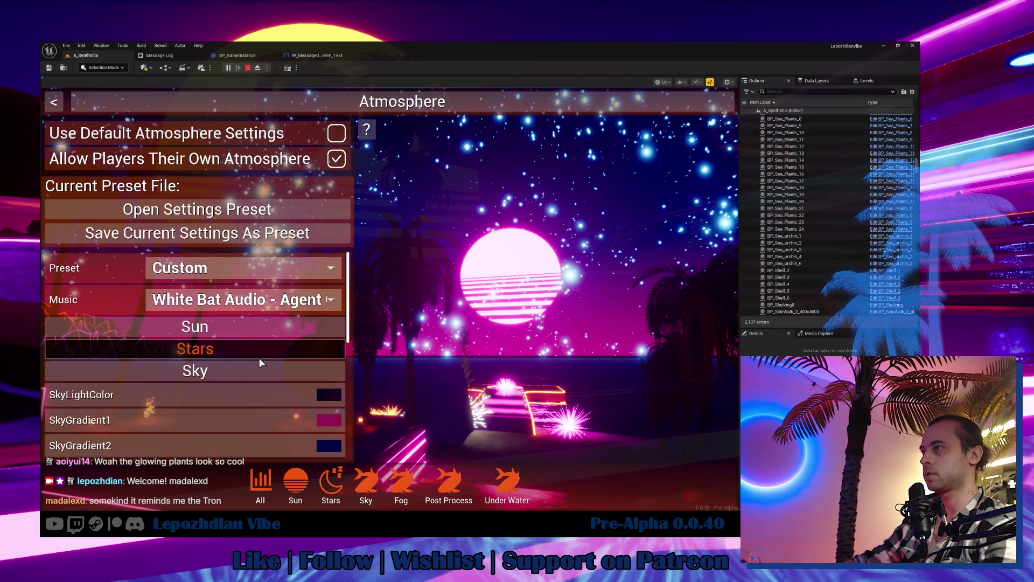
# Step: Make SunGradient1 pure blue (0000FFFF) and save that blue to the colour palette
pyautogui.click(270, 327)
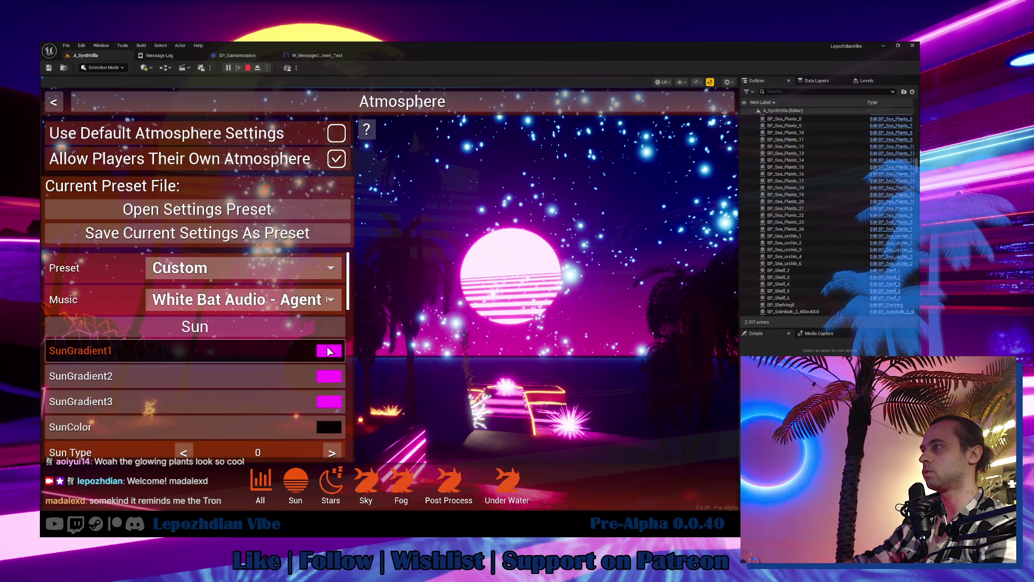
pyautogui.click(330, 351)
pyautogui.moveTo(342, 238); pyautogui.dragTo(335, 225)
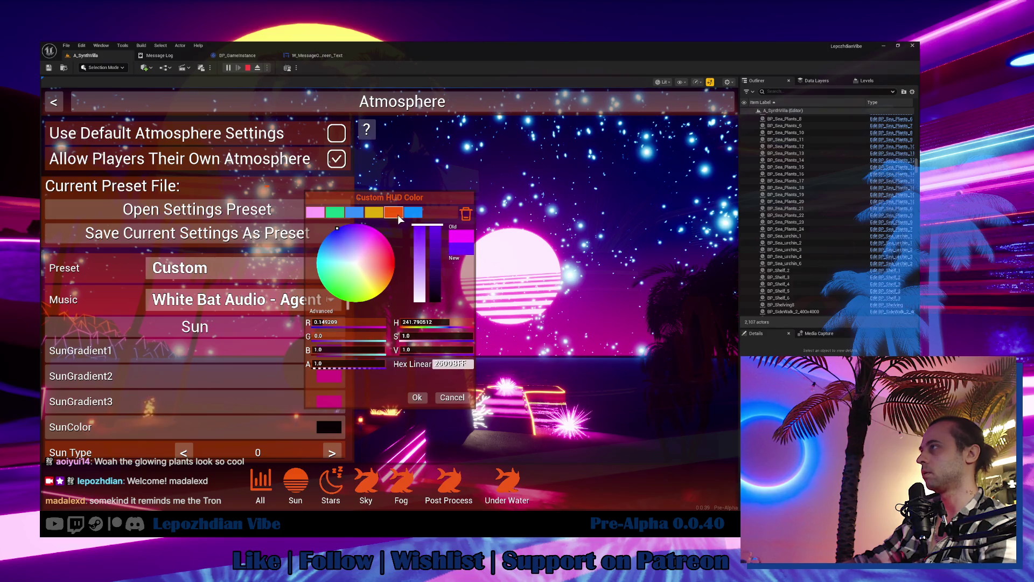
pyautogui.click(413, 213)
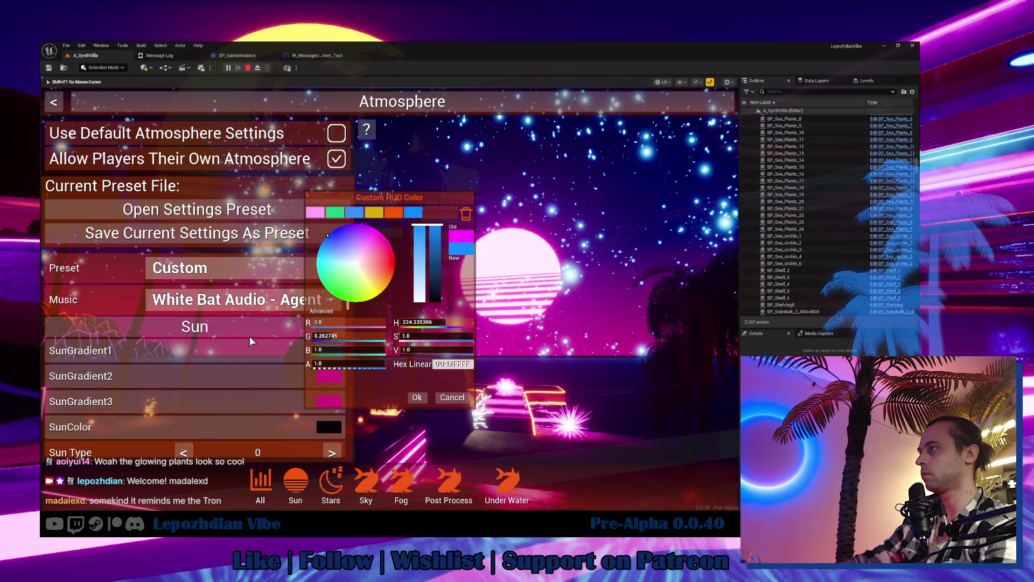
pyautogui.moveTo(338, 336); pyautogui.dragTo(313, 335)
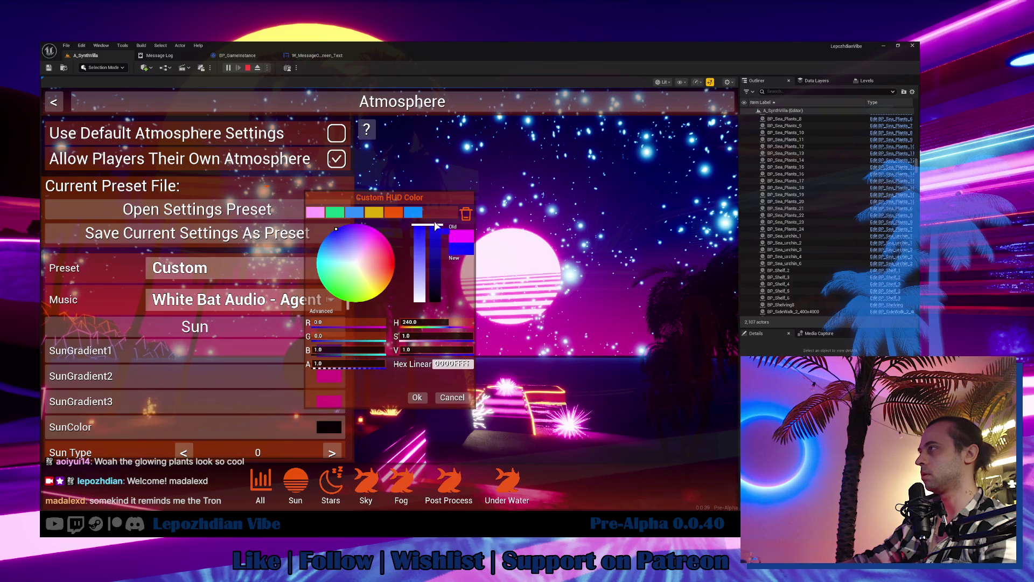
pyautogui.moveTo(438, 211)
pyautogui.mouseDown()
pyautogui.moveTo(445, 227)
pyautogui.moveTo(434, 213)
pyautogui.mouseUp()
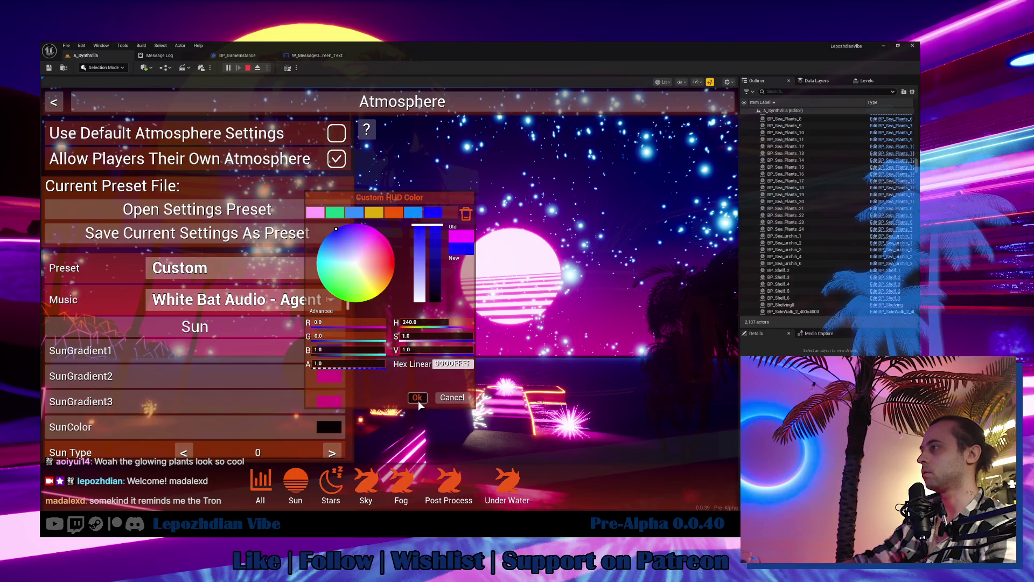
pyautogui.click(418, 398)
# Step: Apply the saved blue to SunGradient2 and SunGradient3
pyautogui.click(328, 376)
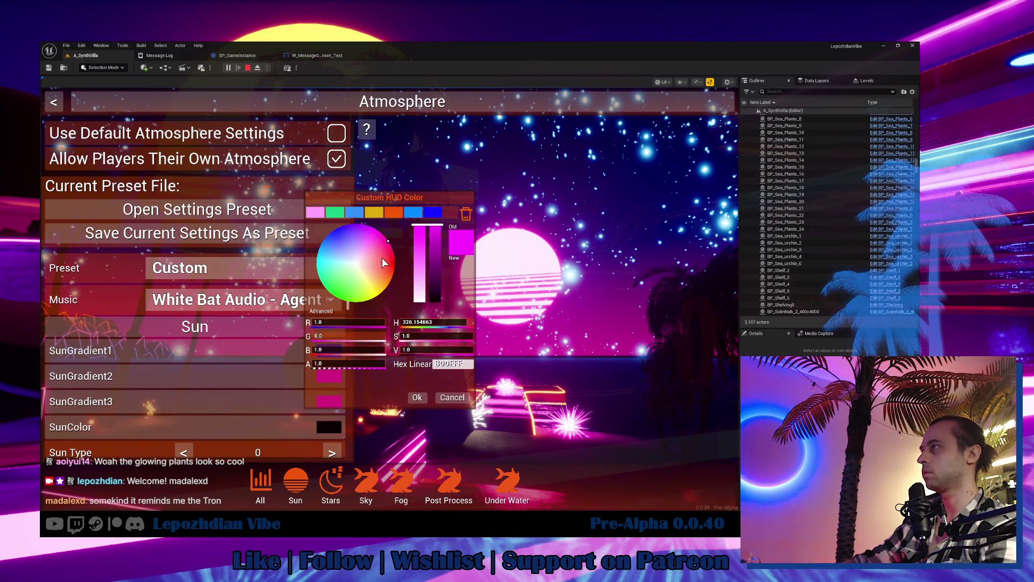
pyautogui.click(433, 212)
pyautogui.click(418, 397)
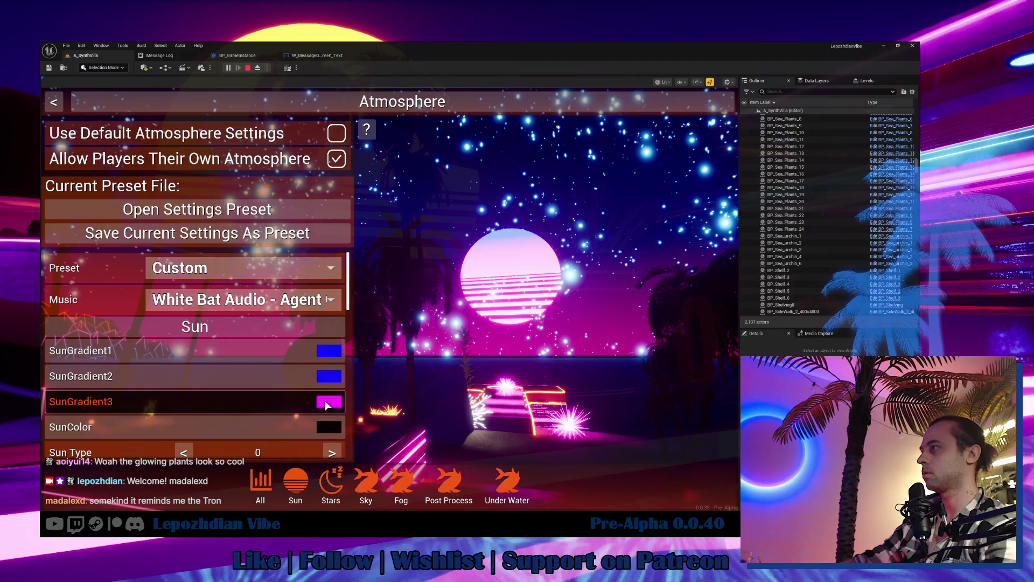
pyautogui.click(329, 401)
pyautogui.click(433, 212)
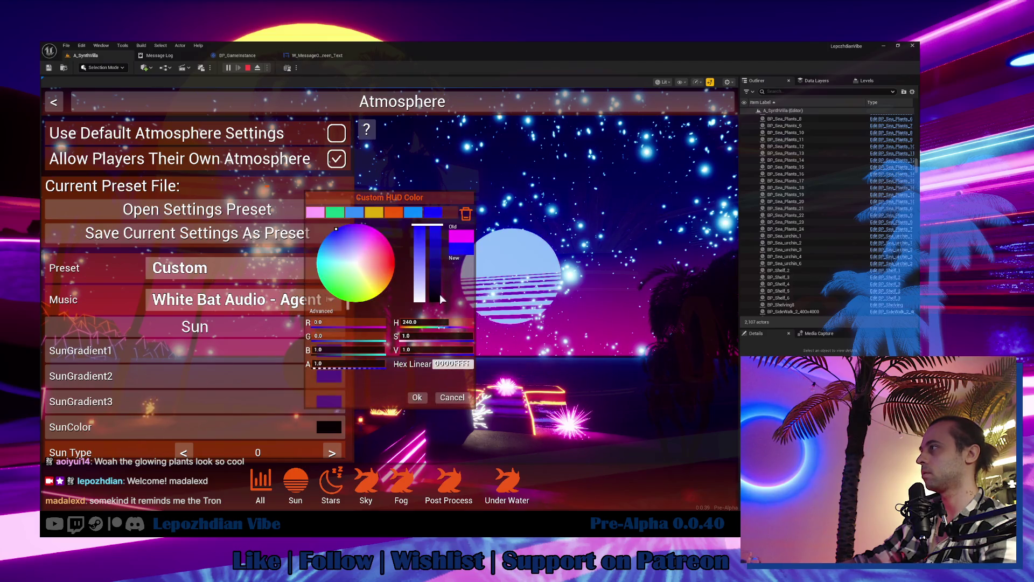
pyautogui.click(418, 397)
# Step: Raise SunEmissive to about 9.4 and show the Post Process settings
pyautogui.scroll(-4, 252, 398)
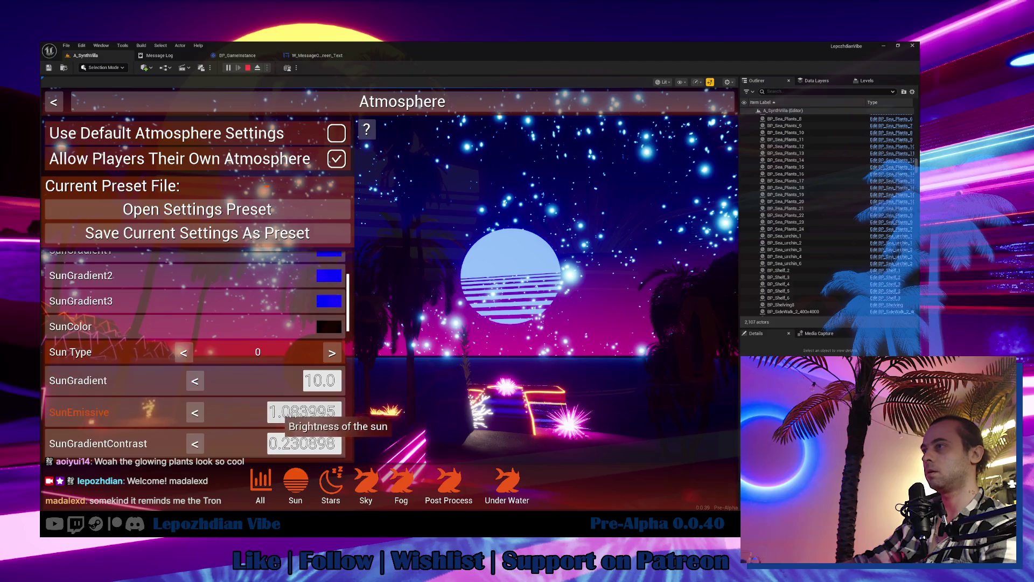
pyautogui.moveTo(310, 412)
pyautogui.mouseDown()
pyautogui.moveTo(340, 412)
pyautogui.moveTo(218, 412)
pyautogui.mouseUp()
pyautogui.scroll(-3, 218, 412)
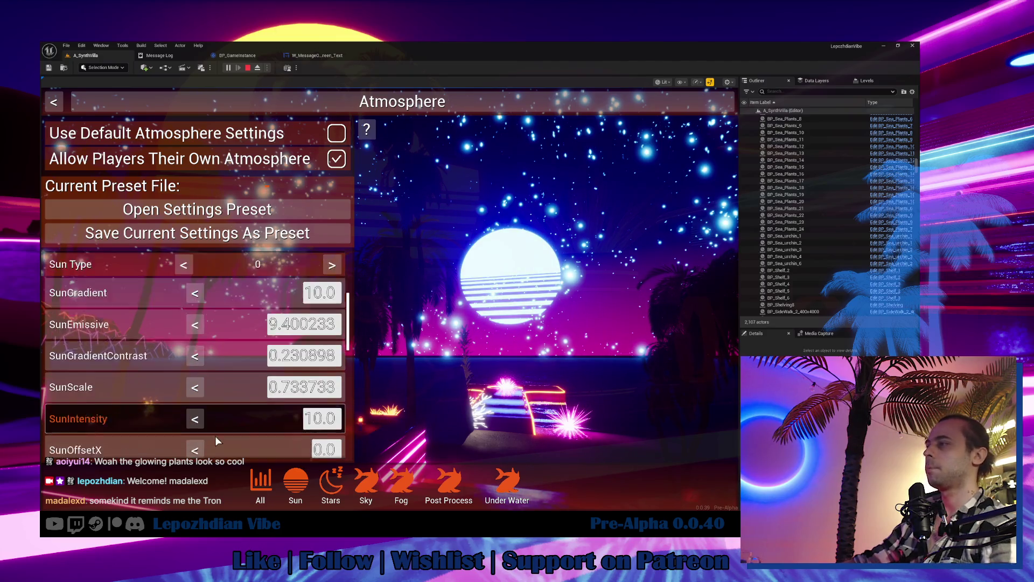
pyautogui.click(456, 484)
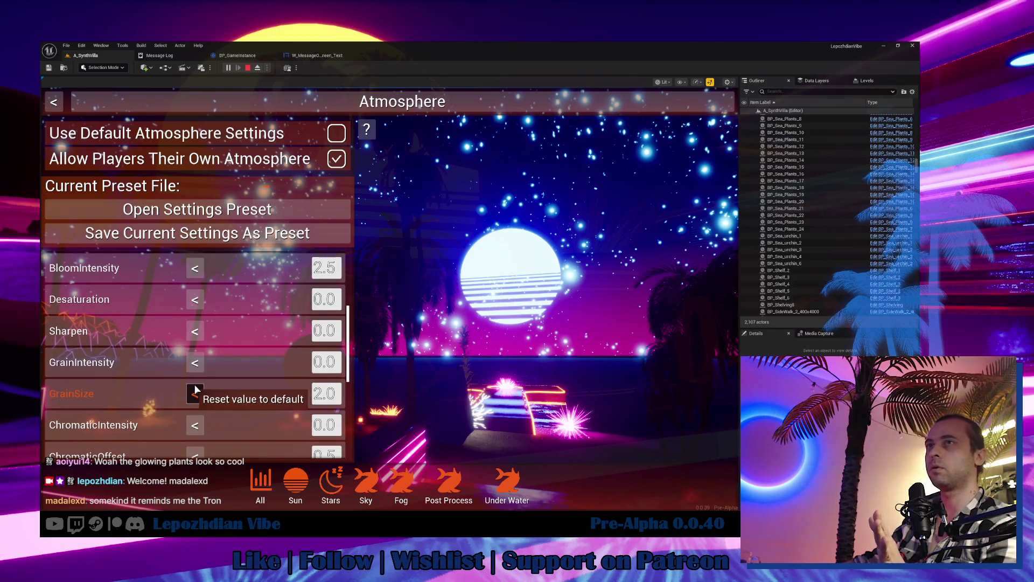
# Step: Raise the Post Process BloomIntensity to about 3.82
pyautogui.scroll(2, 237, 381)
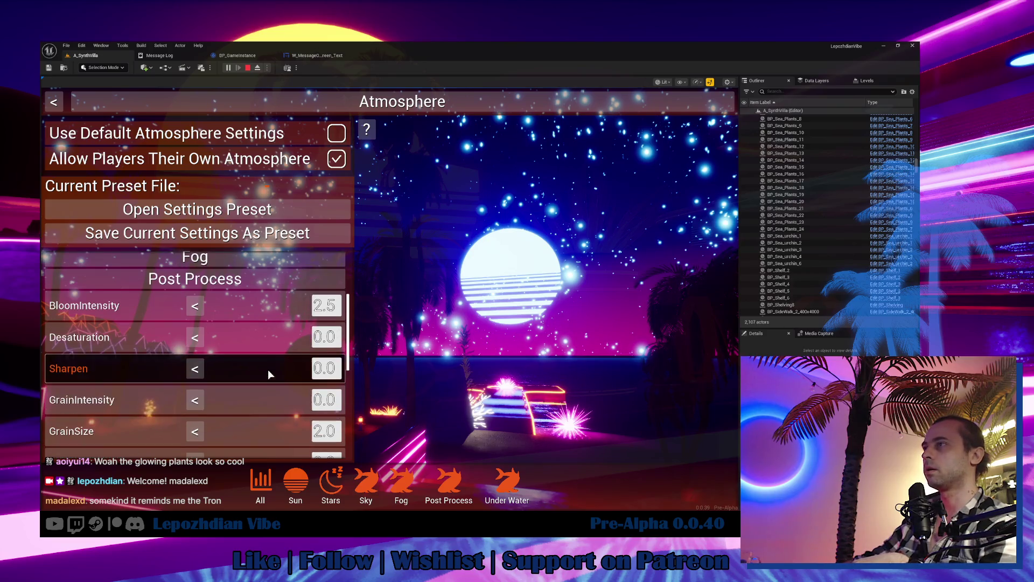
pyautogui.press('Up')
pyautogui.moveTo(326, 306); pyautogui.dragTo(356, 305)
pyautogui.press('Left')
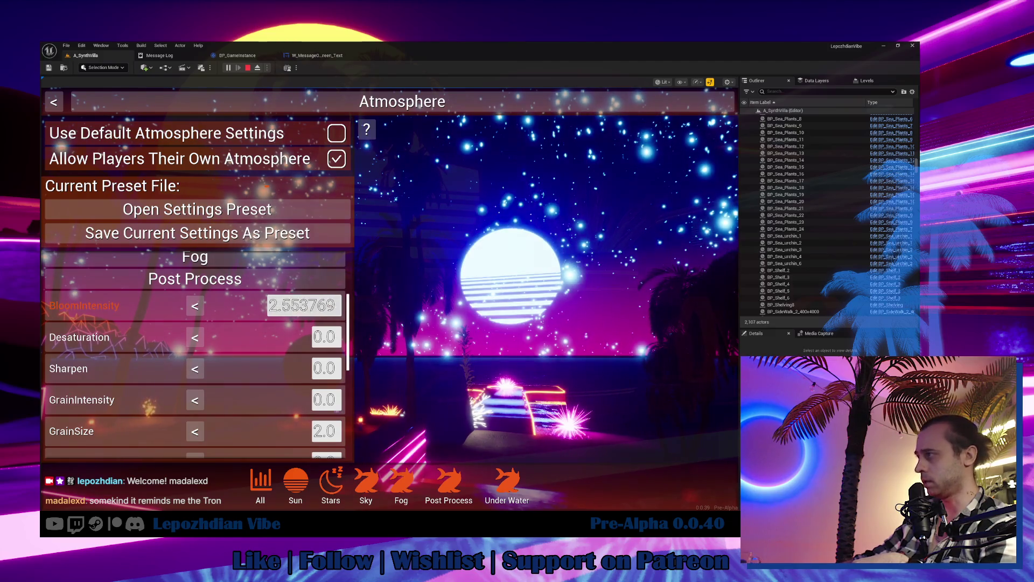
pyautogui.press('Right')
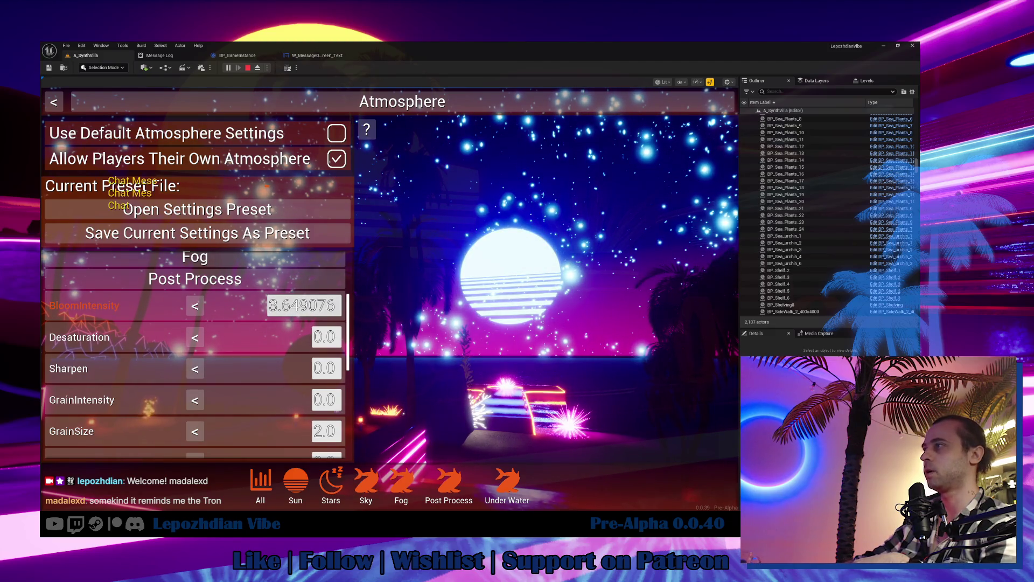
pyautogui.press('Right')
# Step: Reset Sharpen and GrainIntensity back to 0.0
pyautogui.moveTo(332, 362); pyautogui.dragTo(341, 362)
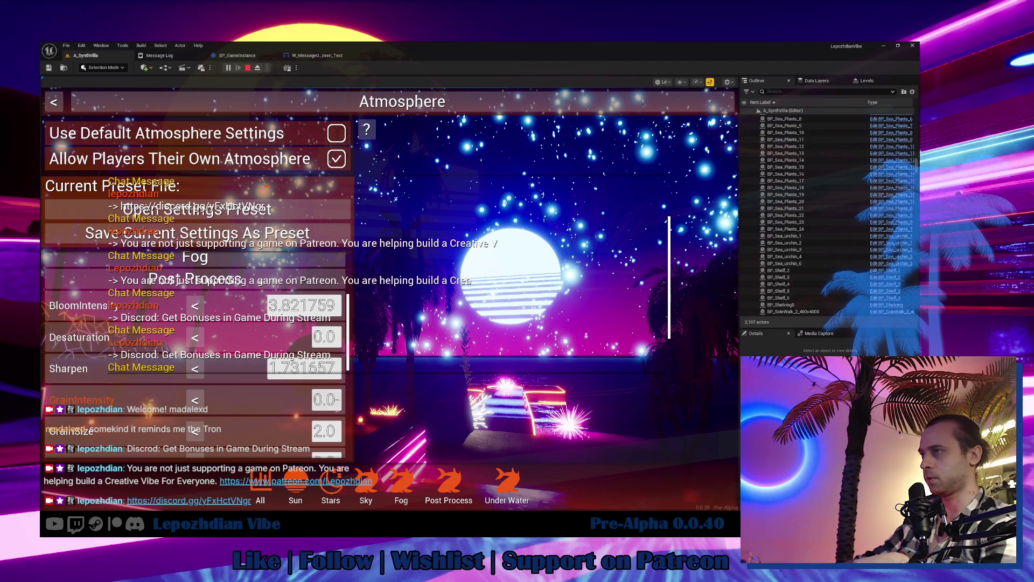
pyautogui.moveTo(323, 399); pyautogui.dragTo(312, 400)
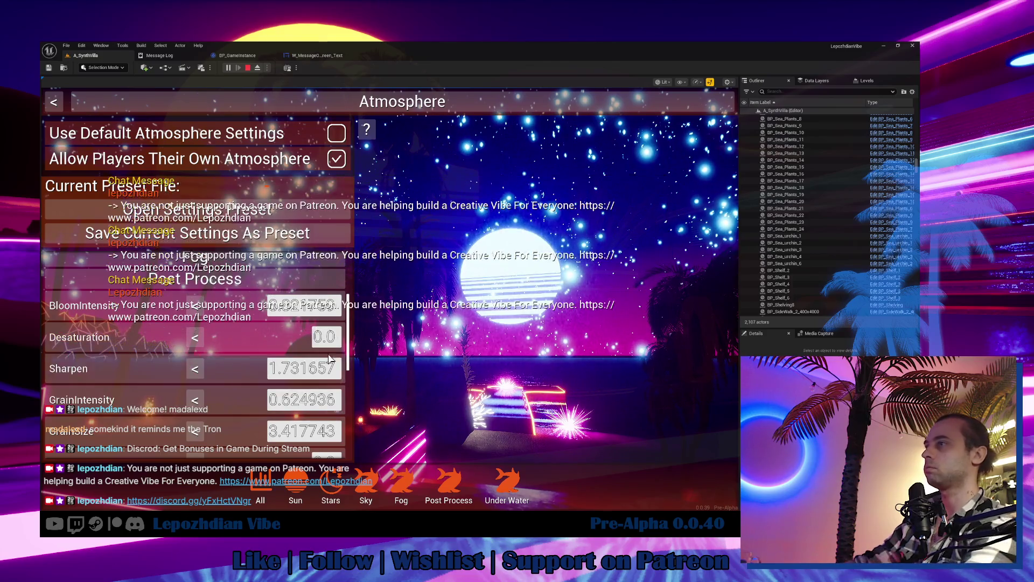
pyautogui.write('0')
pyautogui.press('Return')
pyautogui.click(195, 399)
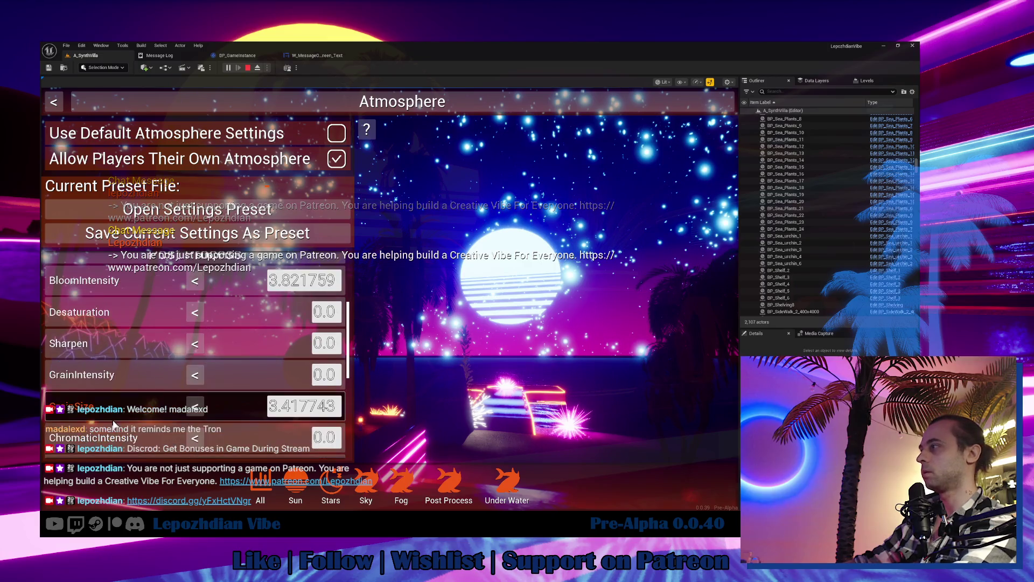
# Step: Turn Pixelization on at 1.0 and set PixelSize to 64
pyautogui.scroll(-3, 113, 426)
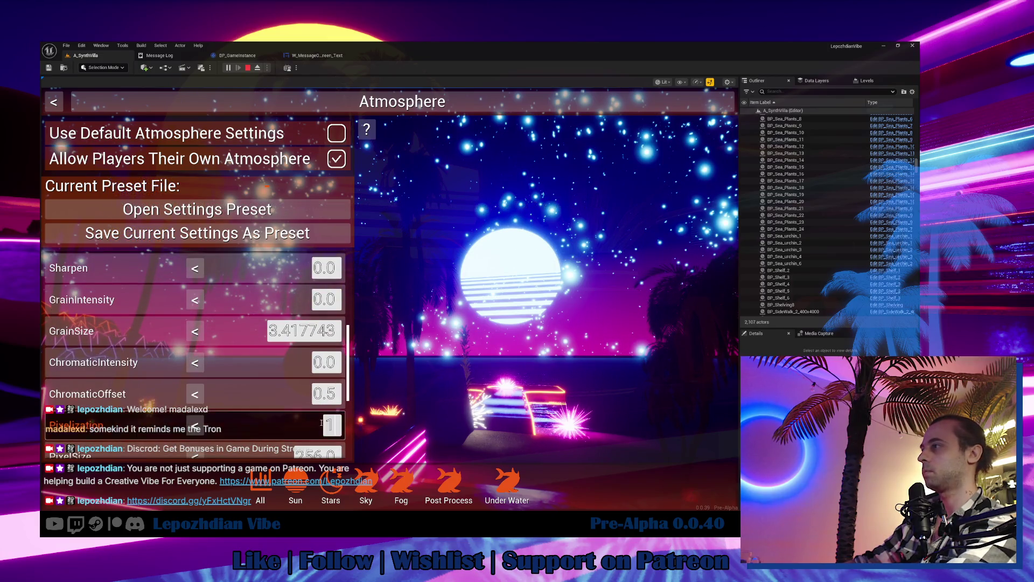
pyautogui.click(273, 424)
pyautogui.scroll(-1, 272, 409)
pyautogui.moveTo(252, 406); pyautogui.dragTo(195, 406)
pyautogui.write('64')
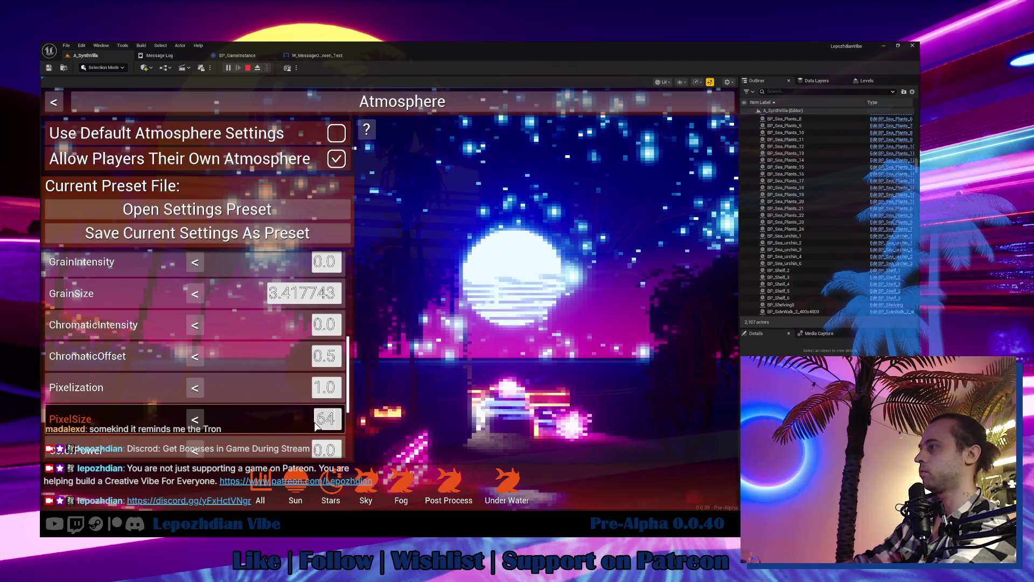
pyautogui.press('Return')
pyautogui.scroll(-3, 214, 403)
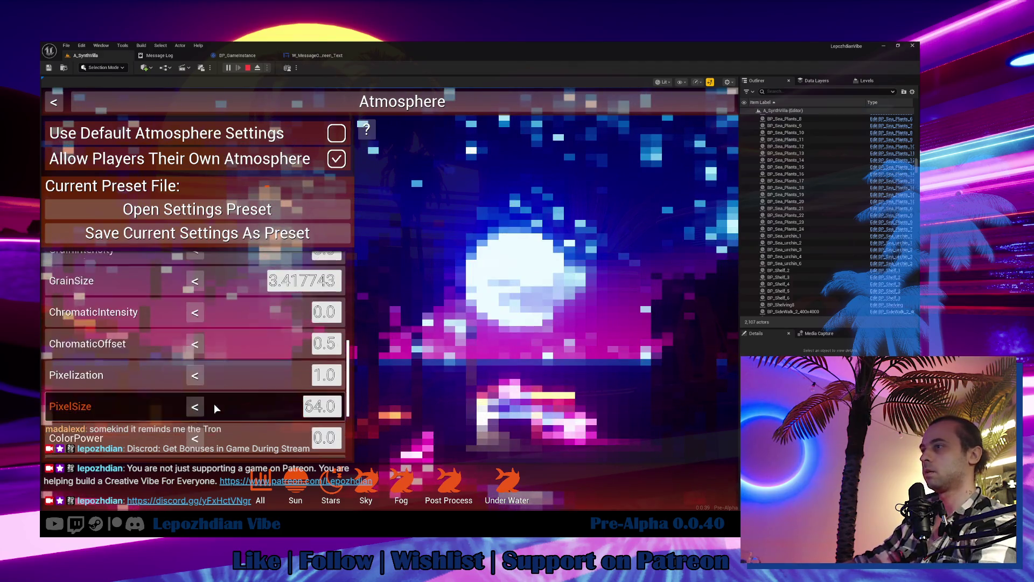
pyautogui.press('Escape')
pyautogui.press('Escape')
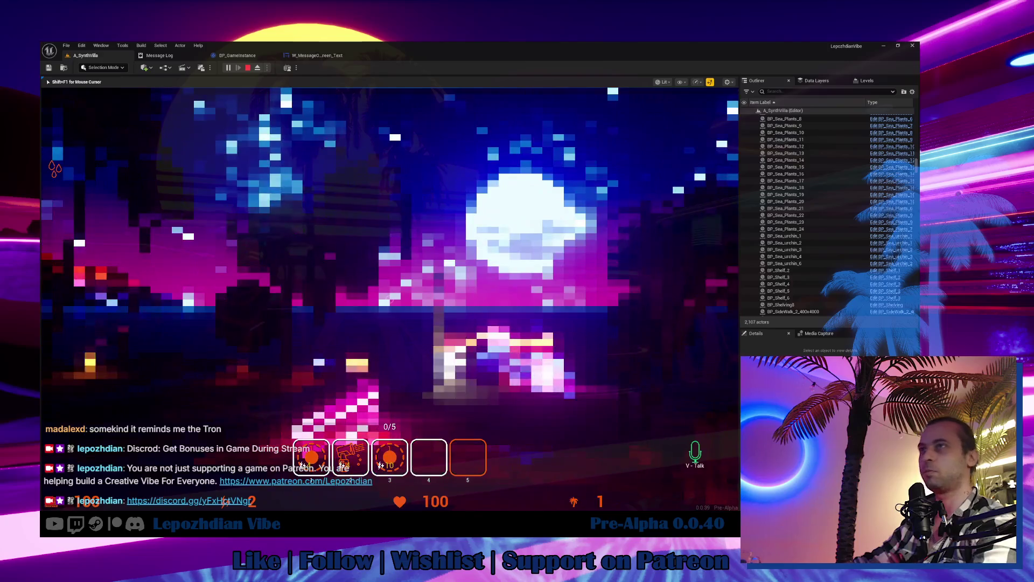
# Step: Load the 222222 atmosphere preset and walk toward the black sphere
pyautogui.press('Escape')
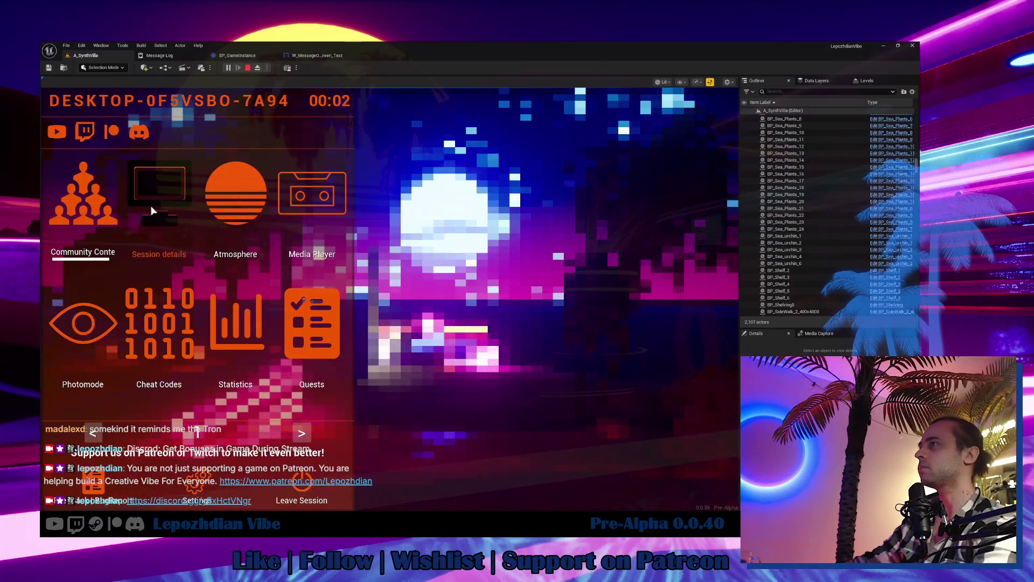
pyautogui.click(233, 209)
pyautogui.click(263, 210)
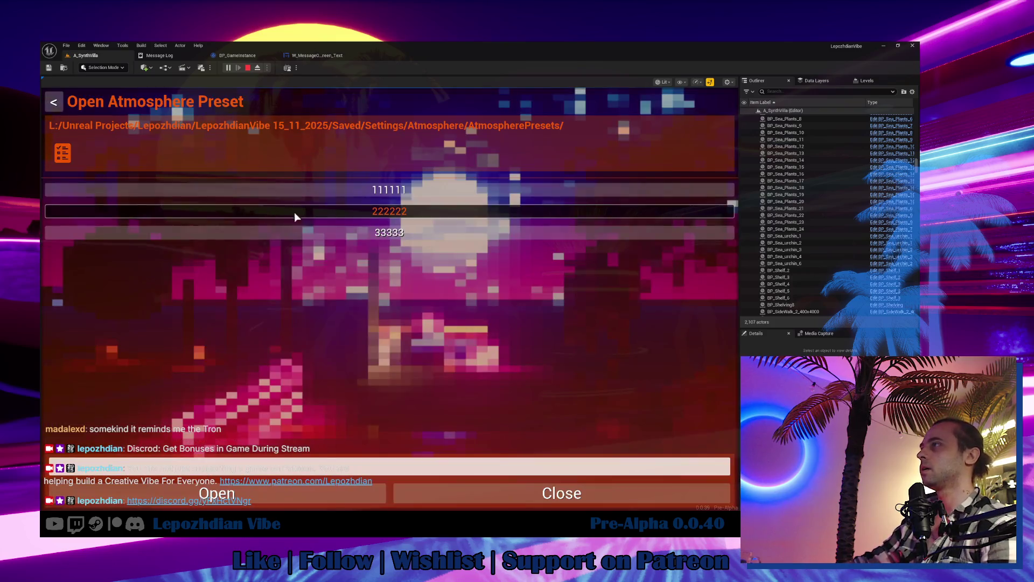
pyautogui.click(403, 207)
pyautogui.click(328, 492)
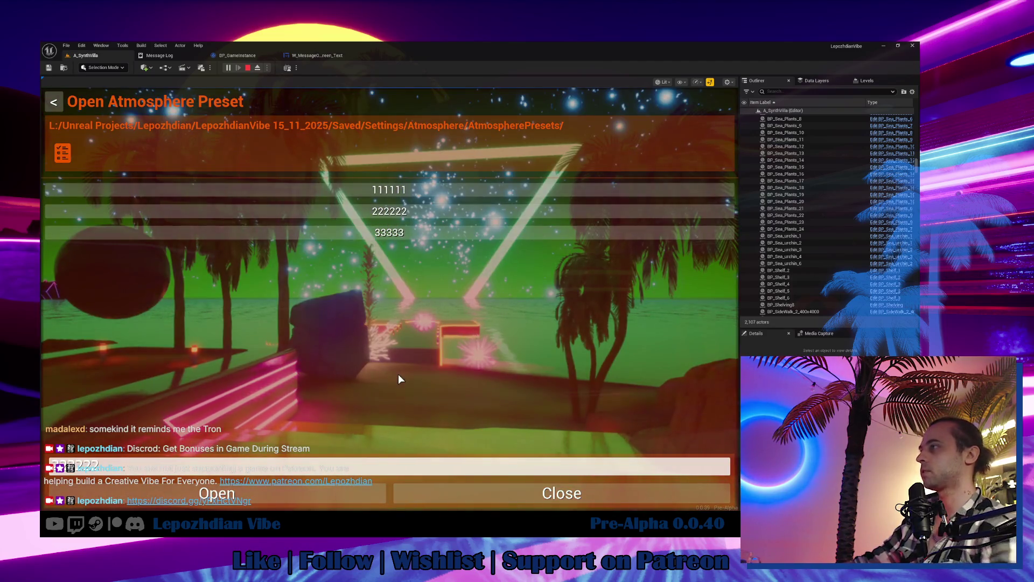
pyautogui.press('Escape')
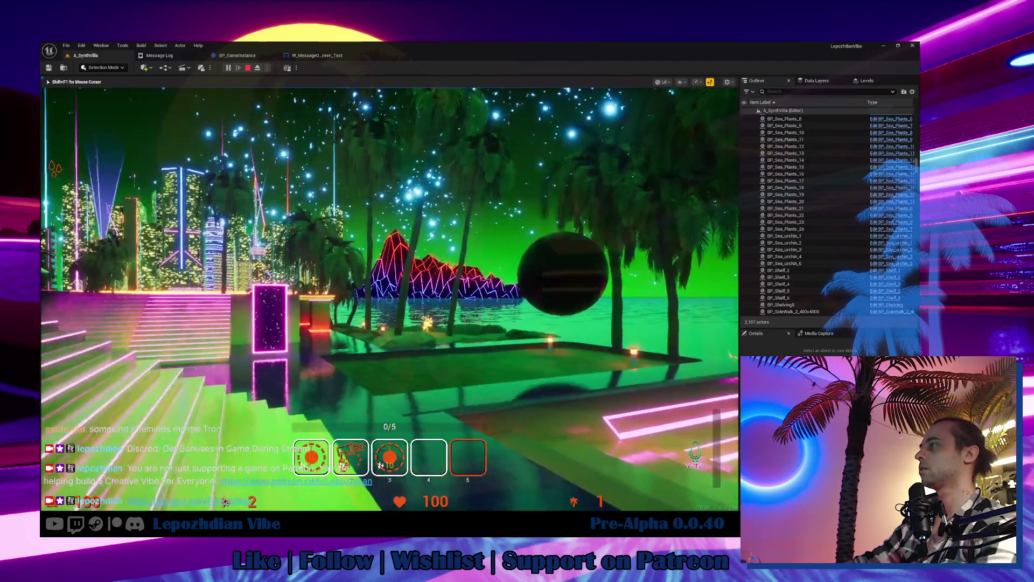
pyautogui.press('w')
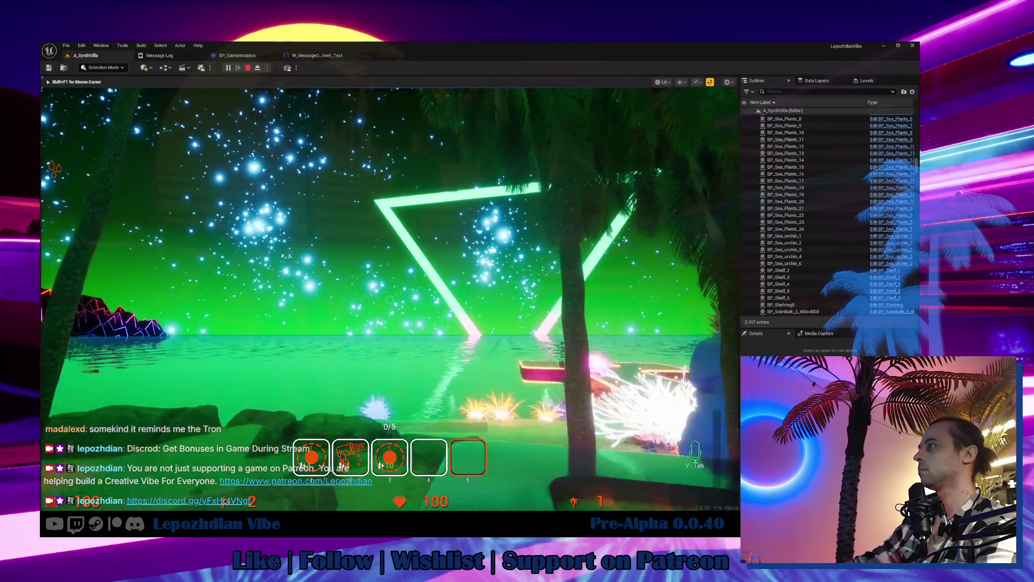
# Step: Load the 111111 atmosphere preset and return to play
pyautogui.press('Escape')
pyautogui.click(233, 194)
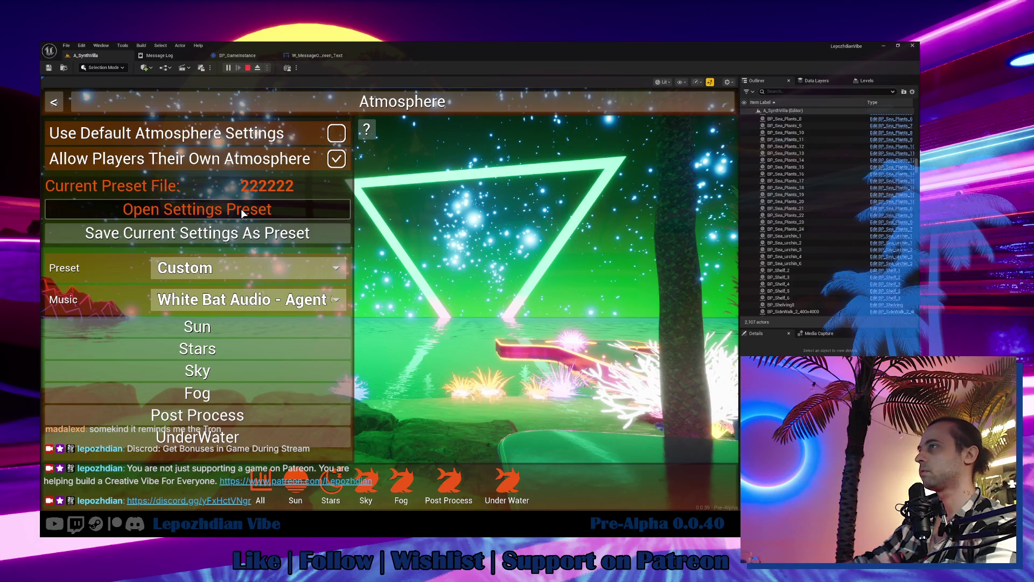
pyautogui.click(303, 214)
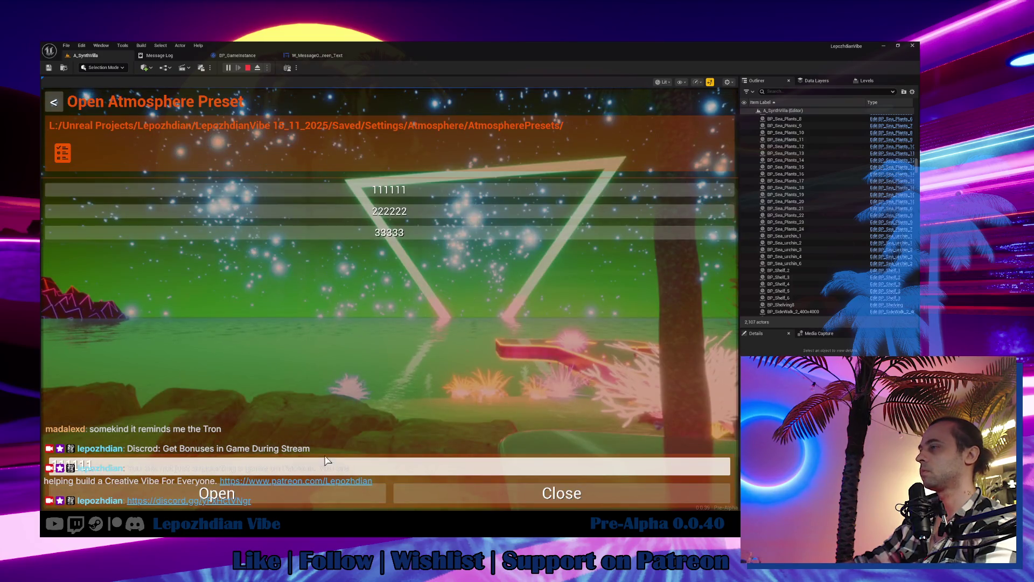
pyautogui.click(292, 499)
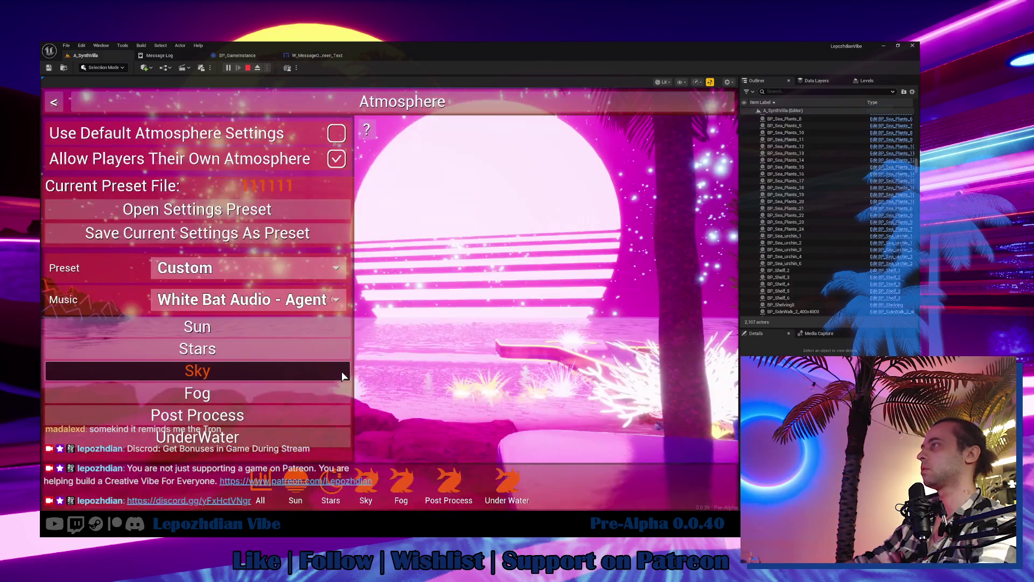
pyautogui.press('Escape')
pyautogui.press('Escape')
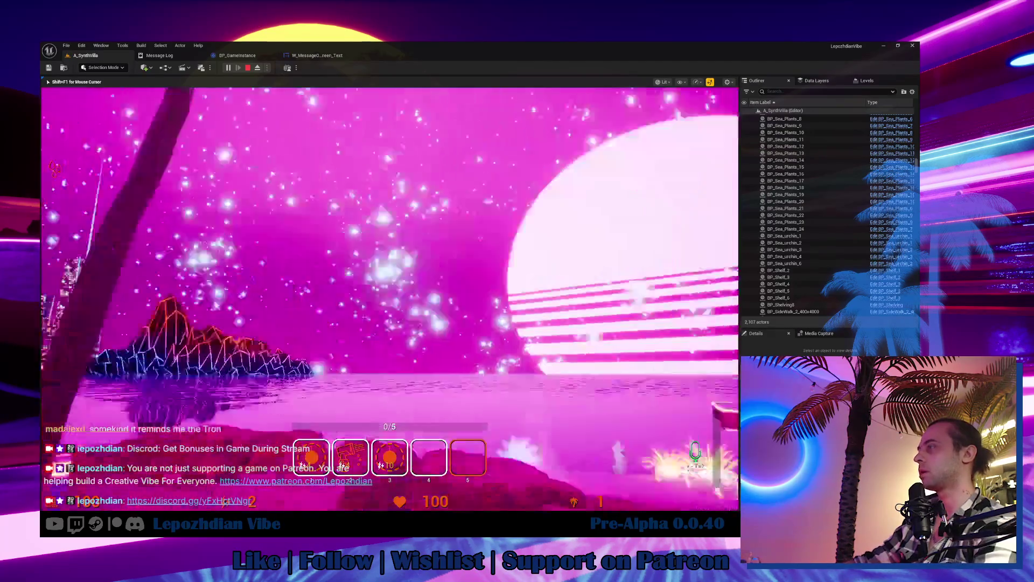
# Step: Settle on the 33333 atmosphere preset and resume play
pyautogui.press('Escape')
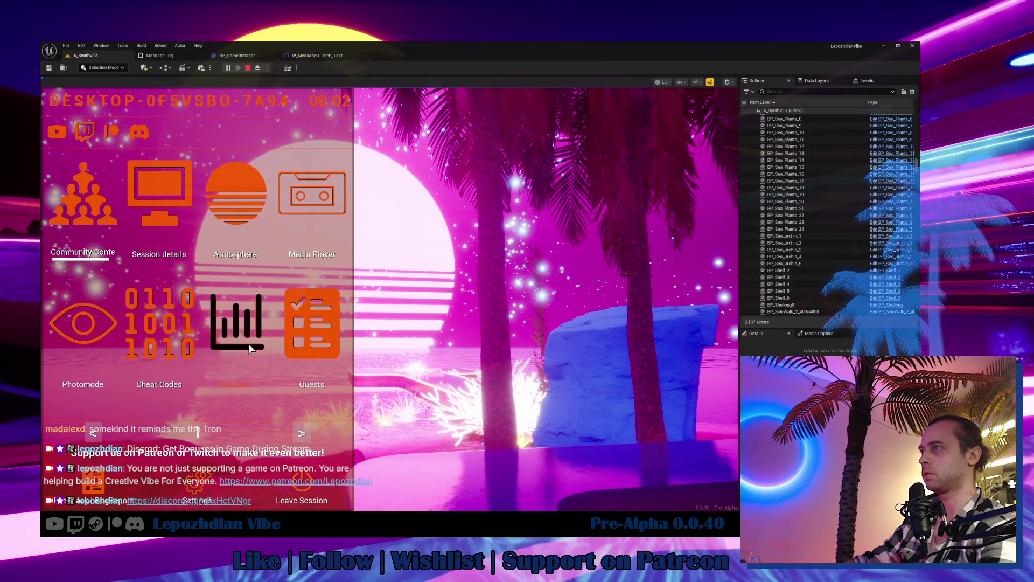
pyautogui.click(235, 193)
pyautogui.click(261, 209)
pyautogui.click(438, 236)
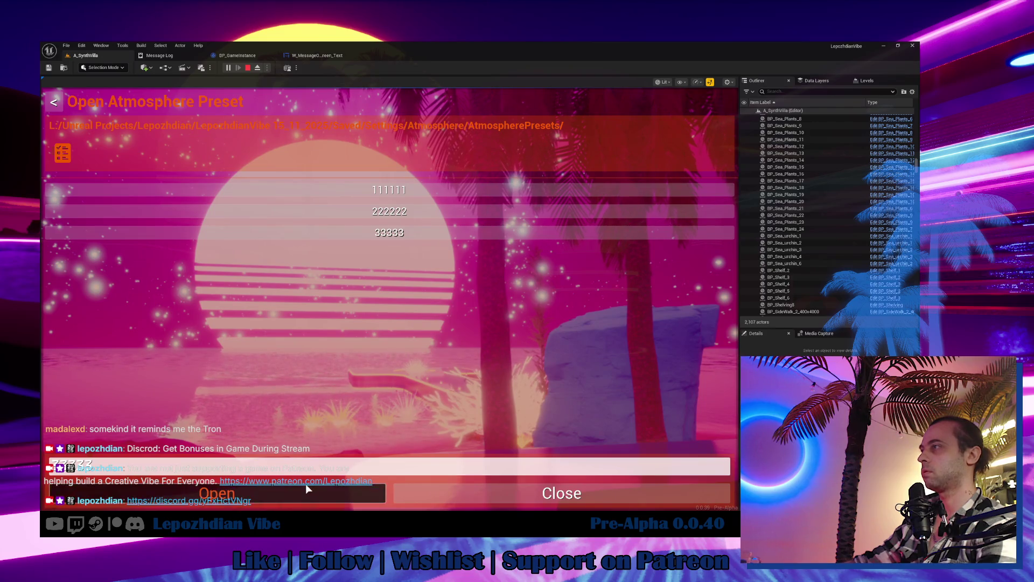
pyautogui.click(306, 484)
pyautogui.press('Escape')
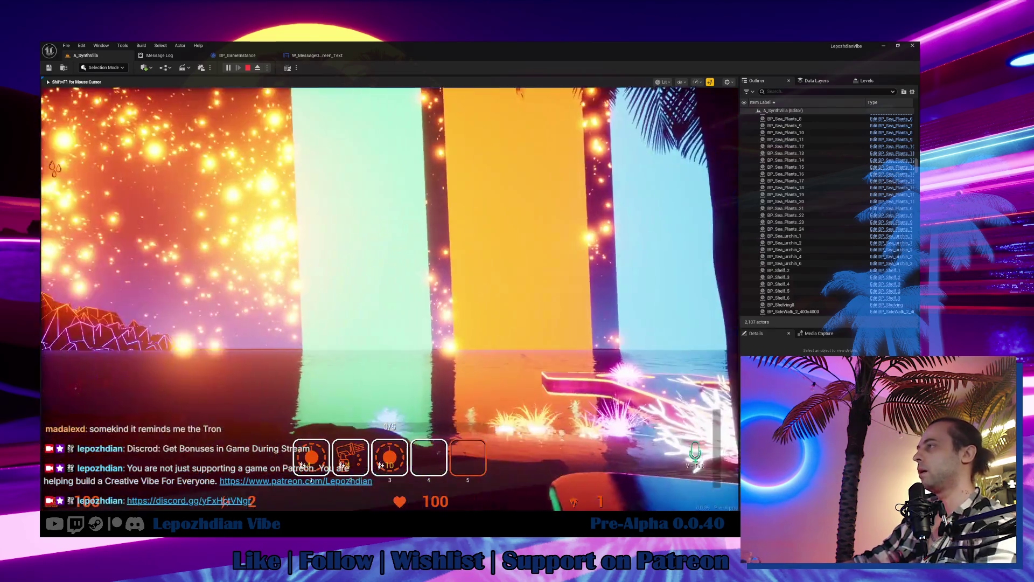
pyautogui.press('w')
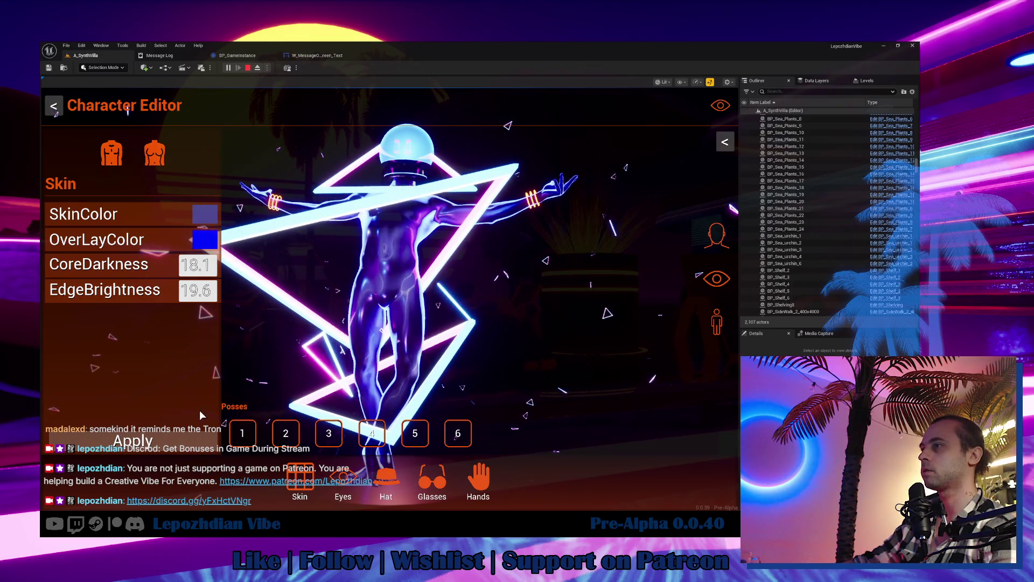
# Step: Remove the character's hat and glasses
pyautogui.click(387, 476)
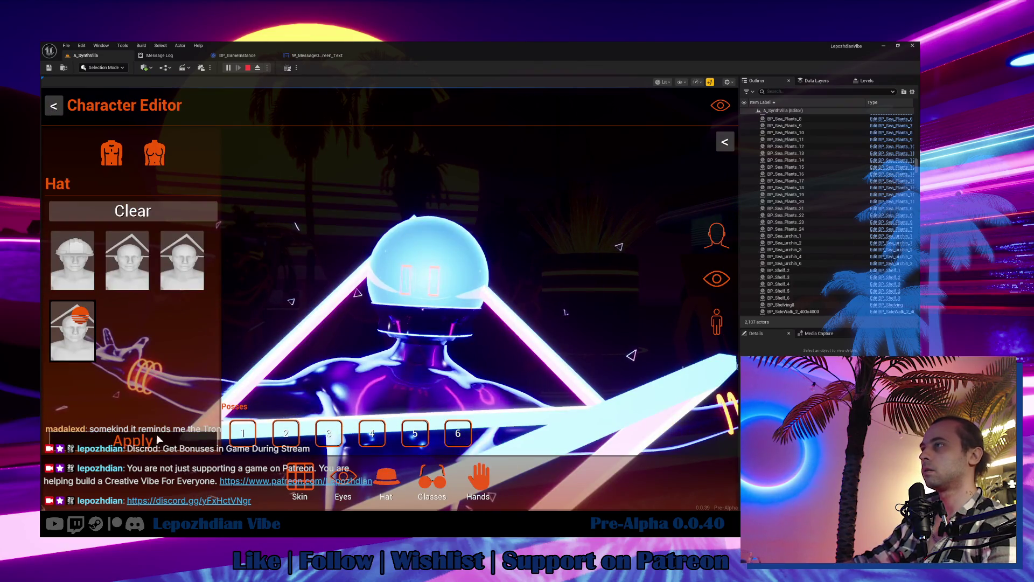
pyautogui.click(154, 212)
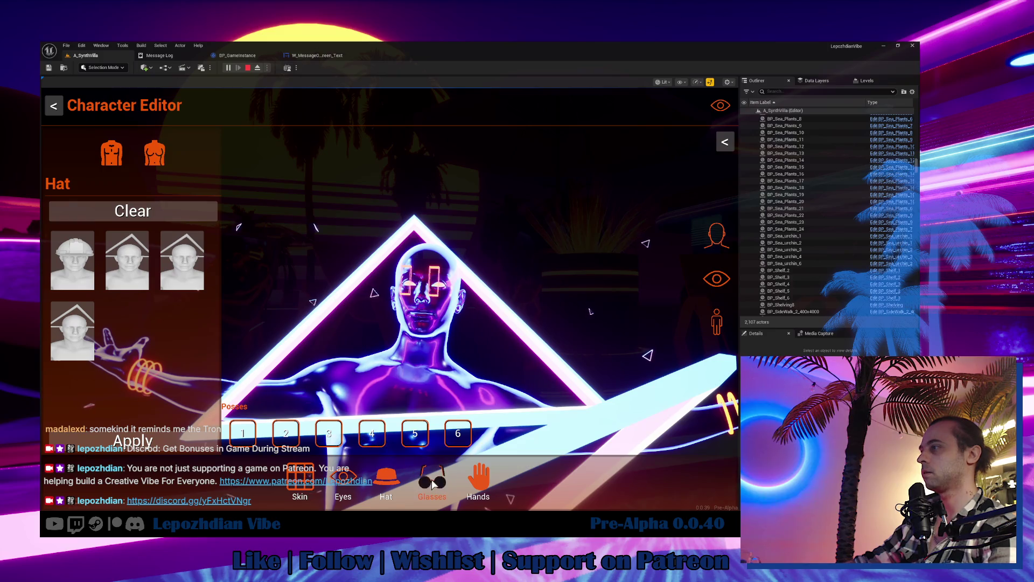
pyautogui.click(433, 481)
pyautogui.click(132, 211)
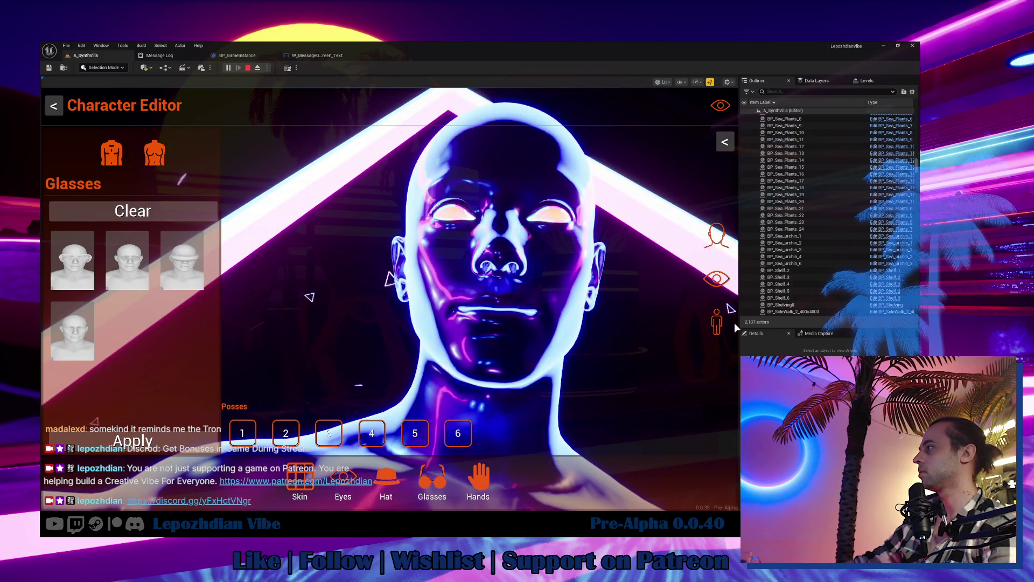
pyautogui.click(721, 322)
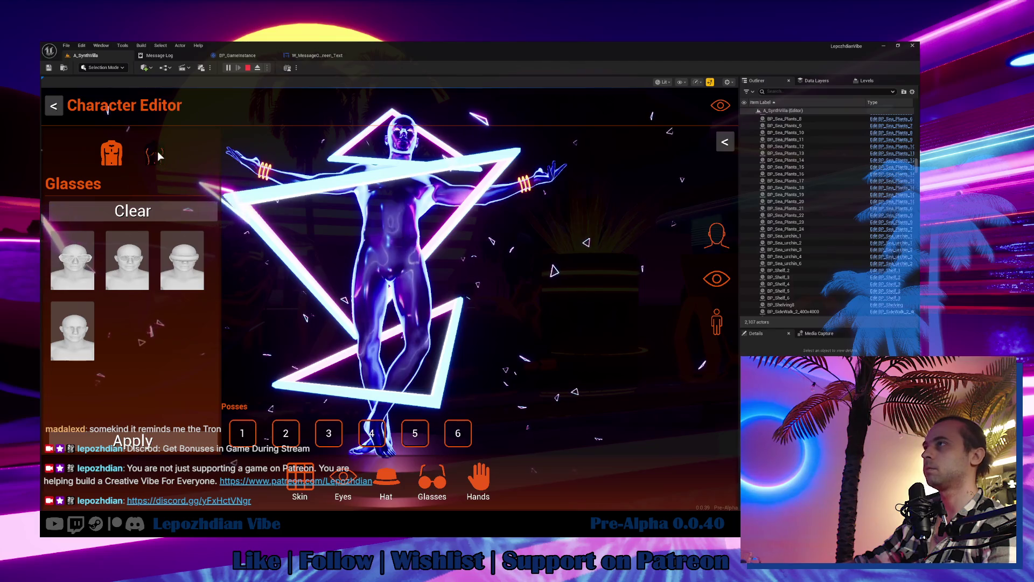
# Step: Set the skin colour to black and darken the core shading
pyautogui.click(154, 153)
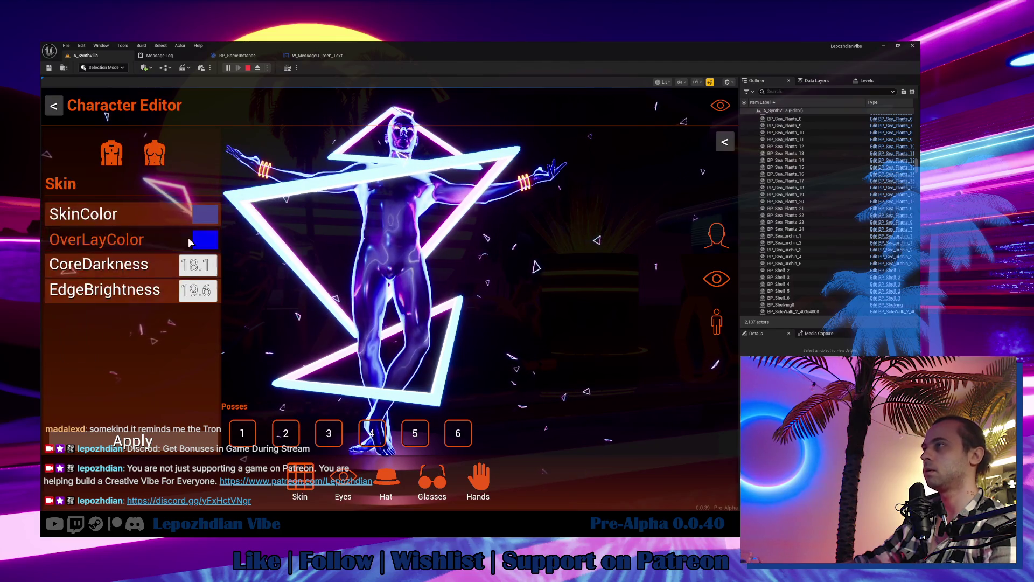
pyautogui.click(207, 213)
pyautogui.moveTo(435, 259); pyautogui.dragTo(437, 311)
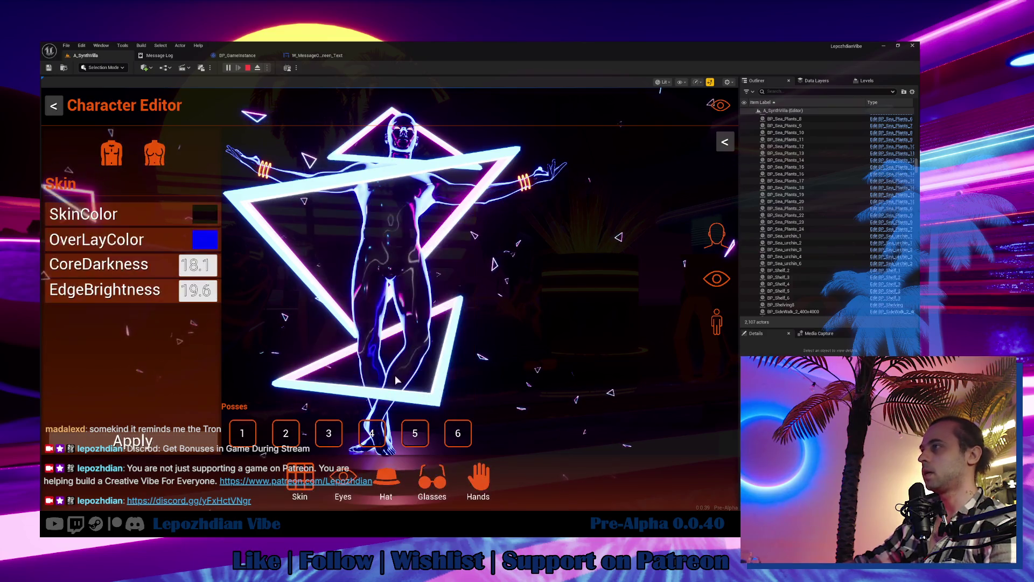
pyautogui.click(417, 397)
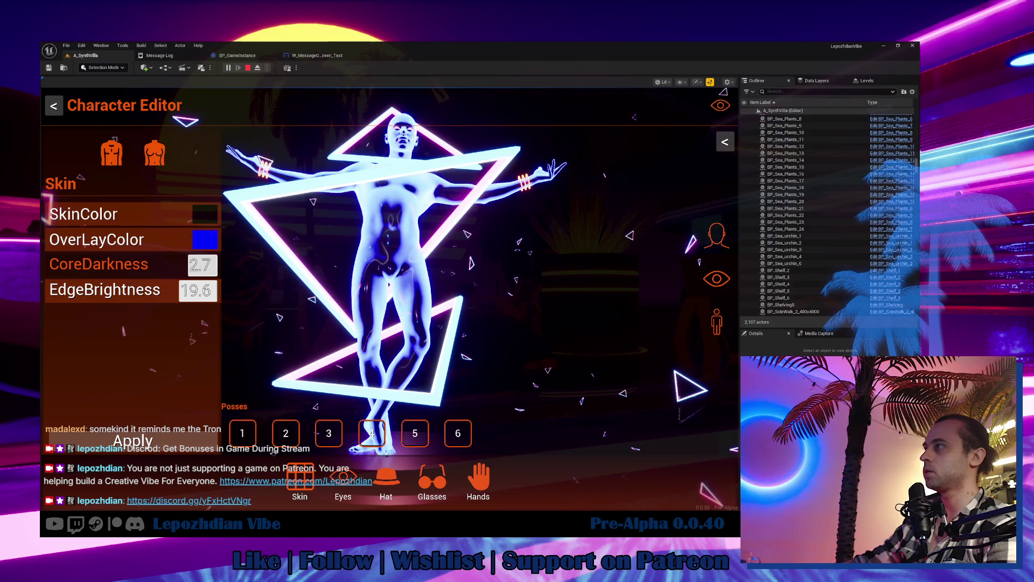
pyautogui.moveTo(201, 265)
pyautogui.mouseDown()
pyautogui.moveTo(216, 265)
pyautogui.moveTo(207, 291)
pyautogui.moveTo(218, 291)
pyautogui.moveTo(199, 290)
pyautogui.mouseUp()
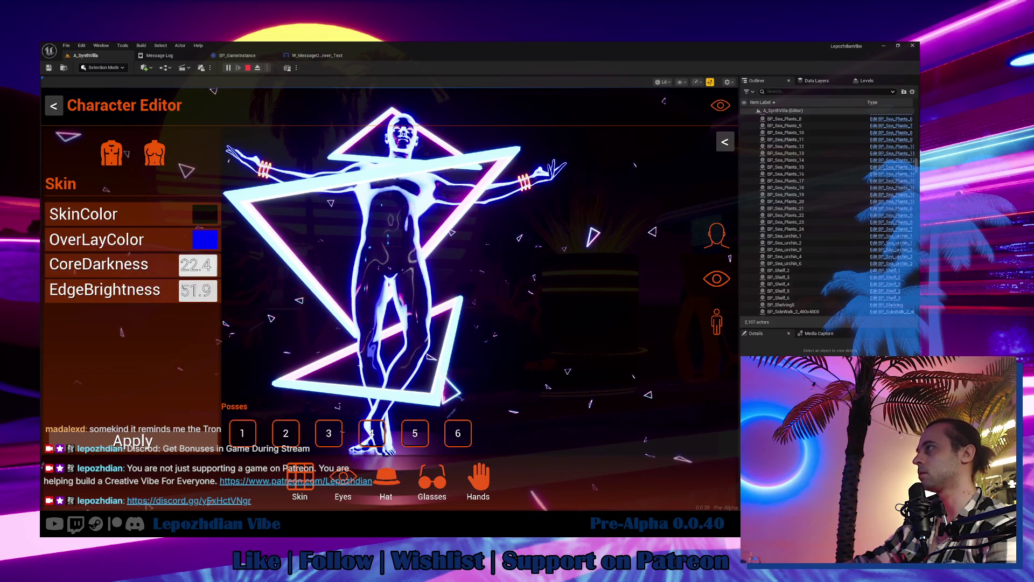
# Step: Try each of the six poses, then apply the customization
pyautogui.click(318, 425)
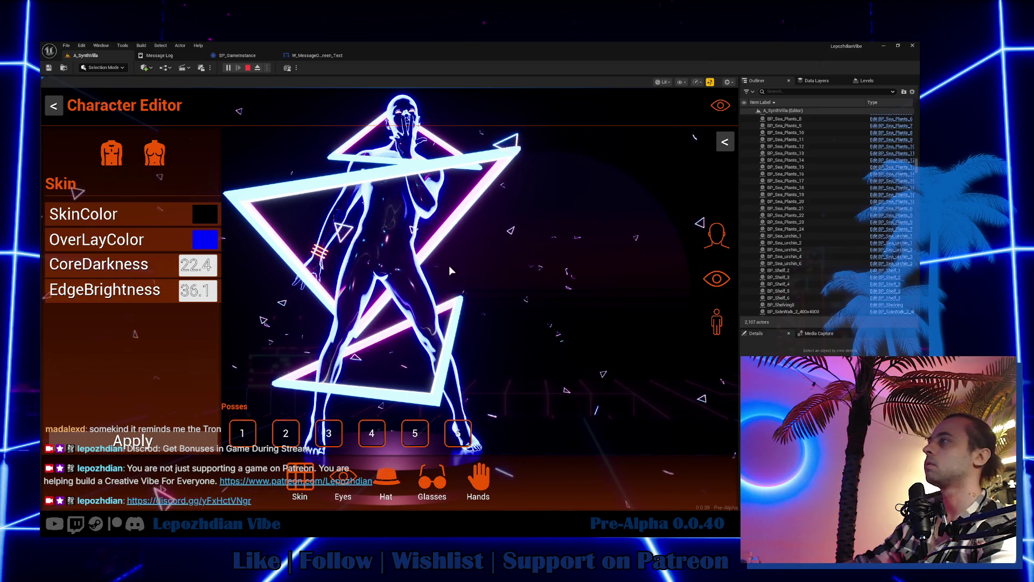
pyautogui.click(286, 440)
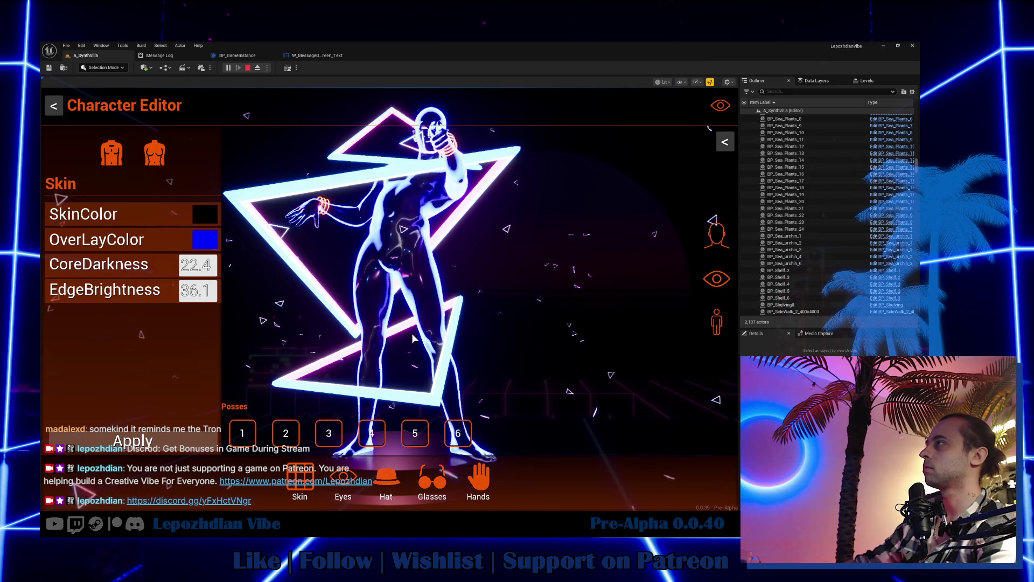
pyautogui.click(338, 436)
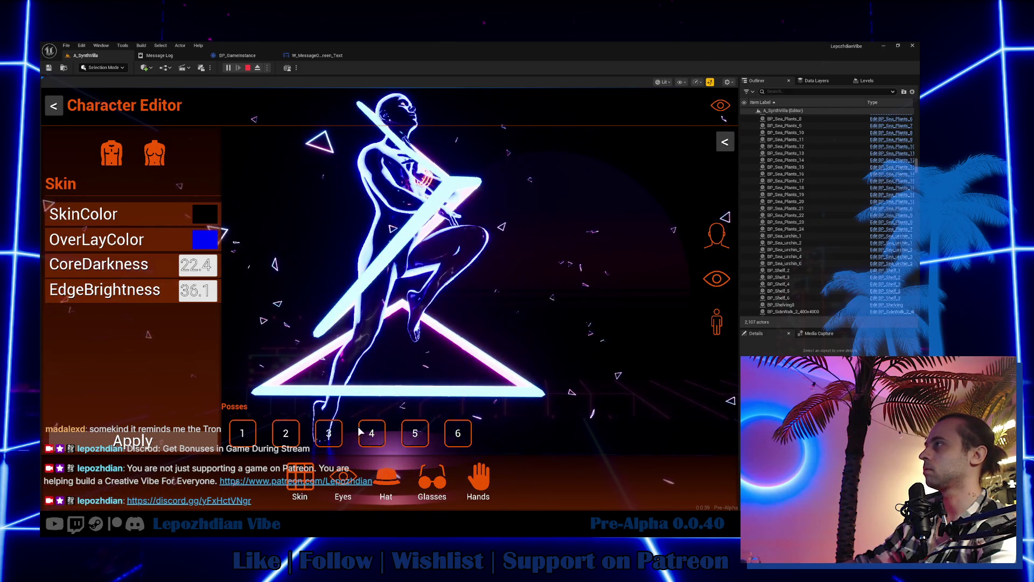
pyautogui.click(367, 439)
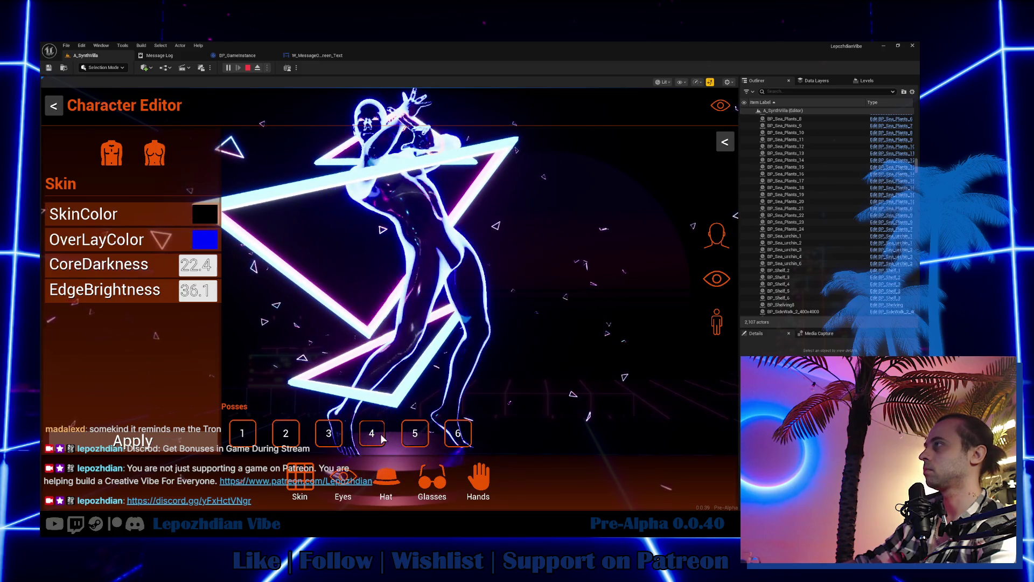
pyautogui.click(408, 437)
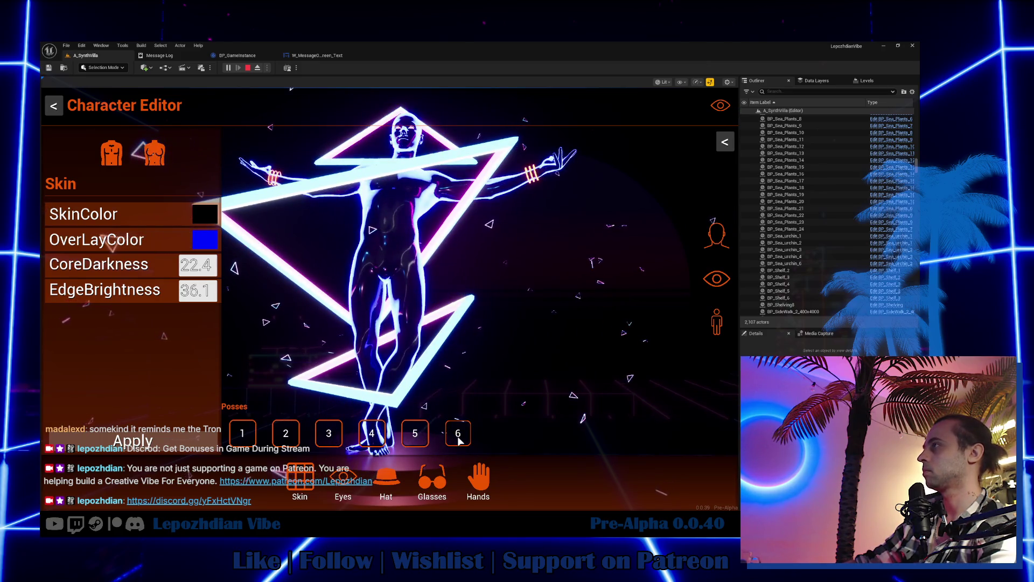
pyautogui.click(459, 437)
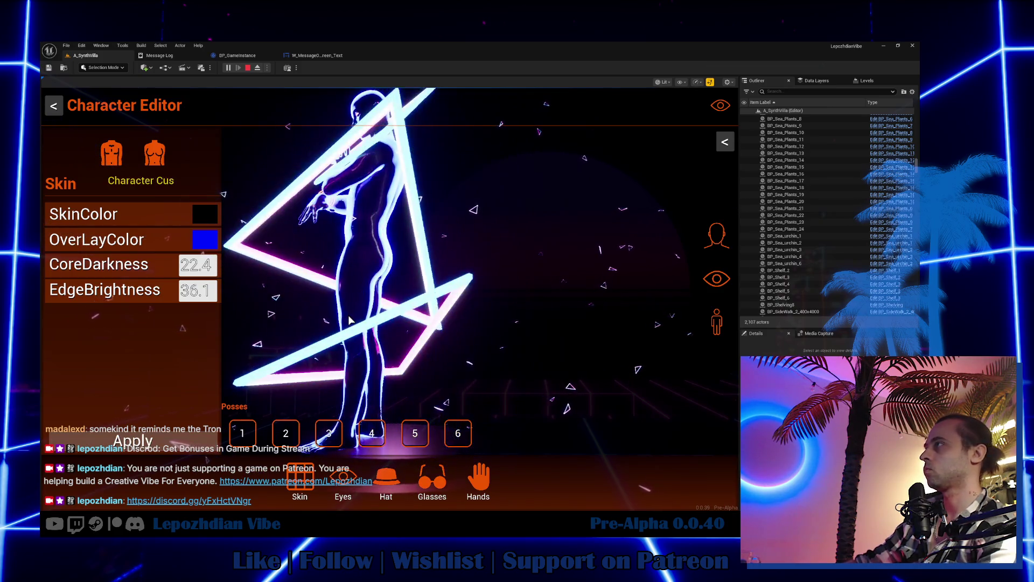
pyautogui.click(172, 443)
# Step: Climb the neon stairs above the pool and launch the Vibe Editor
pyautogui.press('w')
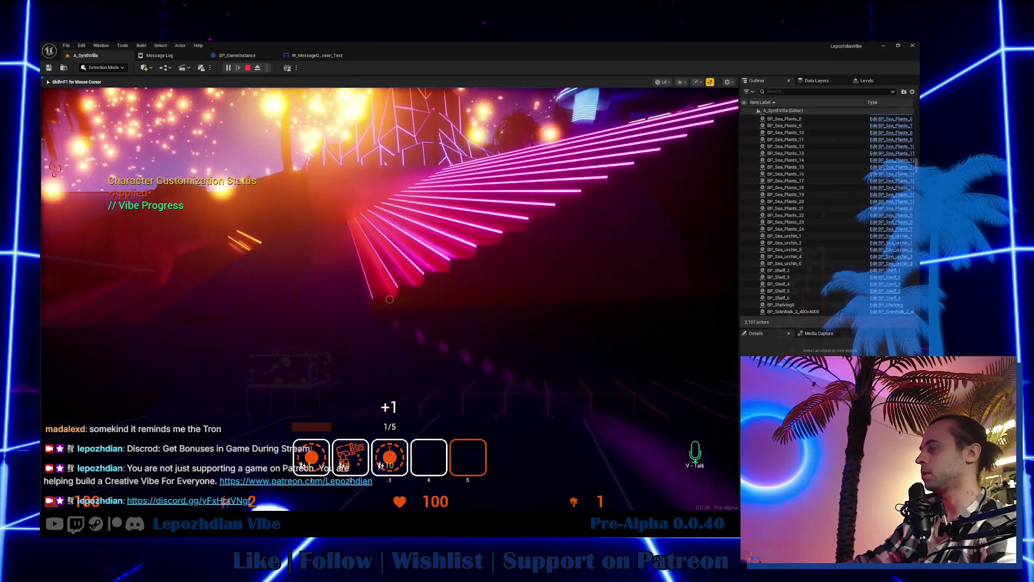
pyautogui.press('w')
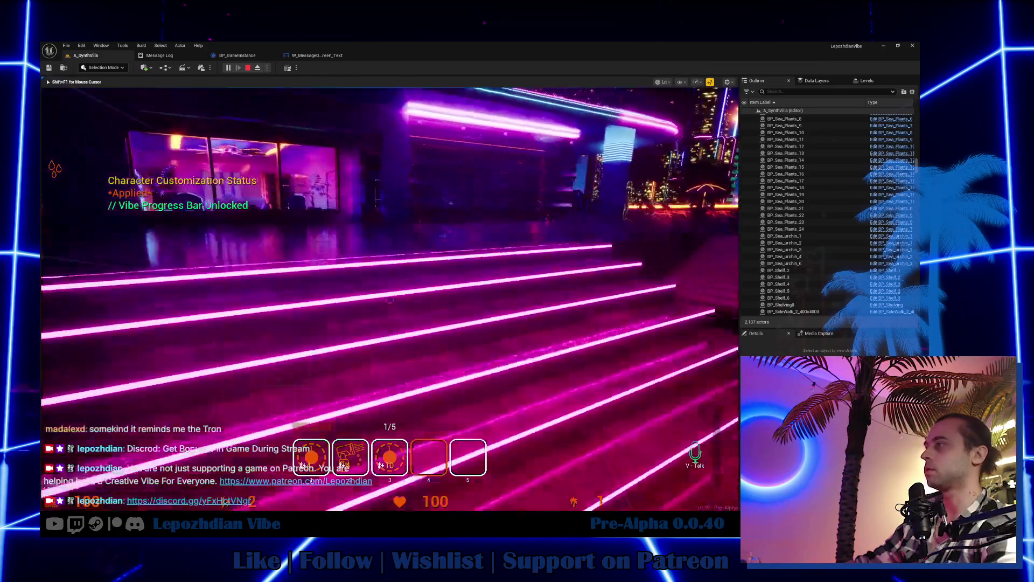
pyautogui.press('Tab')
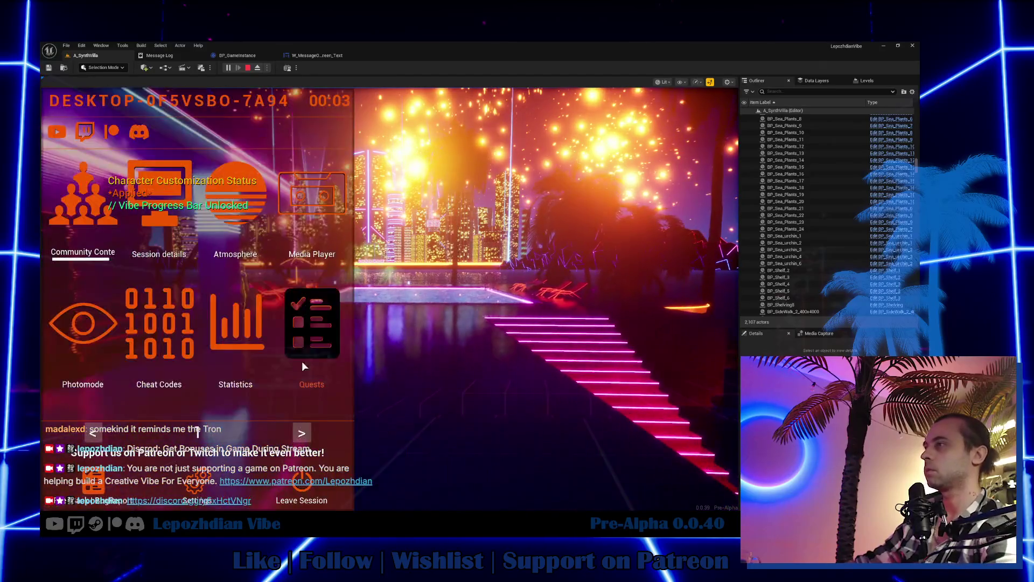
pyautogui.click(299, 435)
pyautogui.click(283, 329)
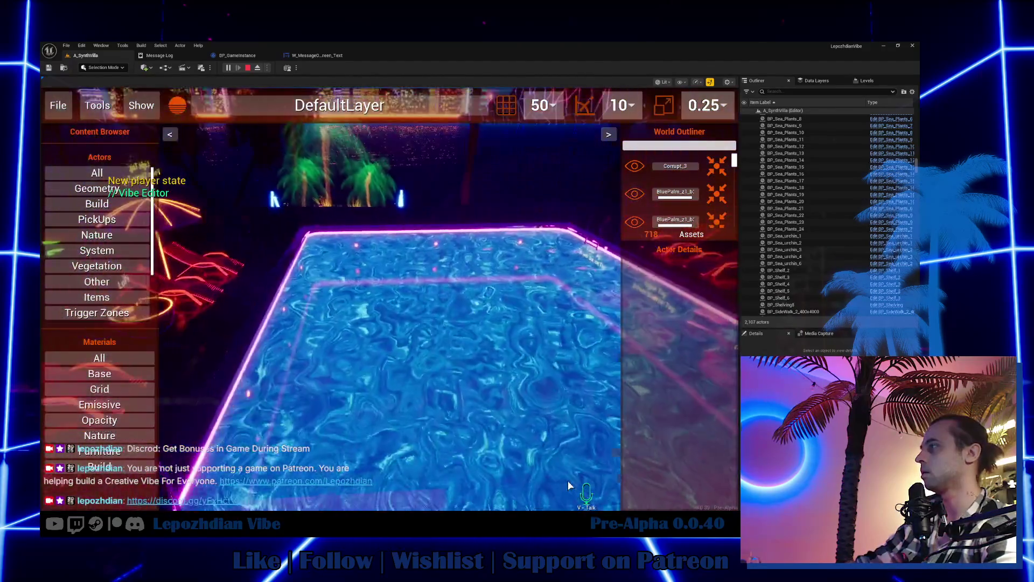
# Step: Raise TriggerZone_EnergyPool's Emissive from 4.0 to about 43.75, then select BH_Floor_10
pyautogui.click(447, 306)
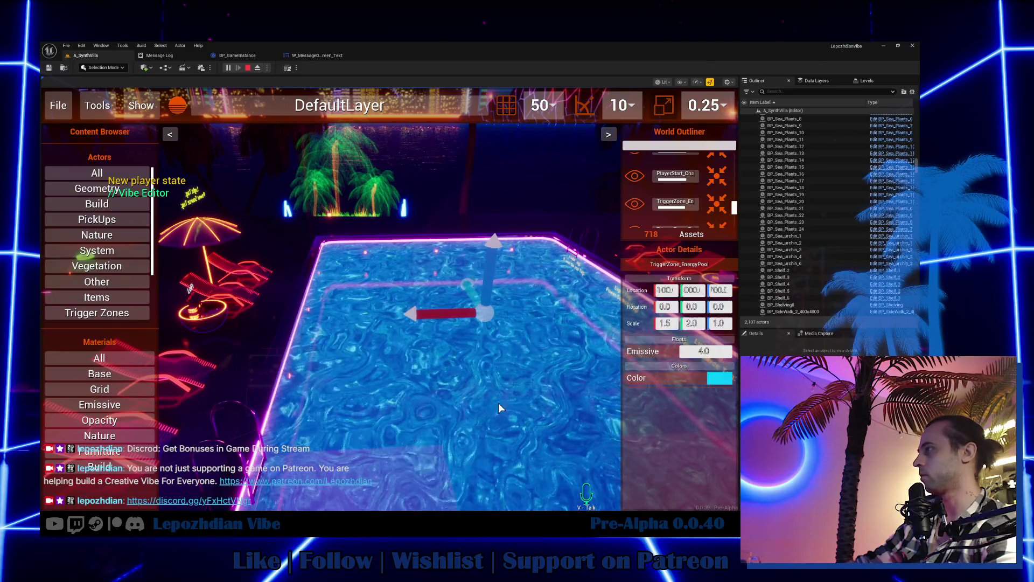
pyautogui.moveTo(695, 316); pyautogui.dragTo(770, 316)
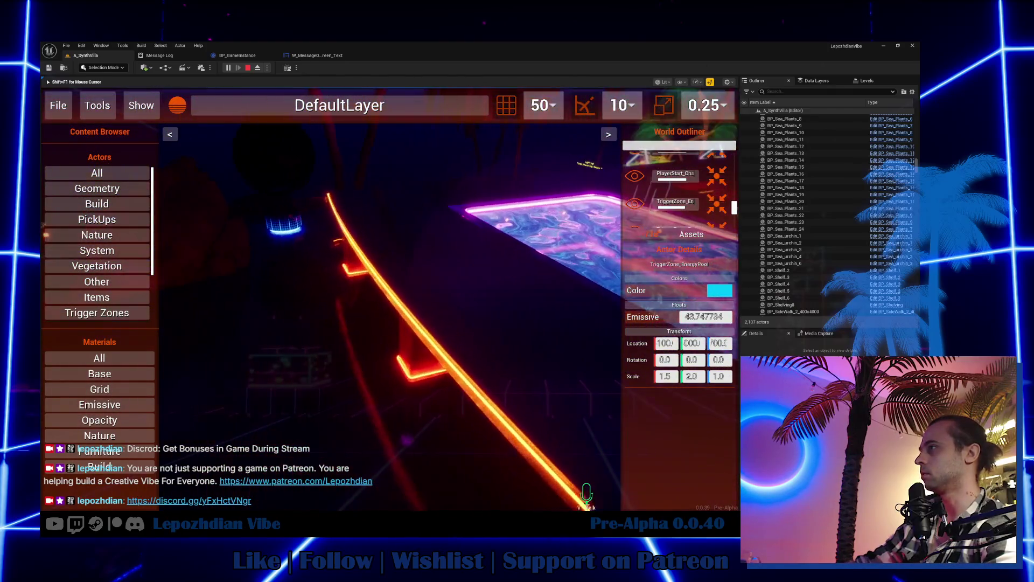
pyautogui.hotkey('shift', 'F1')
pyautogui.click(350, 291)
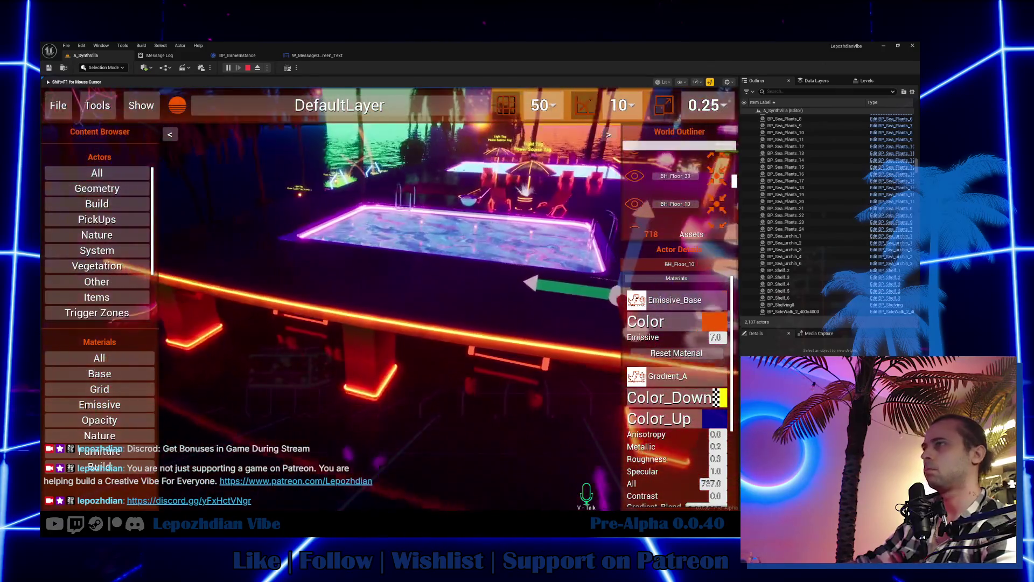
# Step: Apply Emissive_Base to the floor's first material slot with a purple edge colour
pyautogui.hotkey('shift', 'F1')
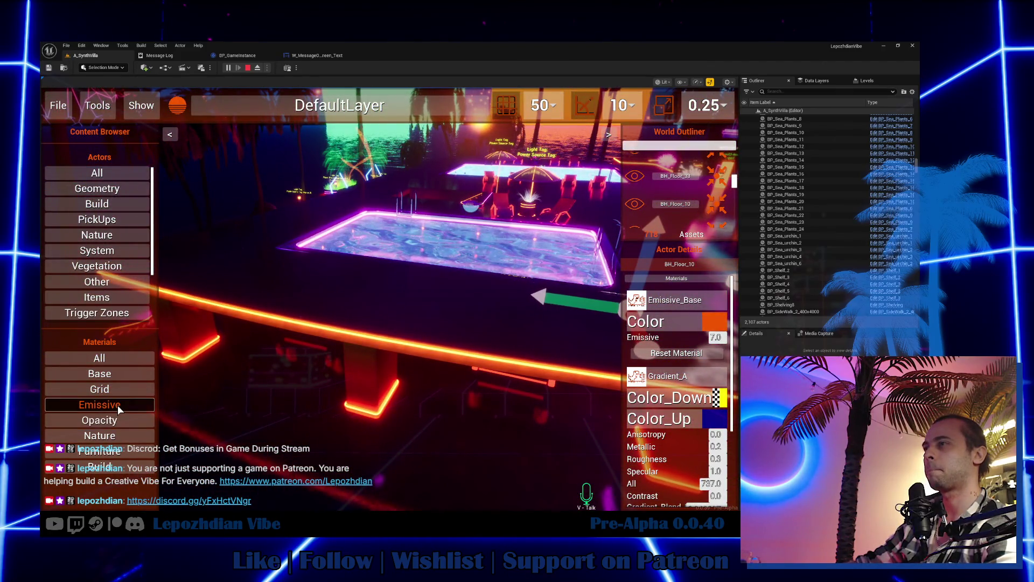
pyautogui.click(118, 405)
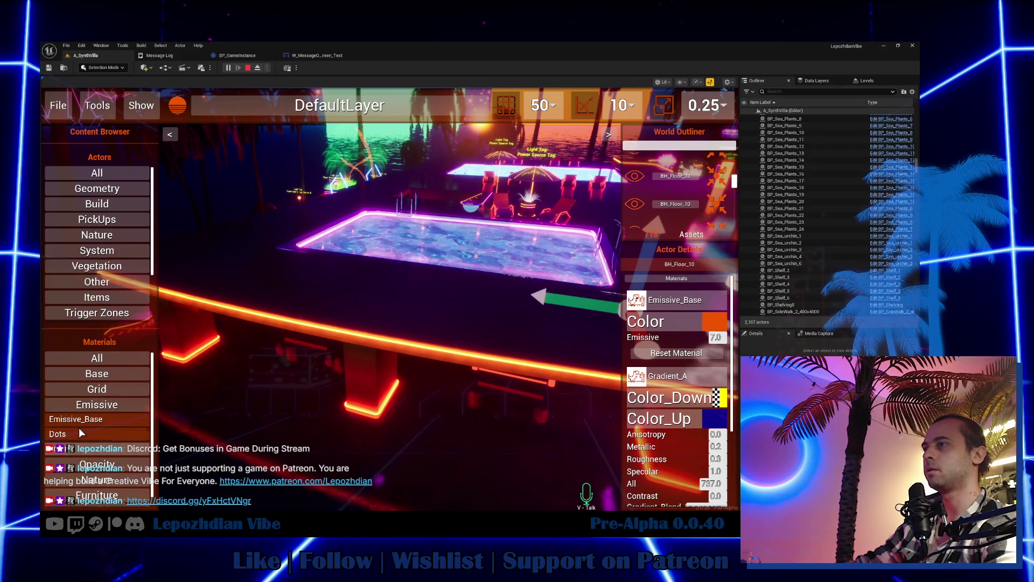
pyautogui.moveTo(79, 421); pyautogui.dragTo(390, 303)
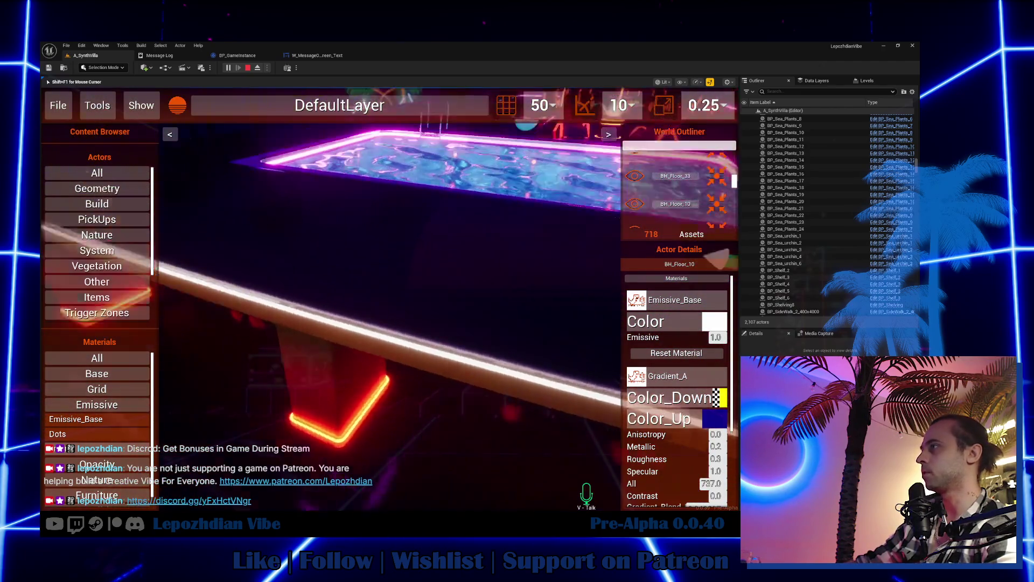
pyautogui.click(716, 329)
pyautogui.moveTo(367, 254); pyautogui.dragTo(340, 226)
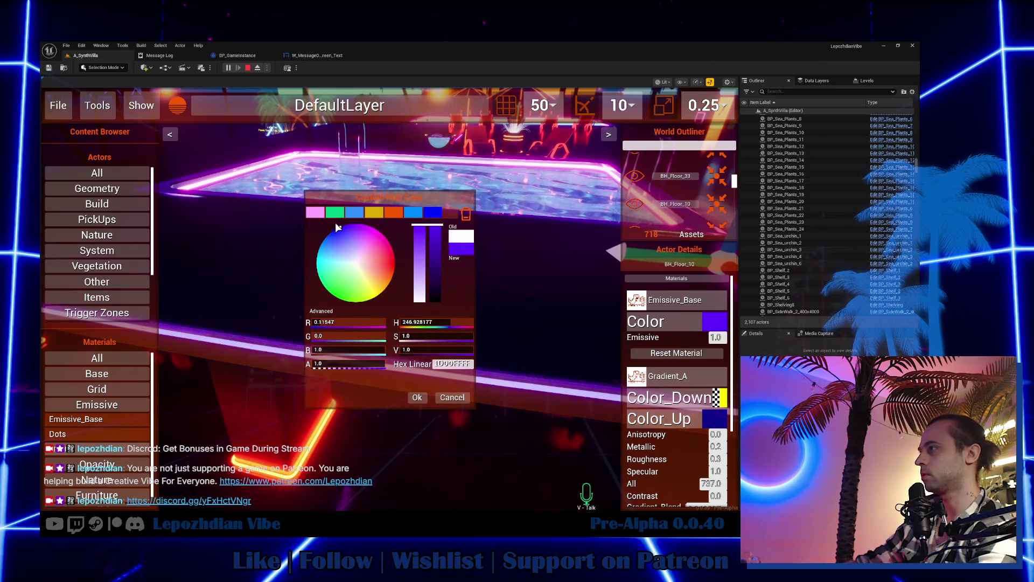
pyautogui.click(416, 401)
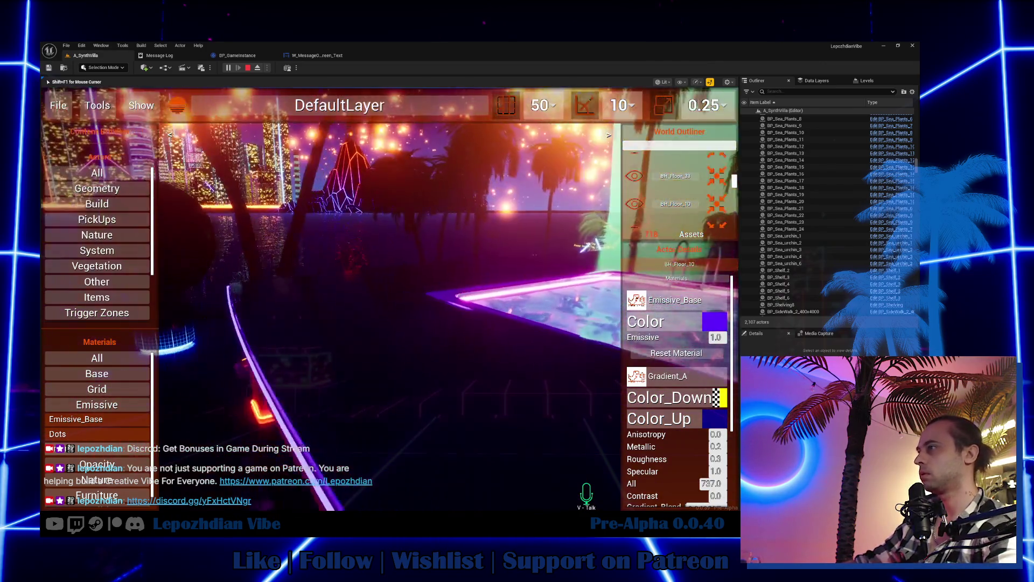
# Step: Reapply Emissive_Base for a white edge glow and put Dots on the second slot
pyautogui.hotkey('shift', 'F1')
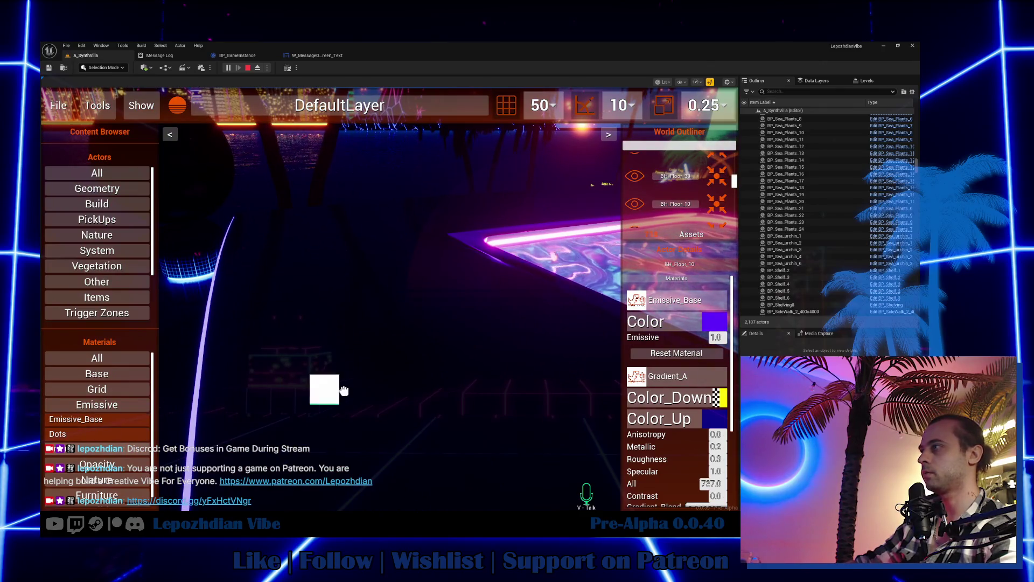
pyautogui.click(419, 357)
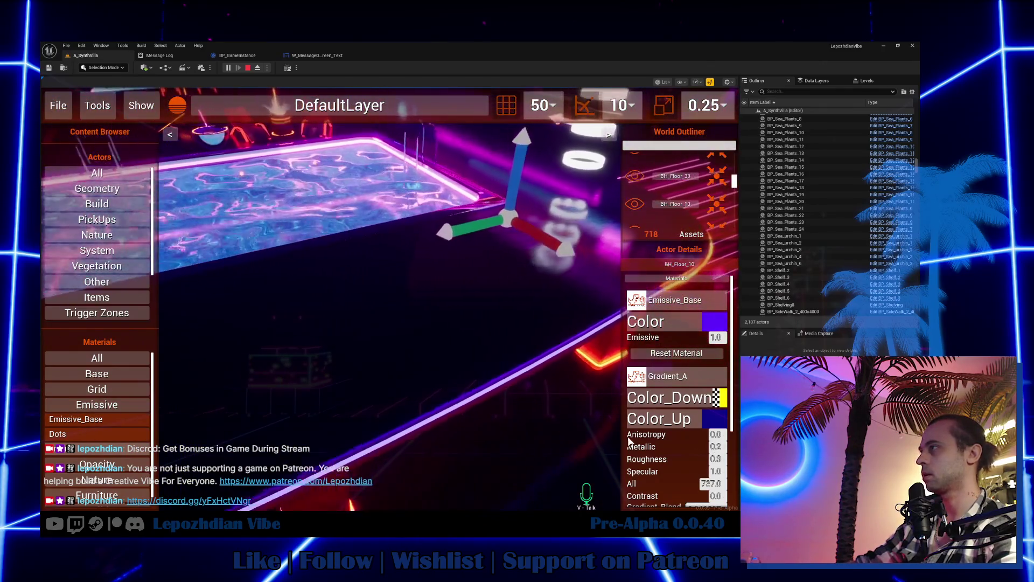
pyautogui.hotkey('shift', 'F1')
pyautogui.moveTo(516, 283); pyautogui.dragTo(715, 322)
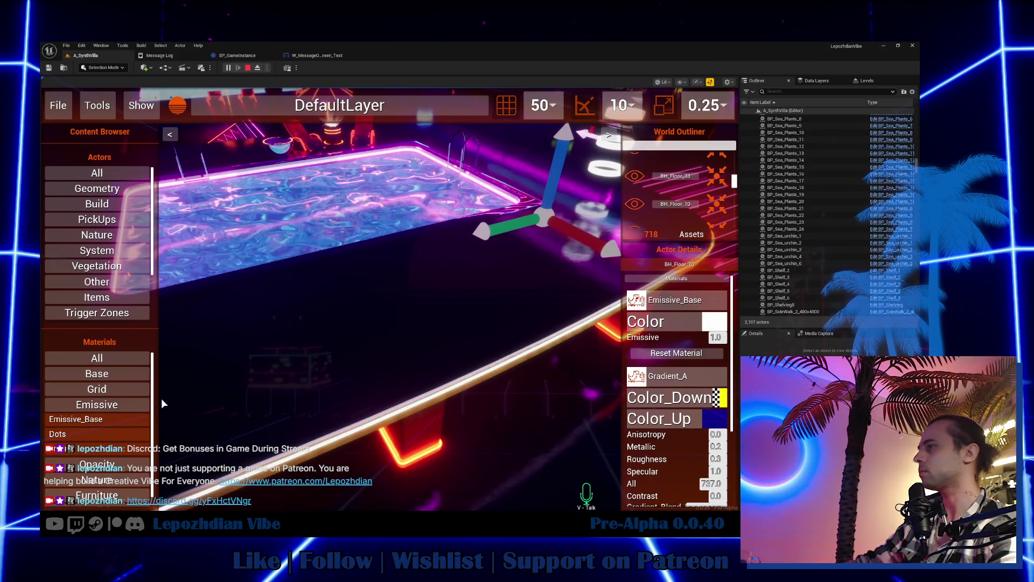
pyautogui.moveTo(63, 418)
pyautogui.mouseDown()
pyautogui.moveTo(311, 435)
pyautogui.moveTo(638, 379)
pyautogui.mouseUp()
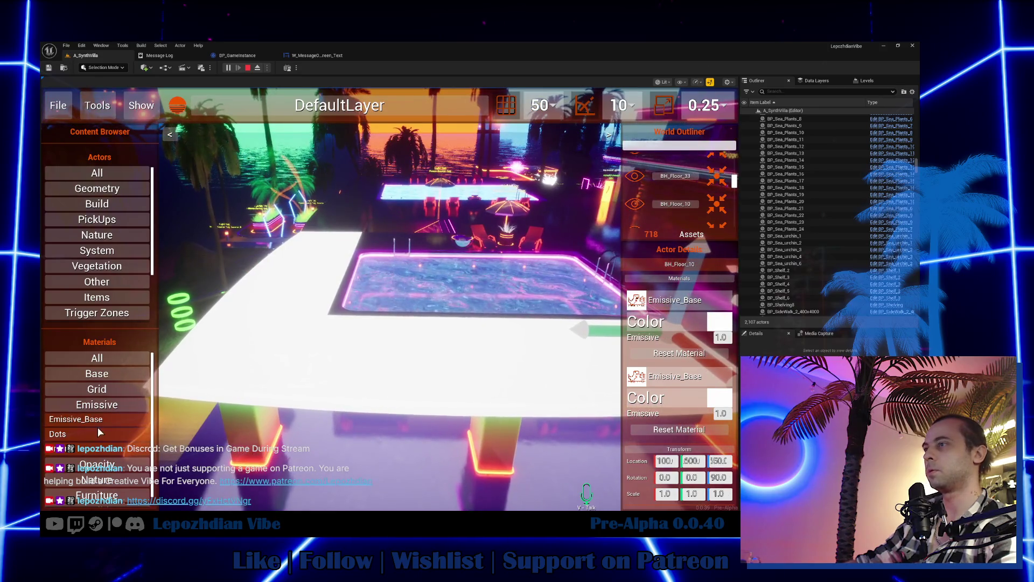
pyautogui.moveTo(629, 383); pyautogui.dragTo(630, 384)
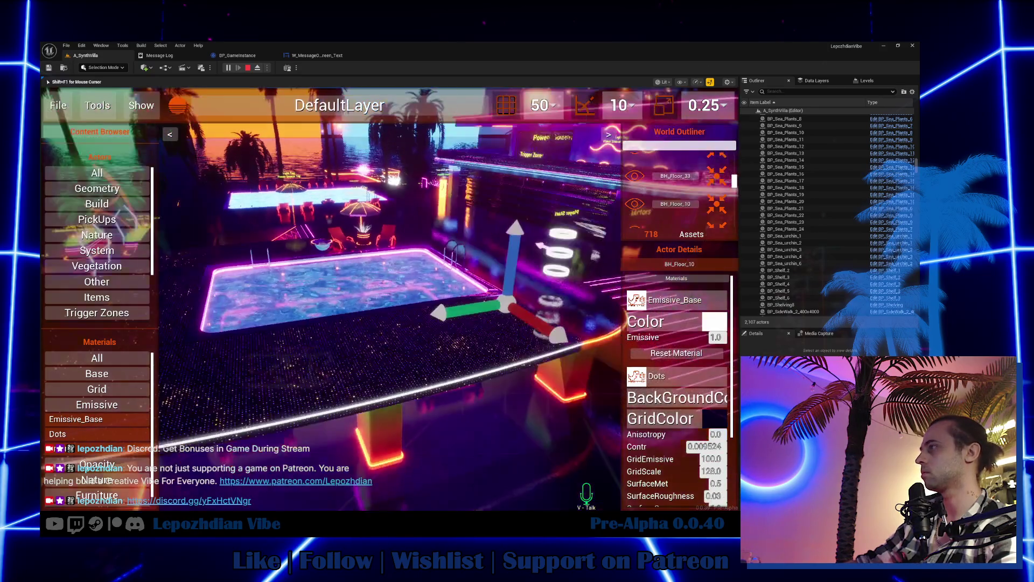
pyautogui.click(97, 266)
# Step: Place two Palm_1N_Emissive palms beside the pool
pyautogui.moveTo(105, 282)
pyautogui.mouseDown()
pyautogui.moveTo(428, 278)
pyautogui.moveTo(454, 302)
pyautogui.moveTo(481, 206)
pyautogui.mouseUp()
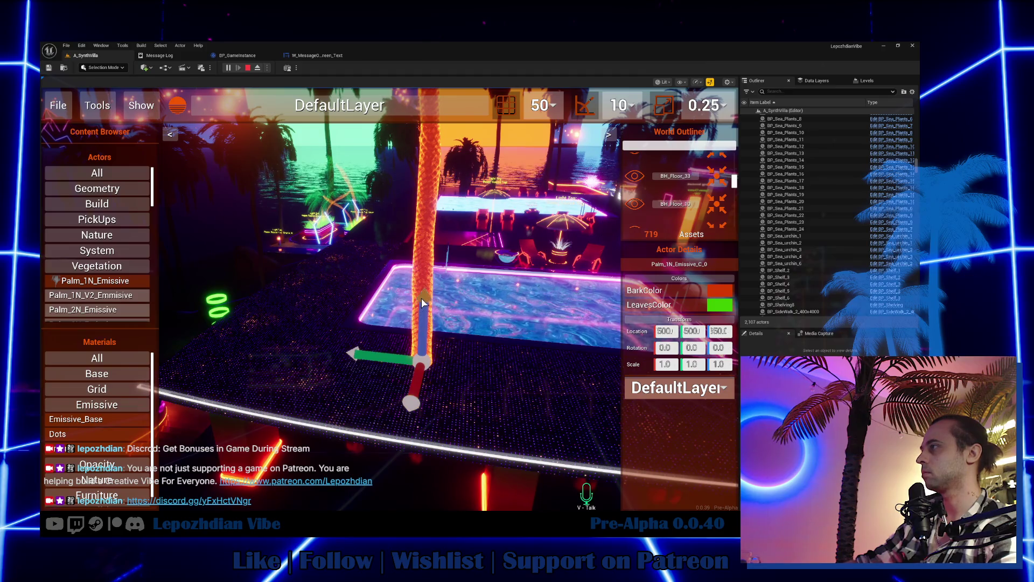
pyautogui.moveTo(422, 306); pyautogui.dragTo(458, 316)
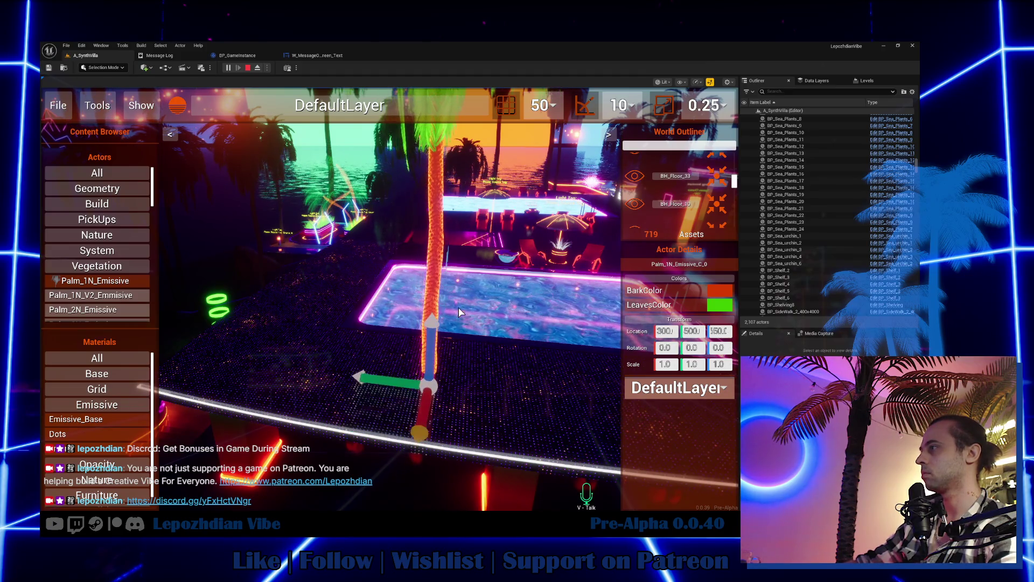
pyautogui.moveTo(115, 281)
pyautogui.mouseDown()
pyautogui.moveTo(345, 239)
pyautogui.moveTo(328, 225)
pyautogui.mouseUp()
pyautogui.click(328, 225)
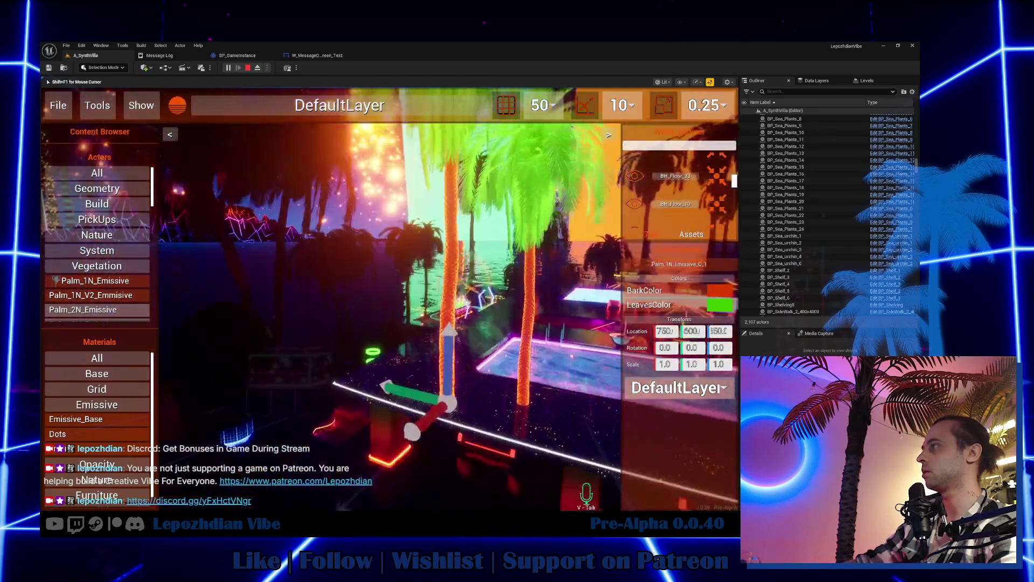
# Step: Give the palm blue bark and purple leaves, then open the Event Graph
pyautogui.hotkey('shift', 'F1')
pyautogui.click(720, 290)
pyautogui.moveTo(355, 251); pyautogui.dragTo(336, 227)
pyautogui.click(418, 398)
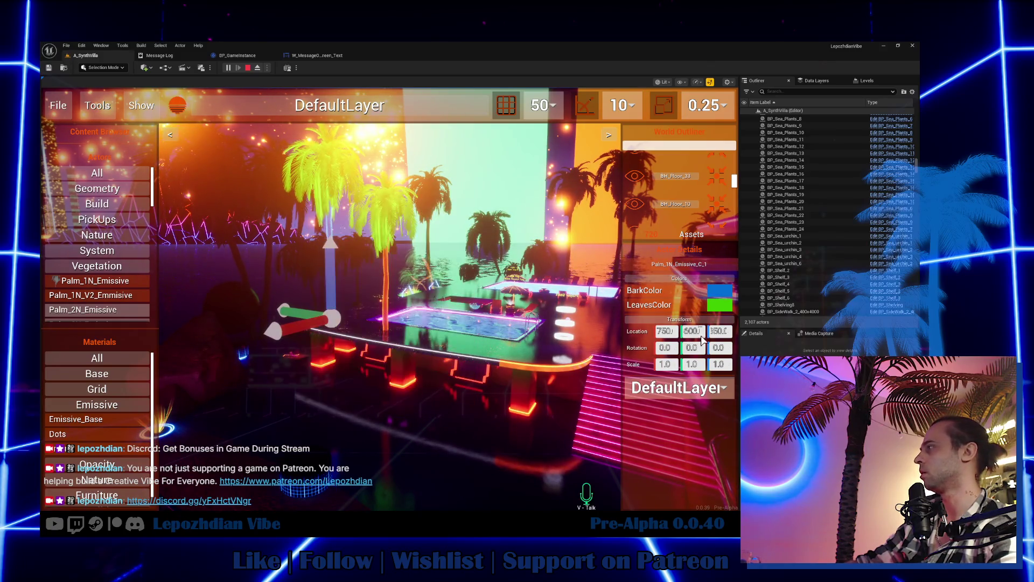
pyautogui.click(719, 305)
pyautogui.moveTo(372, 275)
pyautogui.mouseDown()
pyautogui.moveTo(379, 260)
pyautogui.moveTo(349, 230)
pyautogui.mouseUp()
pyautogui.click(418, 398)
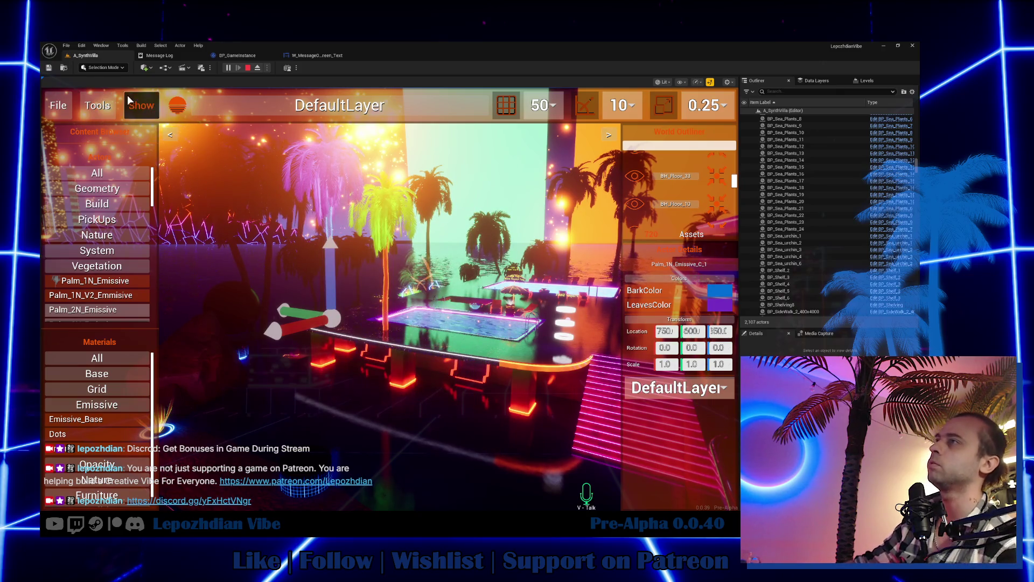
pyautogui.click(97, 107)
pyautogui.click(361, 222)
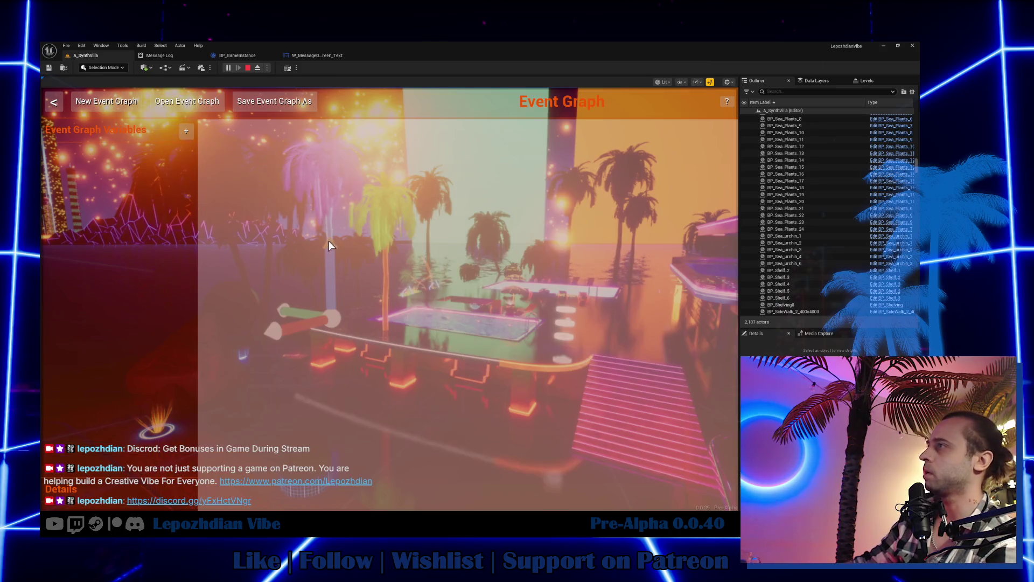
# Step: Add BeginPlay, Delay and Print String "Hello" nodes and arrange them in a row
pyautogui.click(351, 265)
pyautogui.click(373, 286)
pyautogui.click(296, 252)
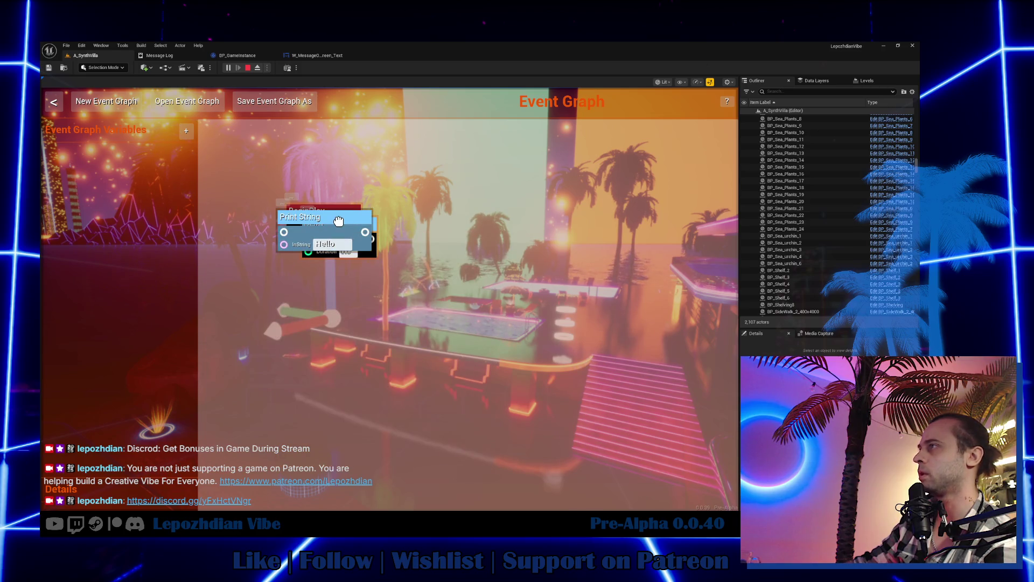
pyautogui.moveTo(339, 221); pyautogui.dragTo(504, 206)
pyautogui.moveTo(337, 229); pyautogui.dragTo(421, 260)
pyautogui.moveTo(328, 211); pyautogui.dragTo(274, 212)
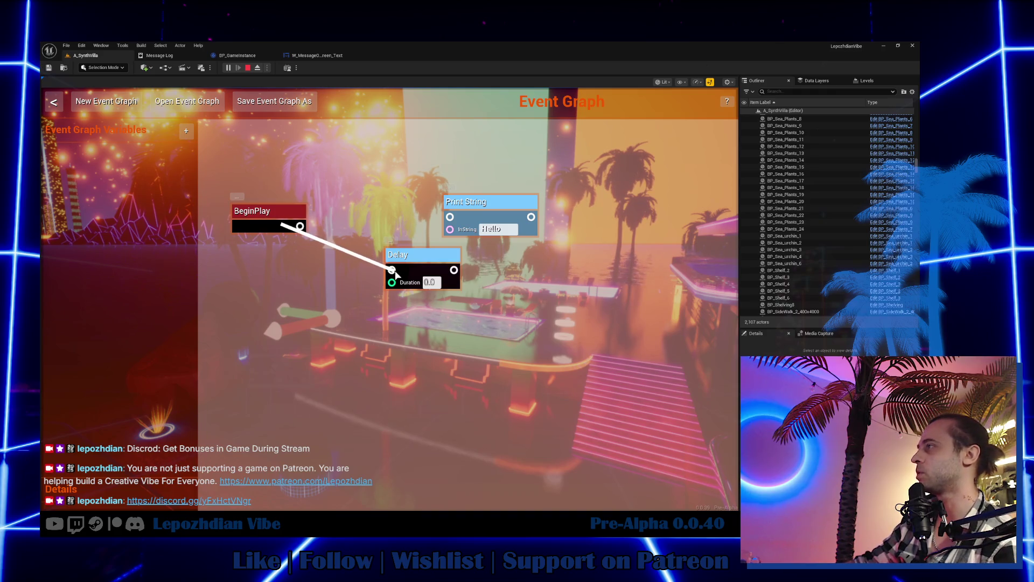
pyautogui.moveTo(429, 264)
pyautogui.mouseDown()
pyautogui.moveTo(390, 224)
pyautogui.moveTo(390, 200)
pyautogui.mouseUp()
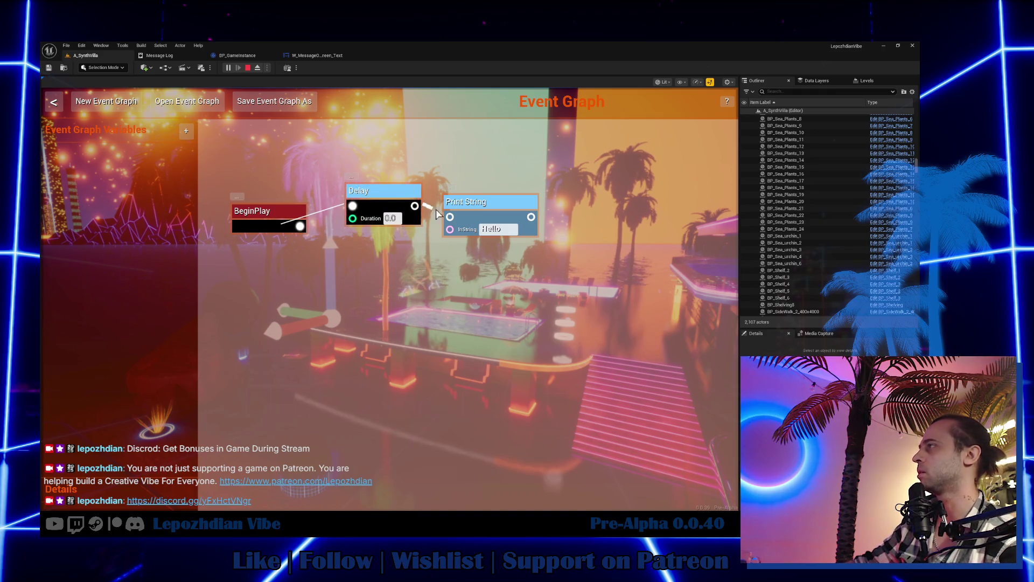
# Step: Create new graph variables and place NewBool and NewInteger set nodes
pyautogui.click(185, 132)
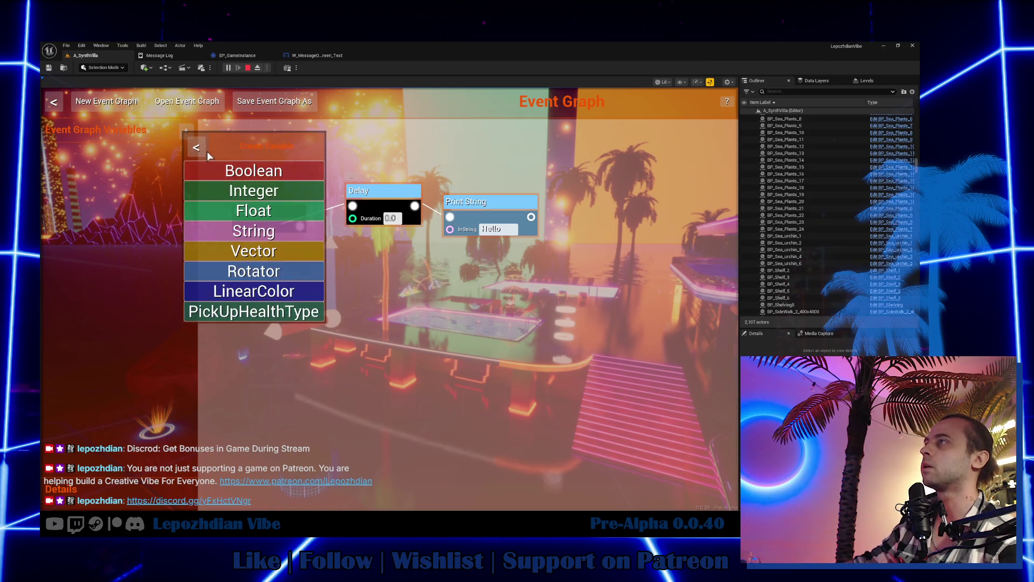
pyautogui.click(261, 227)
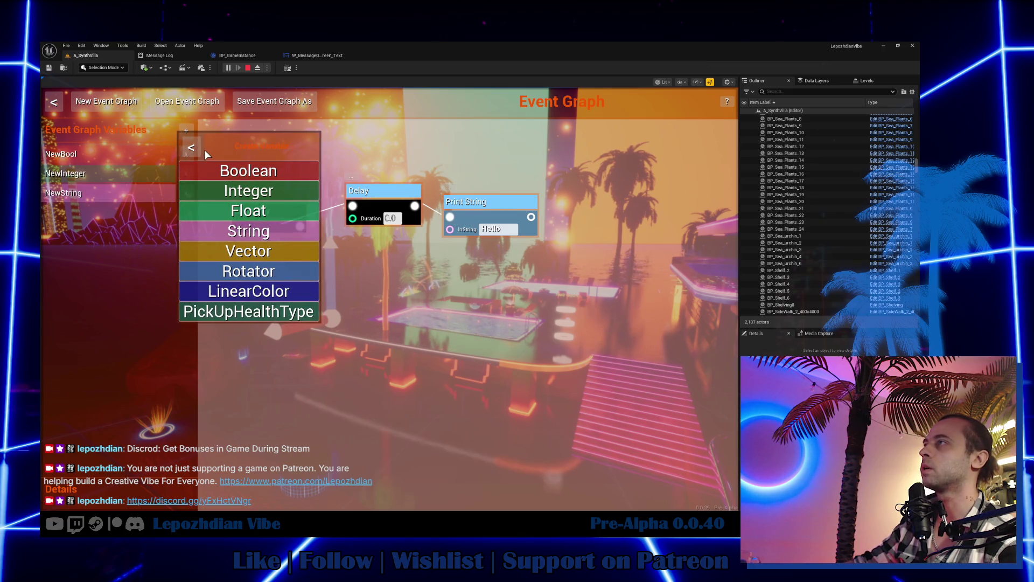
pyautogui.click(198, 150)
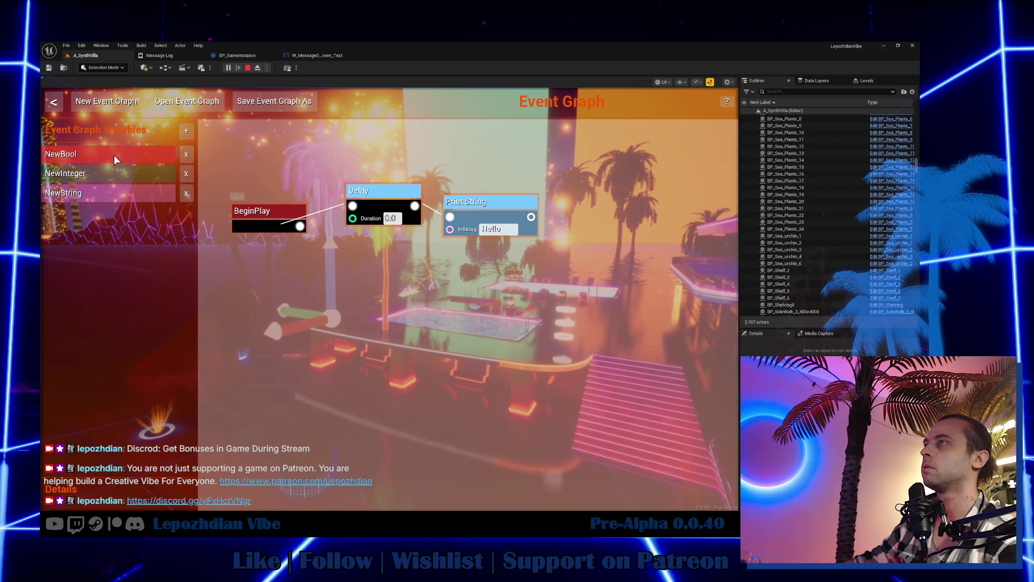
pyautogui.moveTo(280, 284)
pyautogui.mouseDown()
pyautogui.moveTo(317, 316)
pyautogui.moveTo(484, 281)
pyautogui.mouseUp()
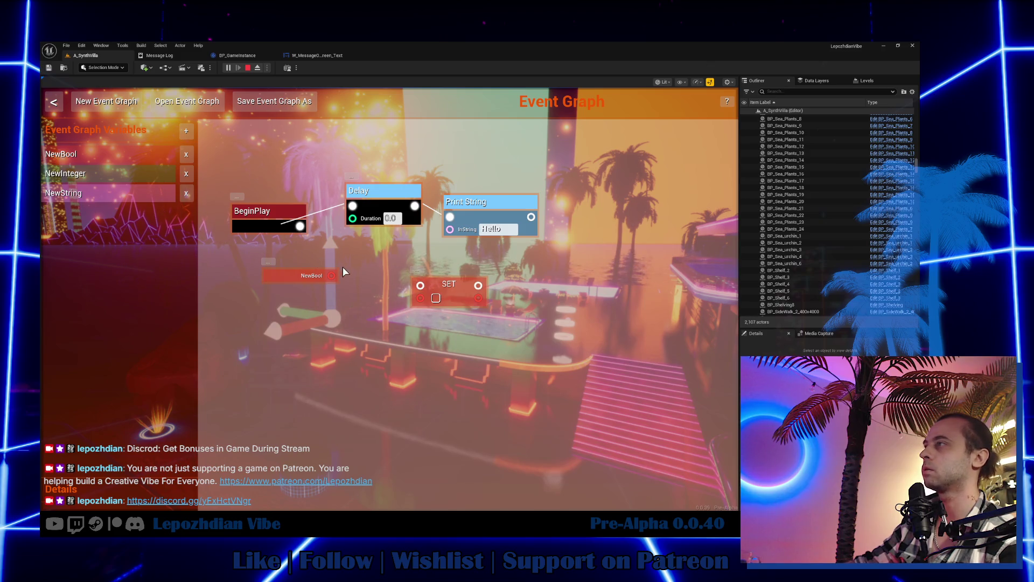
pyautogui.moveTo(356, 347); pyautogui.dragTo(364, 349)
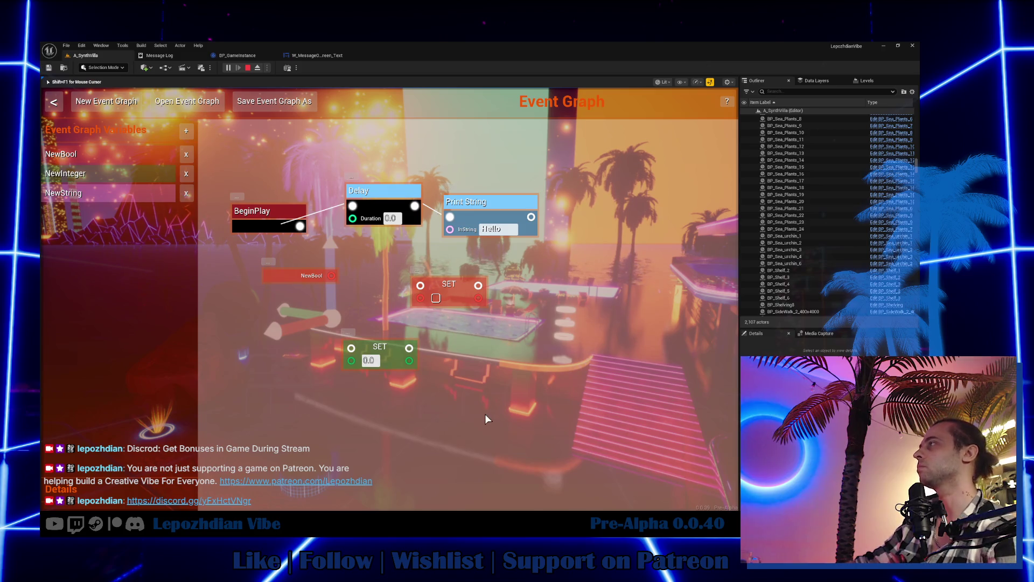
pyautogui.click(53, 103)
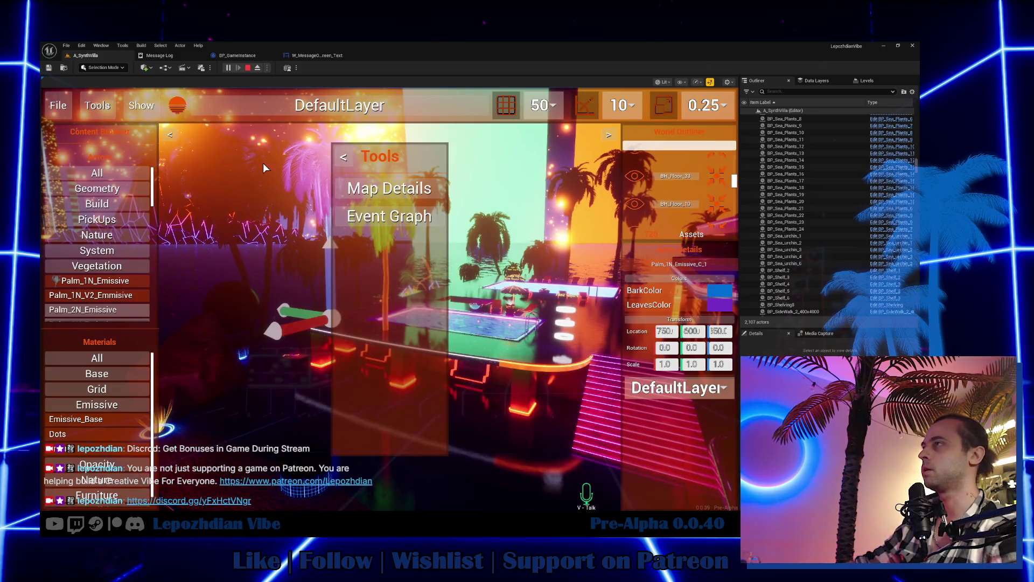
# Step: Exit the in-game editor, walk into the pool, and stop the play session
pyautogui.click(92, 113)
pyautogui.click(64, 107)
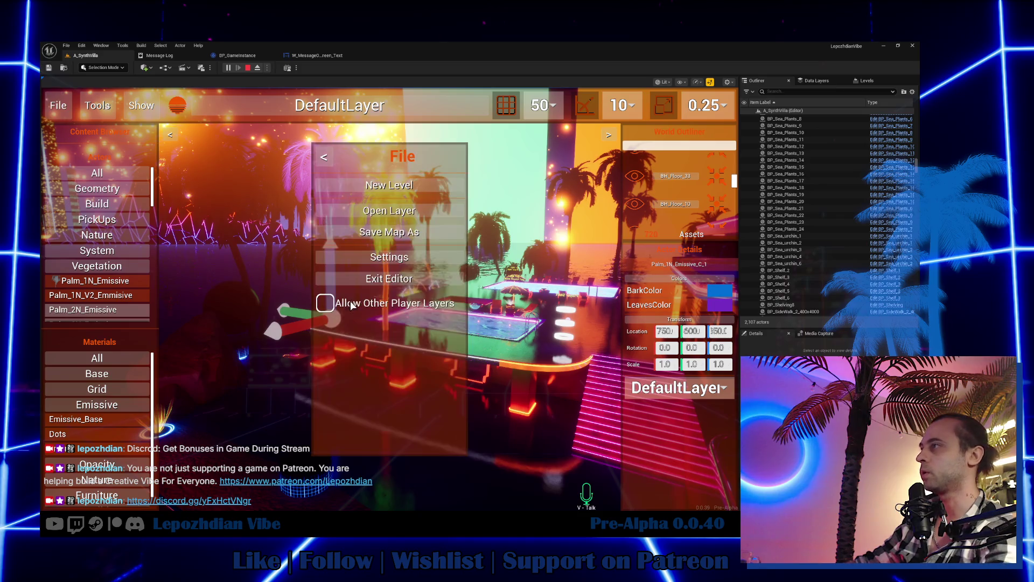
pyautogui.click(386, 280)
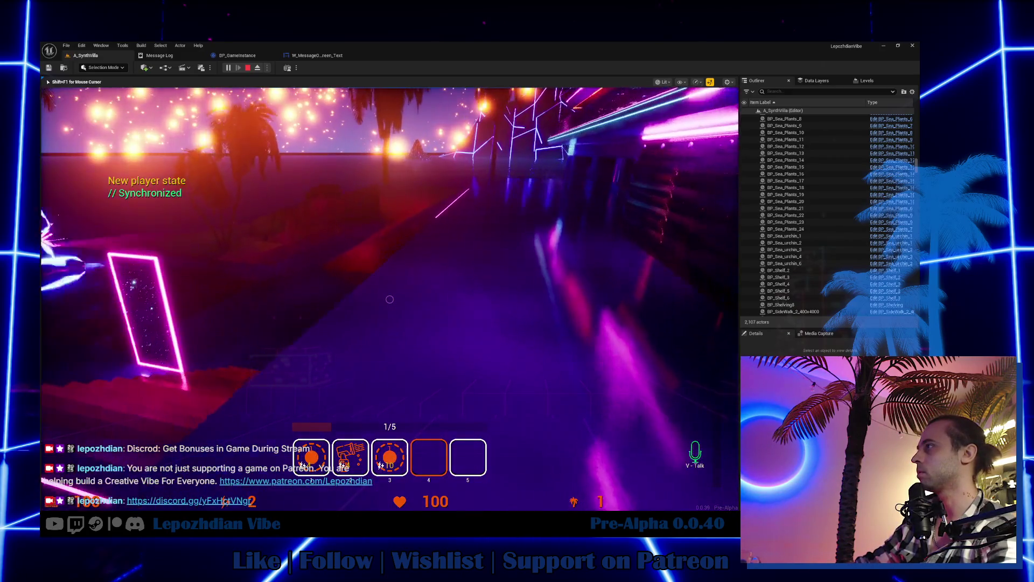
pyautogui.press('w')
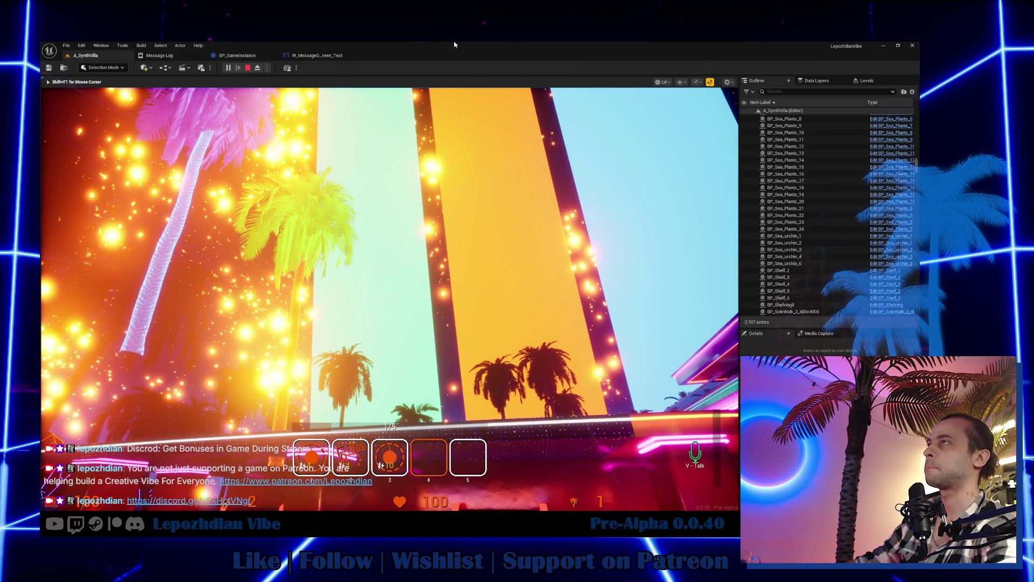
pyautogui.press('Escape')
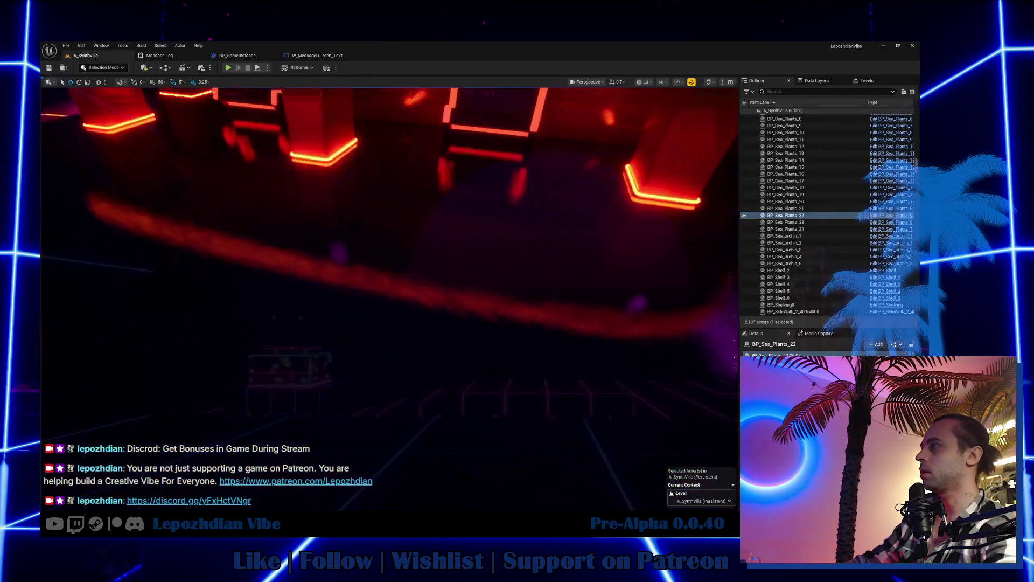
pyautogui.hotkey('ctrl', 'space')
# Step: Browse Content > Maps > Sandbox and load the TrainingGrounds level
pyautogui.moveTo(163, 422); pyautogui.dragTo(181, 350)
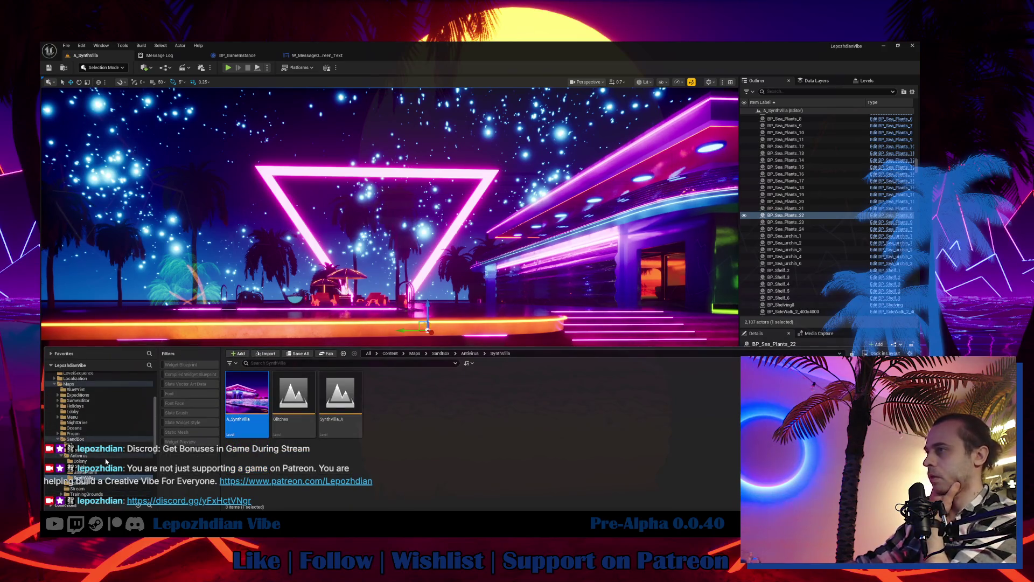
pyautogui.click(82, 456)
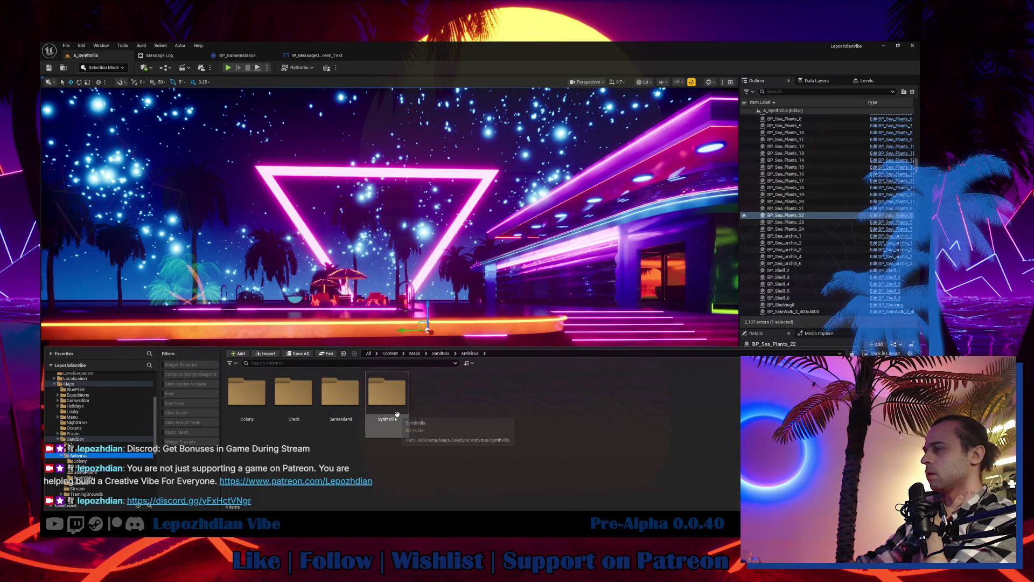
pyautogui.scroll(-2, 93, 475)
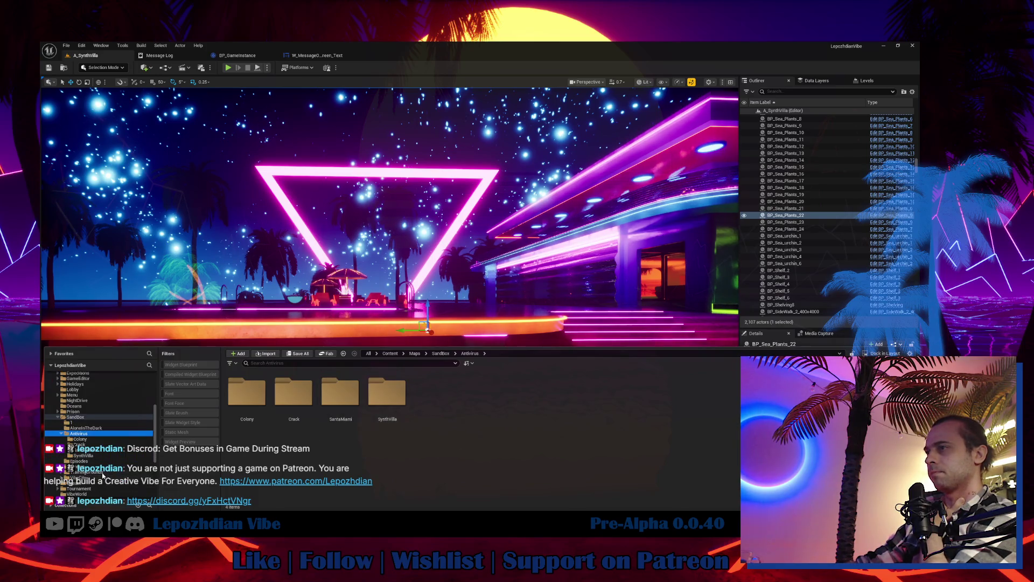
pyautogui.click(102, 473)
pyautogui.doubleClick(403, 385)
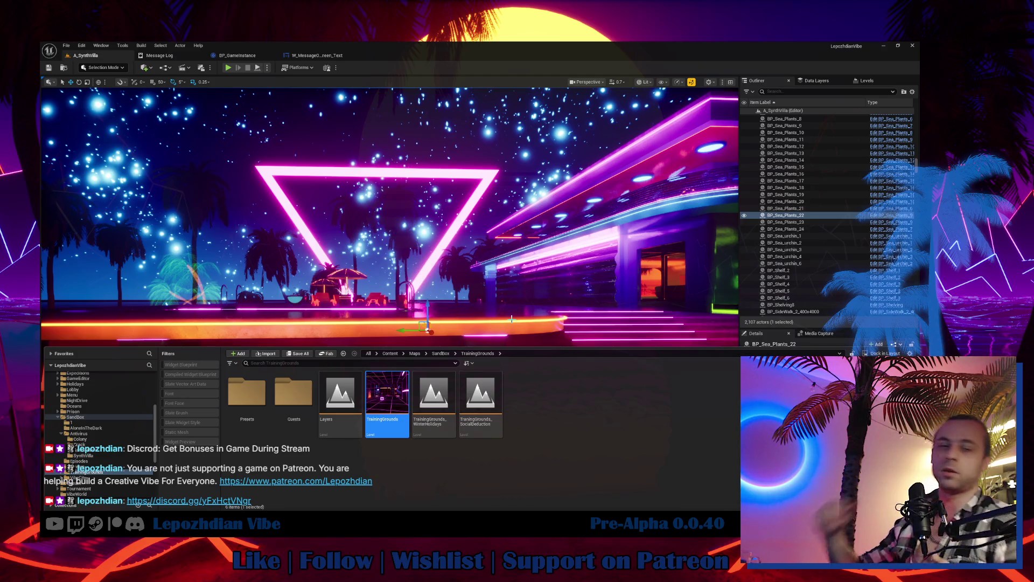
pyautogui.moveTo(502, 247)
pyautogui.mouseDown()
pyautogui.moveTo(465, 247)
pyautogui.moveTo(403, 337)
pyautogui.moveTo(420, 317)
pyautogui.moveTo(388, 296)
pyautogui.moveTo(372, 334)
pyautogui.mouseUp()
pyautogui.click(863, 82)
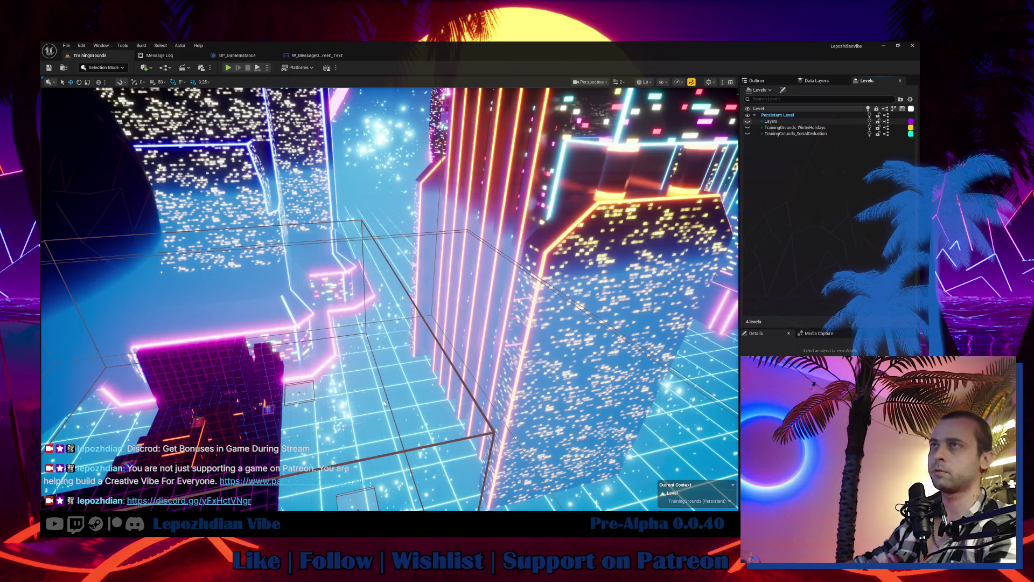
# Step: Fly the camera through TrainingGrounds' neon towers, grid and glyph columns
pyautogui.press('w')
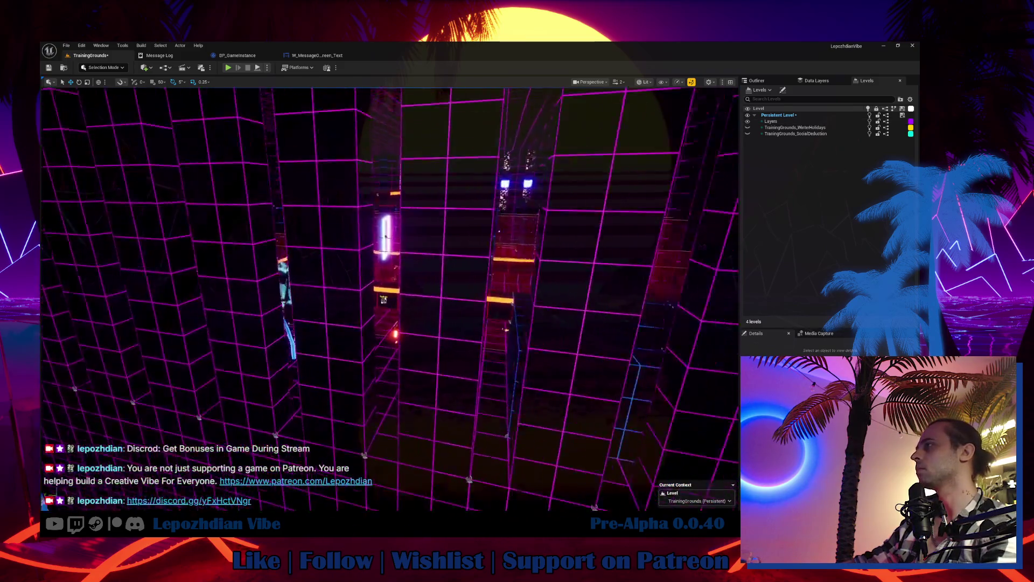
pyautogui.press('s')
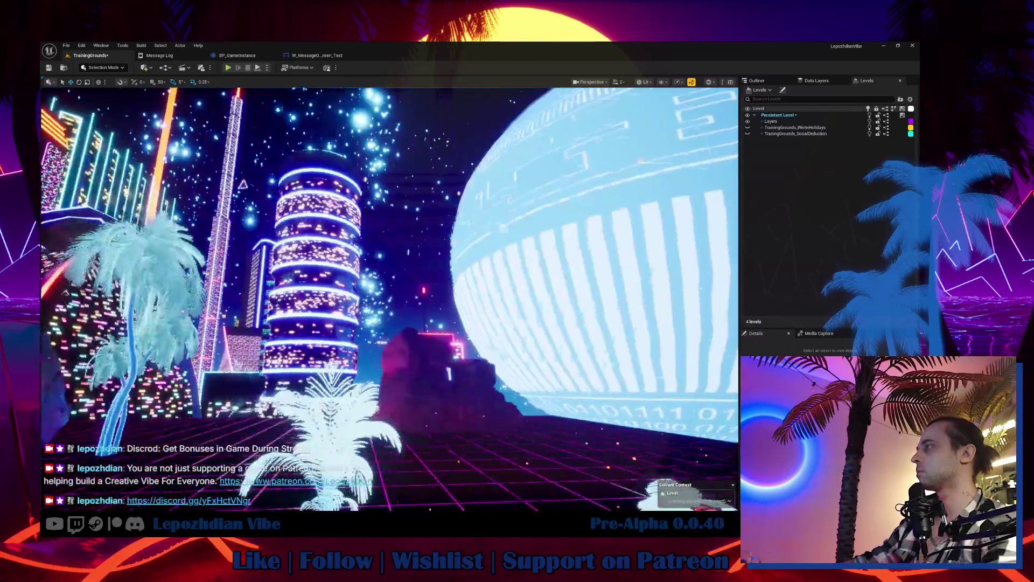
pyautogui.press('w')
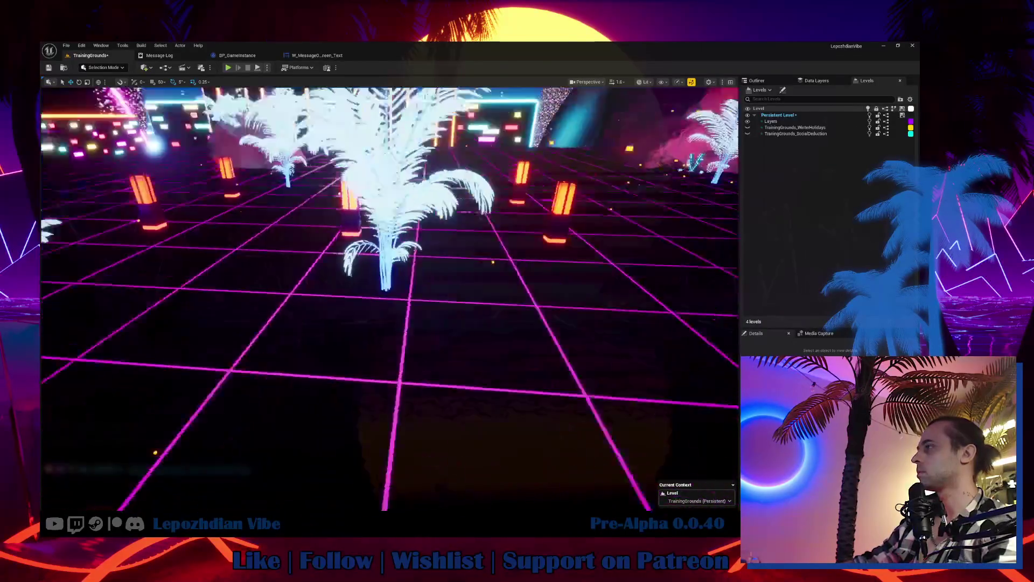
pyautogui.press('w')
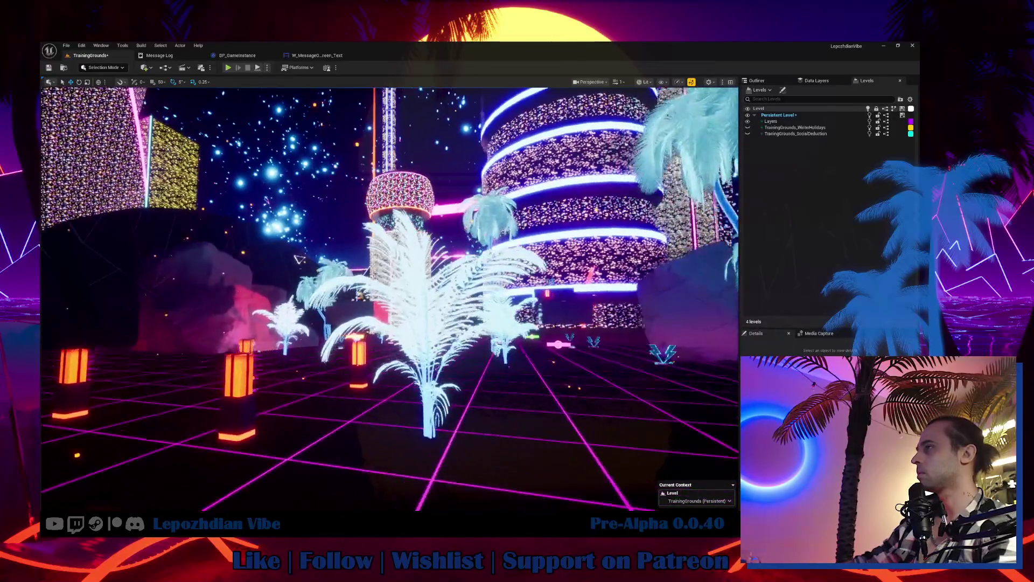
pyautogui.press('w')
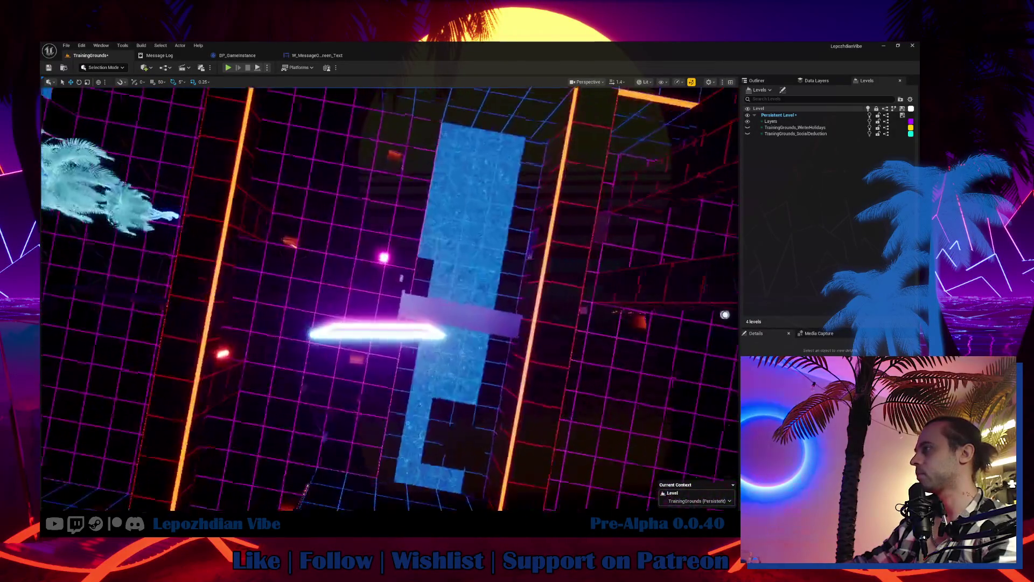
pyautogui.press('w')
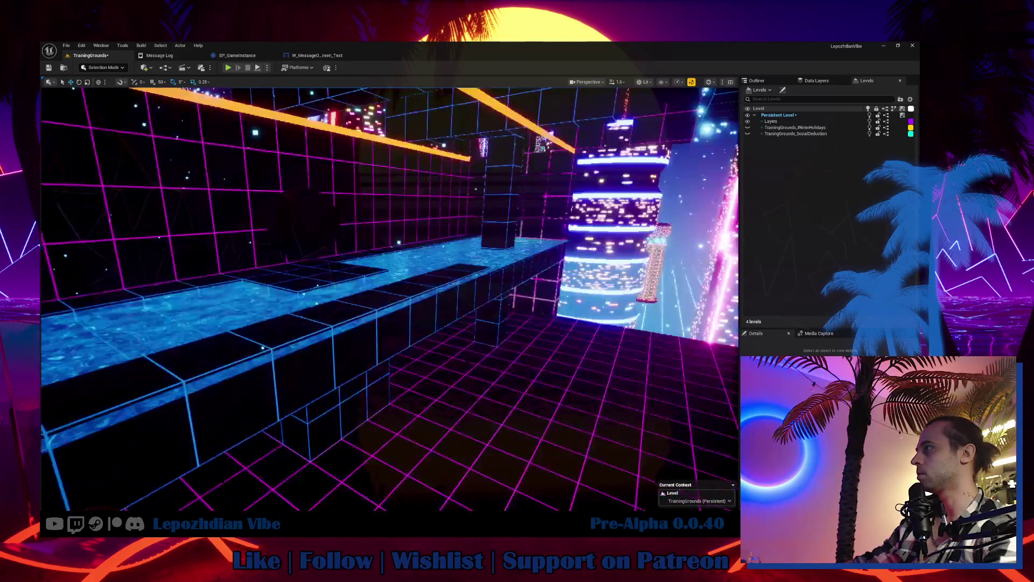
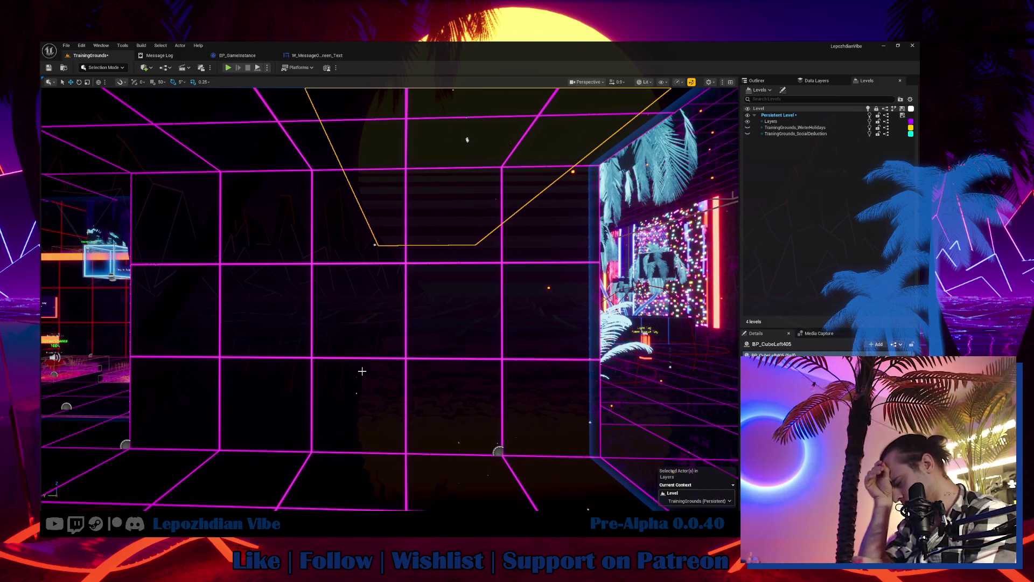
# Step: Open the Content Drawer and make it taller while swinging the view to the cube room
pyautogui.moveTo(378, 292); pyautogui.dragTo(382, 313)
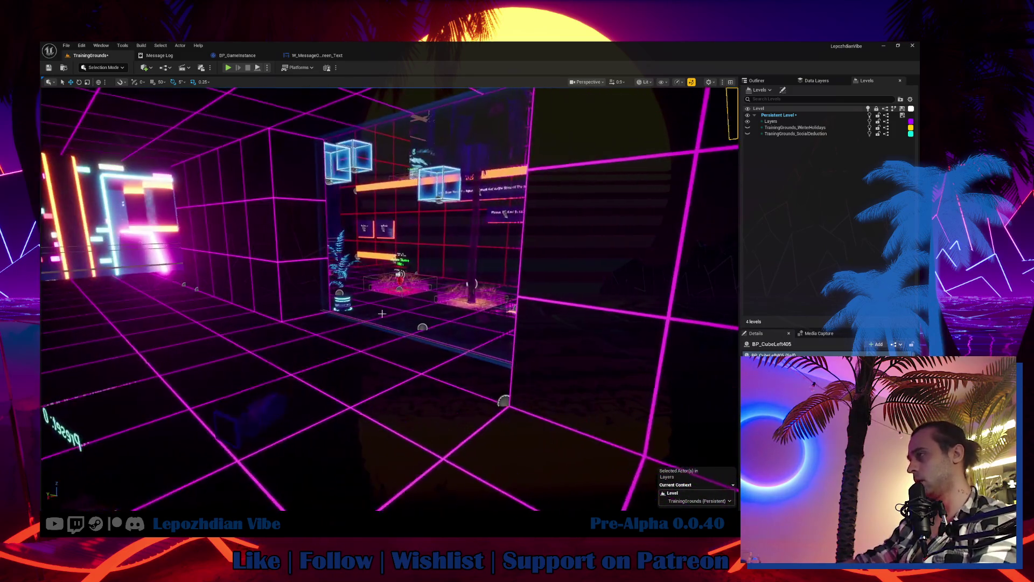
pyautogui.hotkey('ctrl', 'space')
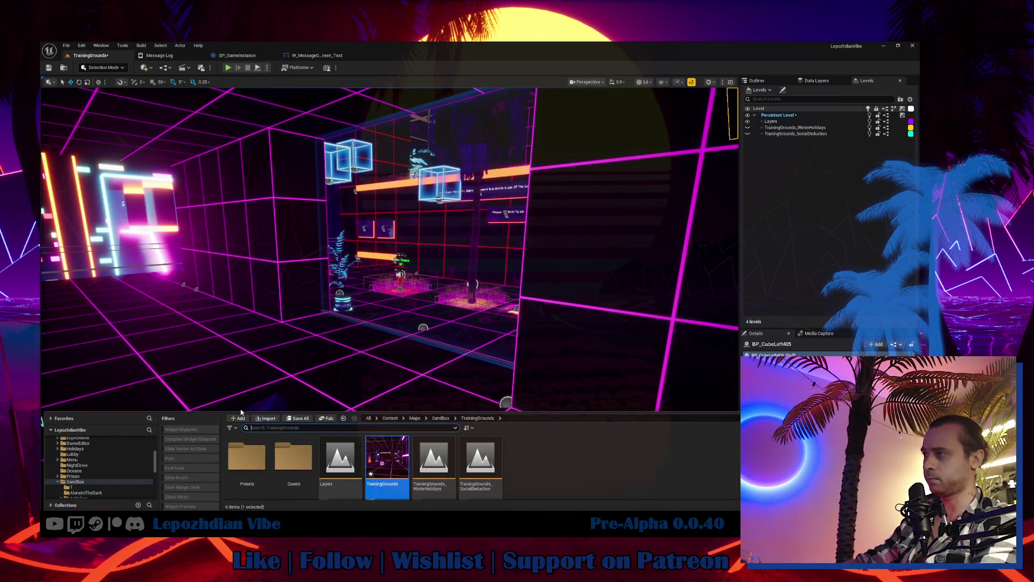
pyautogui.moveTo(243, 411)
pyautogui.mouseDown()
pyautogui.moveTo(244, 372)
pyautogui.moveTo(245, 384)
pyautogui.mouseUp()
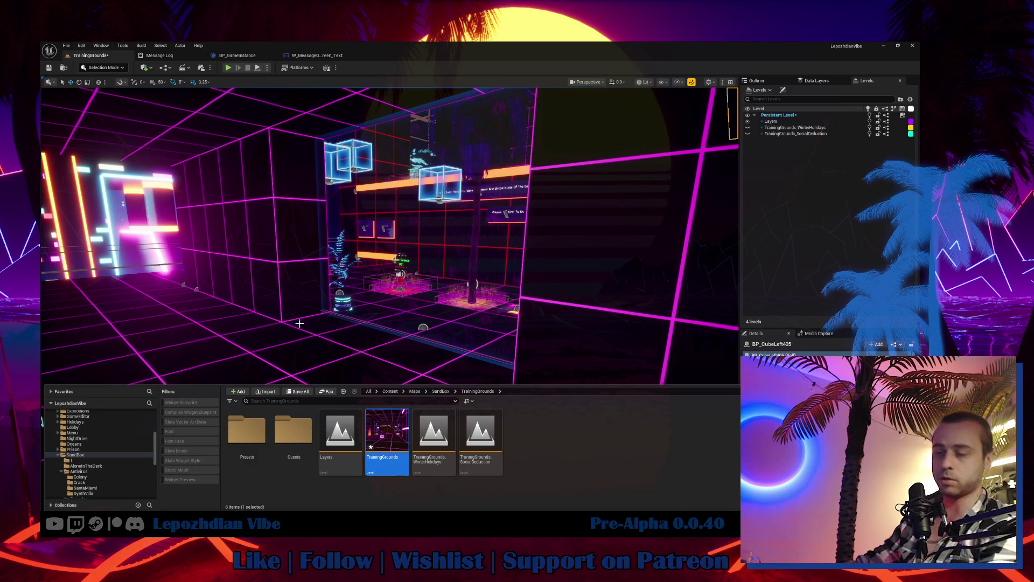
pyautogui.moveTo(330, 308); pyautogui.dragTo(331, 308)
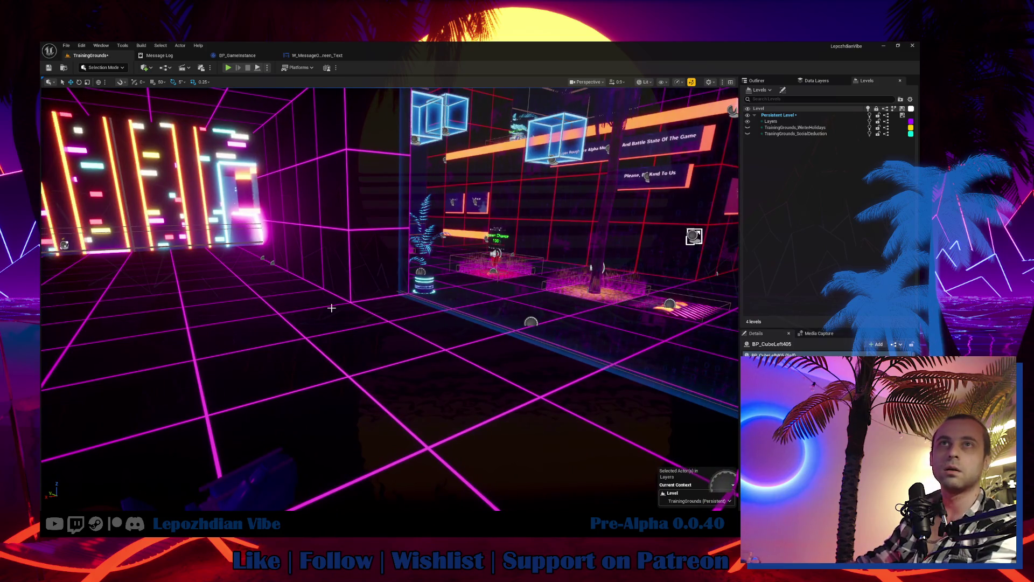
# Step: Enlarge the Content Drawer, collapse Antivirus, open the VibeCity folder and open the VibeCity level
pyautogui.hotkey('ctrl', 'space')
pyautogui.moveTo(435, 386); pyautogui.dragTo(431, 347)
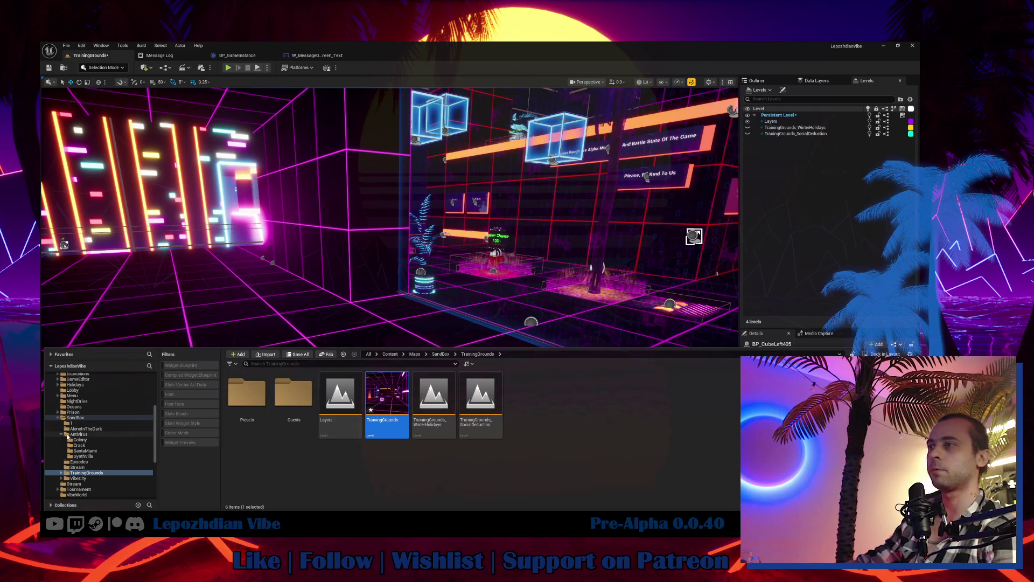
pyautogui.click(62, 435)
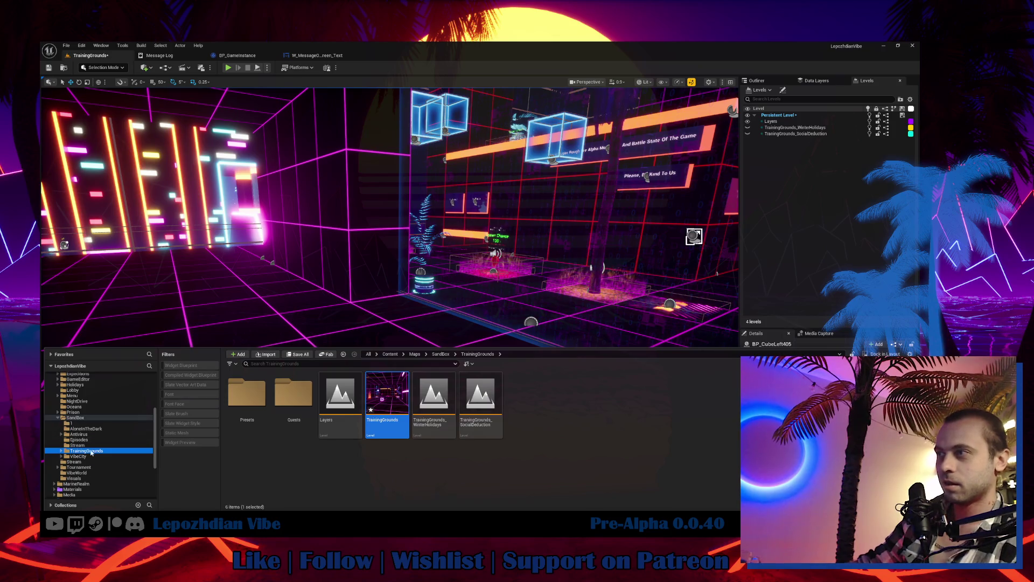
pyautogui.click(78, 456)
pyautogui.doubleClick(386, 396)
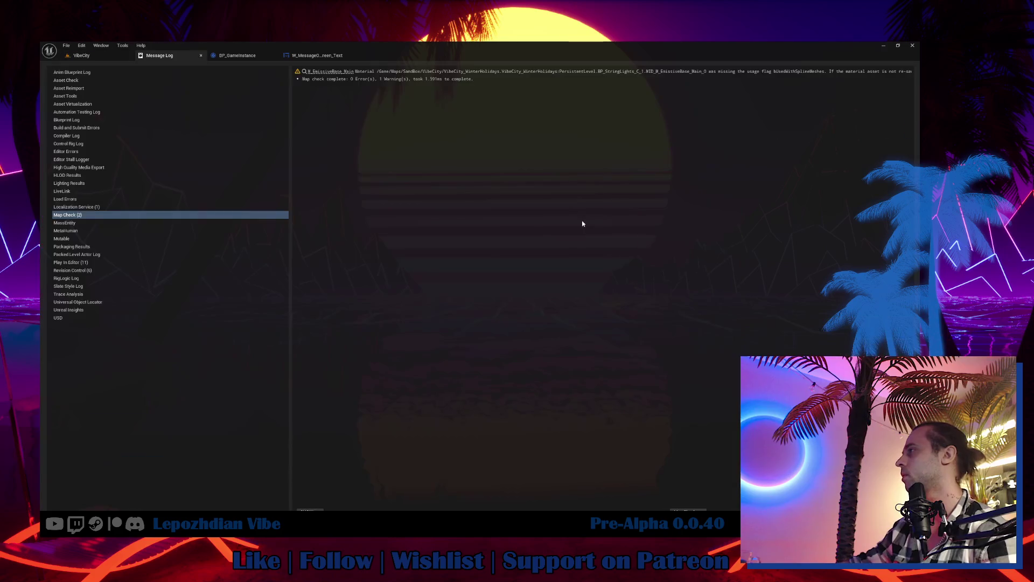
# Step: Return to the VibeCity level tab and fly the view toward the staircase building
pyautogui.click(96, 56)
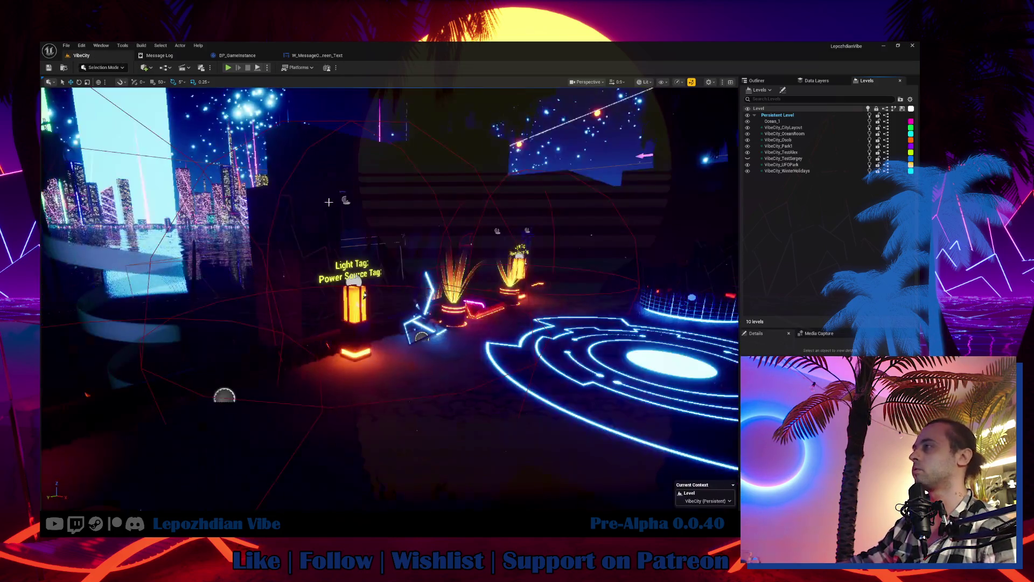
pyautogui.moveTo(201, 275); pyautogui.dragTo(388, 275)
pyautogui.moveTo(504, 410); pyautogui.dragTo(431, 407)
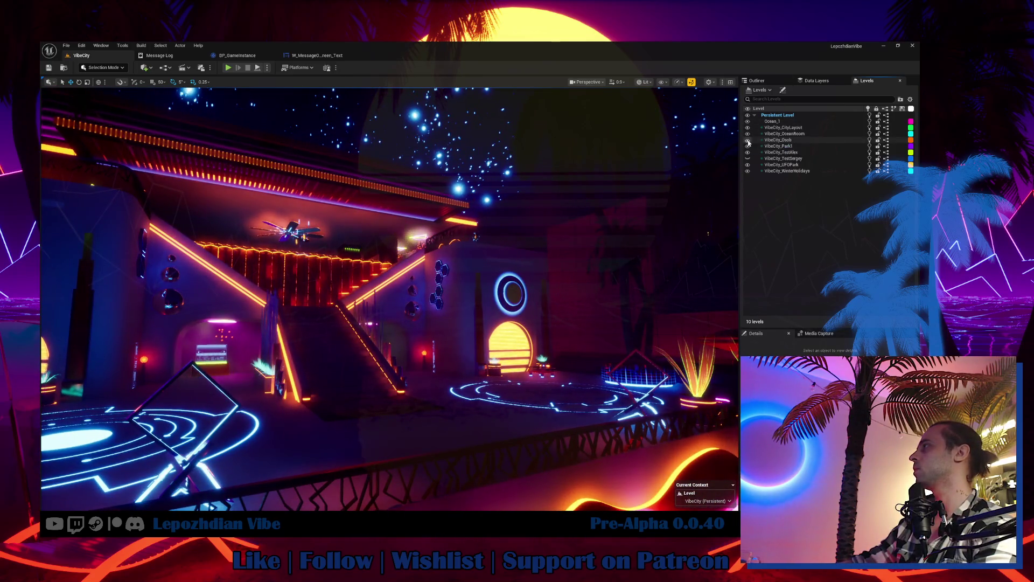
pyautogui.moveTo(661, 191)
pyautogui.mouseDown()
pyautogui.moveTo(641, 215)
pyautogui.moveTo(633, 200)
pyautogui.mouseUp()
pyautogui.moveTo(491, 182)
pyautogui.mouseDown()
pyautogui.moveTo(679, 156)
pyautogui.moveTo(517, 183)
pyautogui.moveTo(501, 145)
pyautogui.moveTo(488, 156)
pyautogui.mouseUp()
# Step: Frame the neon building's entrance, stage and stairs, then start a play test
pyautogui.moveTo(512, 256); pyautogui.dragTo(526, 256)
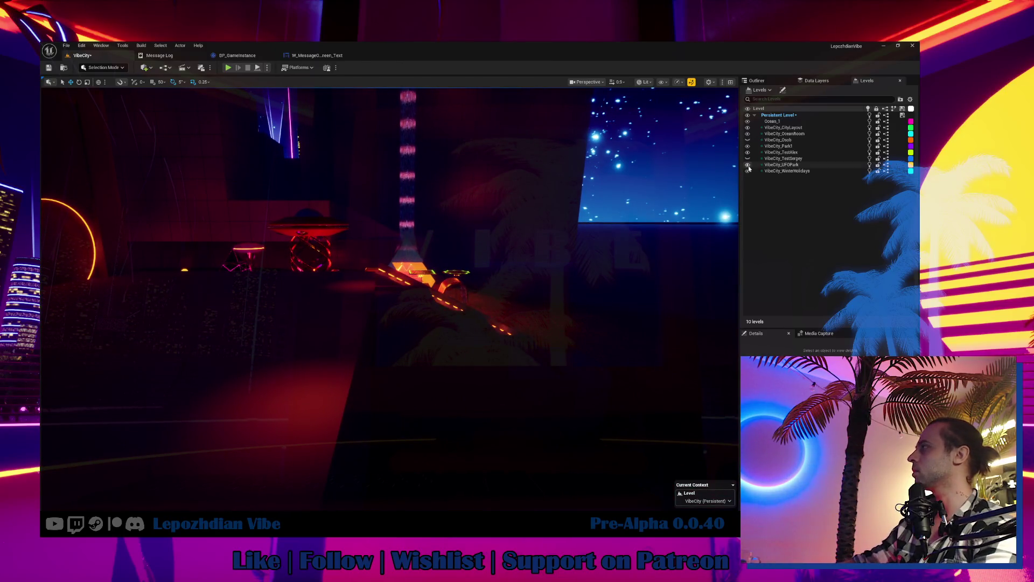
pyautogui.moveTo(517, 362); pyautogui.dragTo(495, 358)
pyautogui.moveTo(388, 296); pyautogui.dragTo(345, 296)
pyautogui.moveTo(474, 368); pyautogui.dragTo(468, 368)
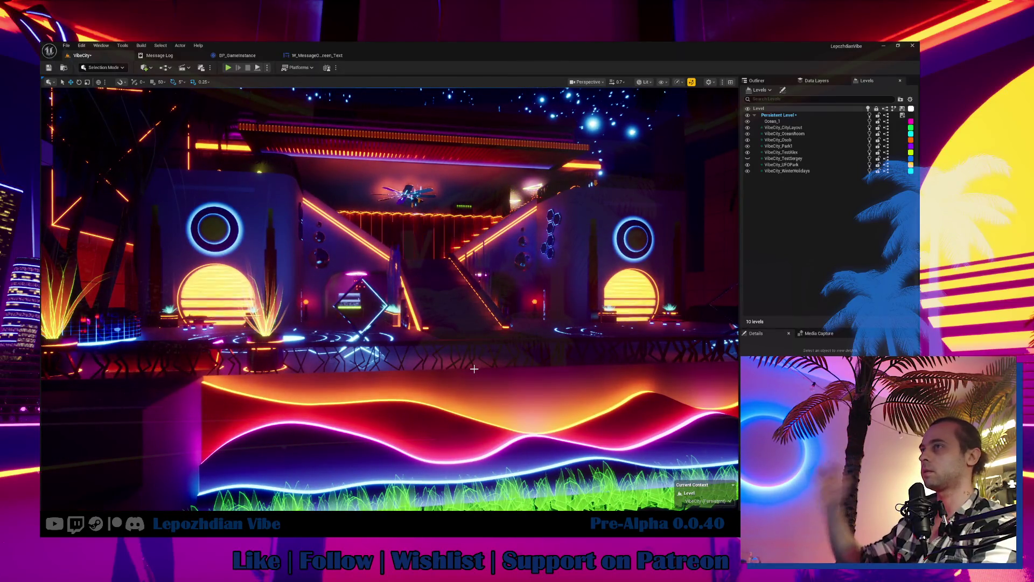
pyautogui.moveTo(474, 369)
pyautogui.mouseDown()
pyautogui.moveTo(476, 356)
pyautogui.moveTo(560, 355)
pyautogui.mouseUp()
pyautogui.hotkey('alt', 'p')
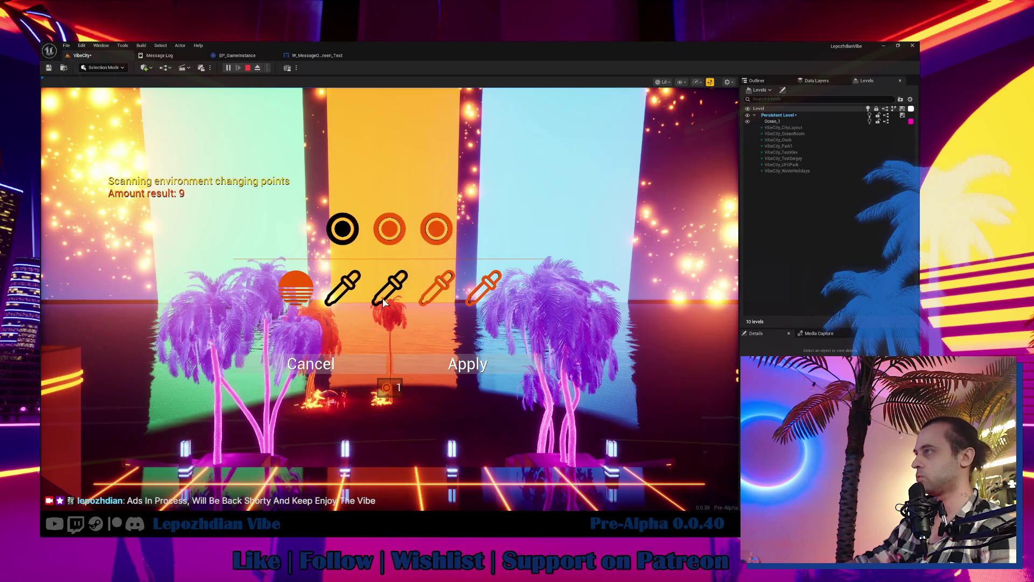
# Step: Try the second palm colour, cancel it, and switch the scene lighting to pink and purple
pyautogui.click(351, 294)
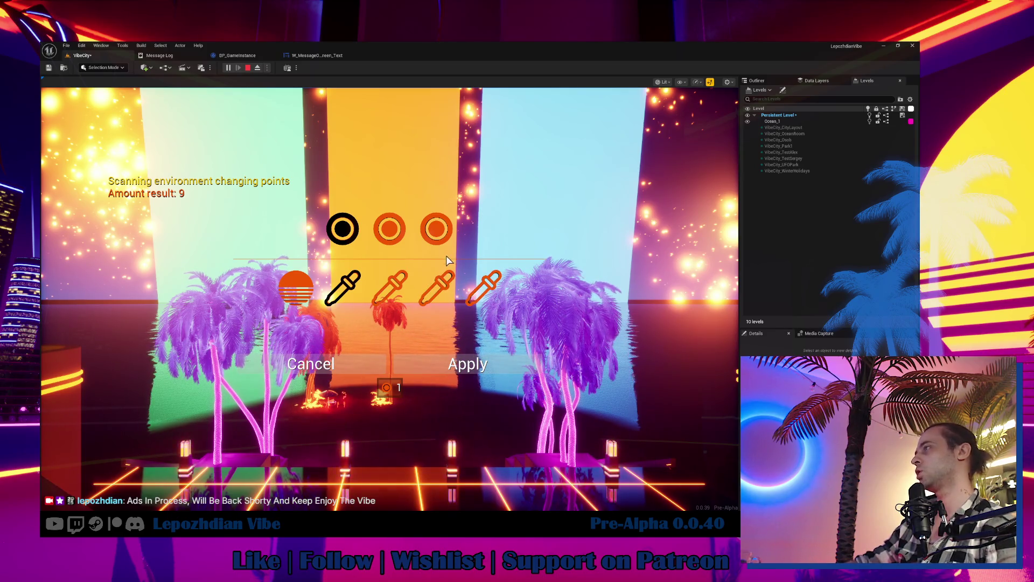
pyautogui.click(341, 364)
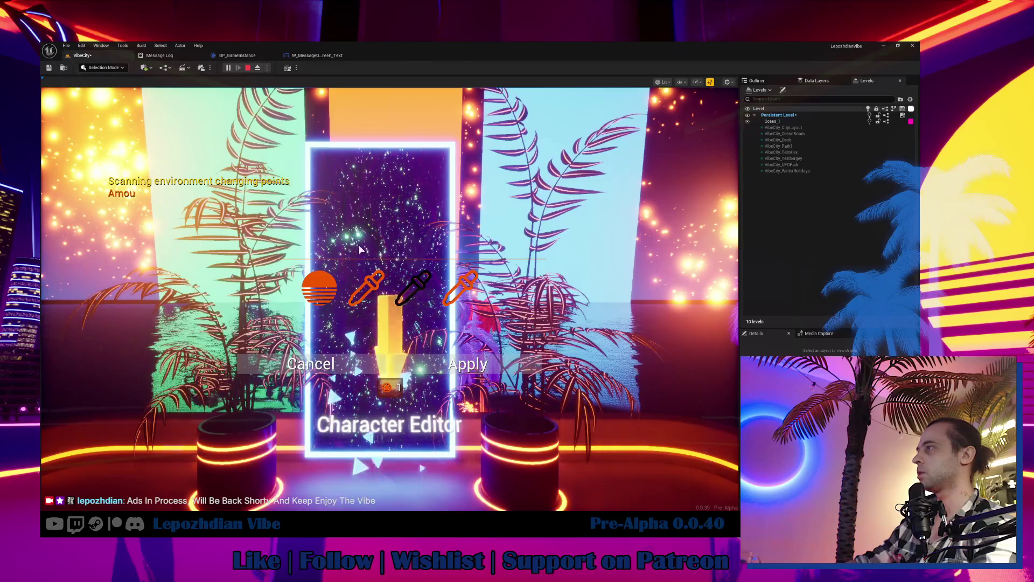
pyautogui.click(413, 284)
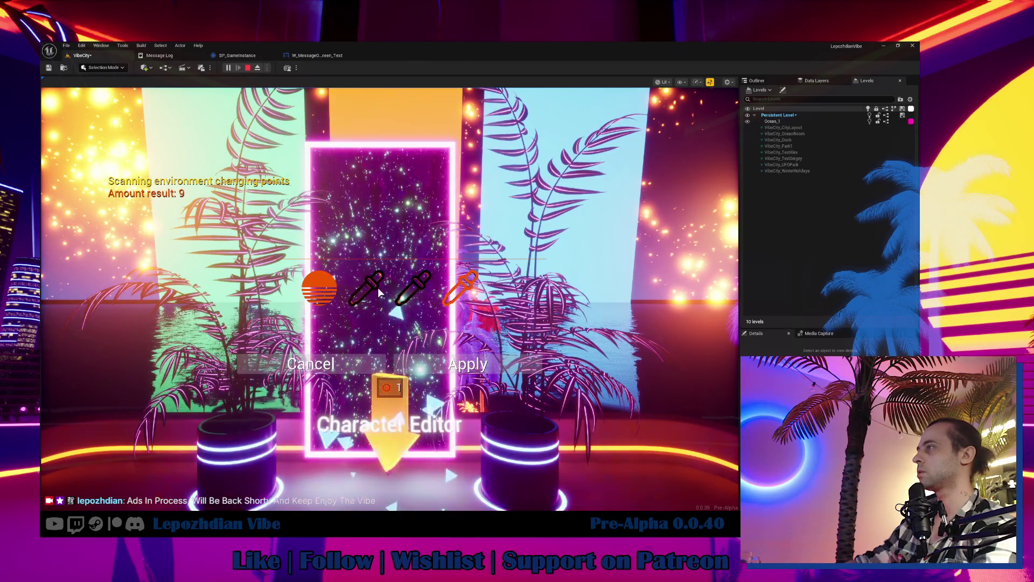
# Step: Set the Clumb colour to bright green in the Frames/Clumb/Palms settings and apply it
pyautogui.click(359, 289)
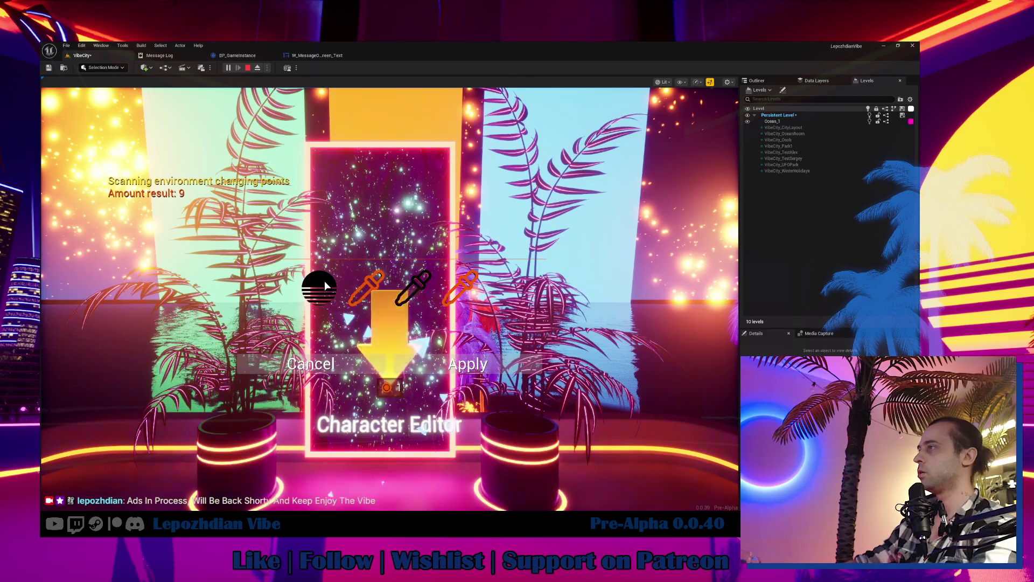
pyautogui.click(218, 209)
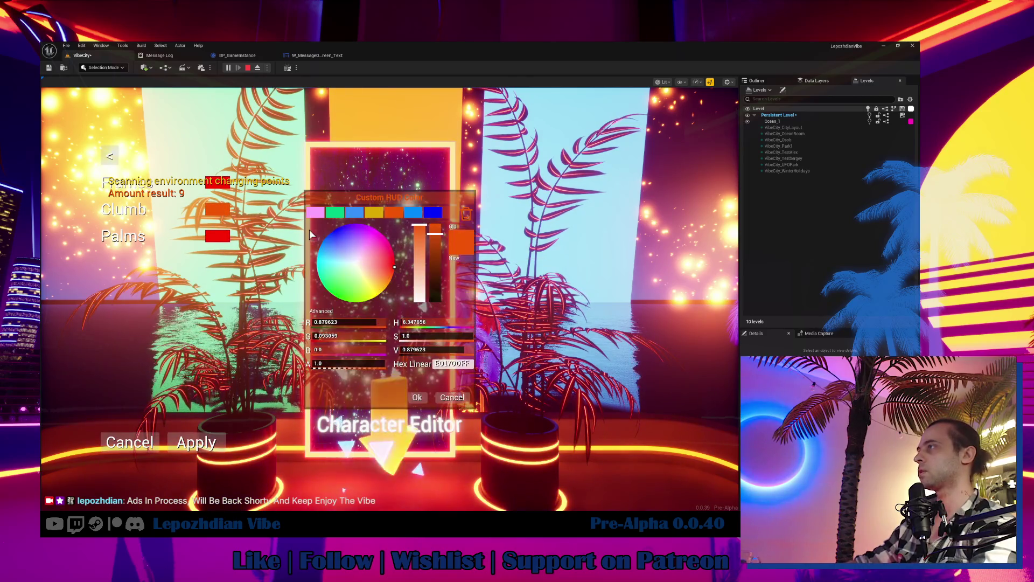
pyautogui.moveTo(405, 207); pyautogui.dragTo(610, 222)
pyautogui.click(555, 266)
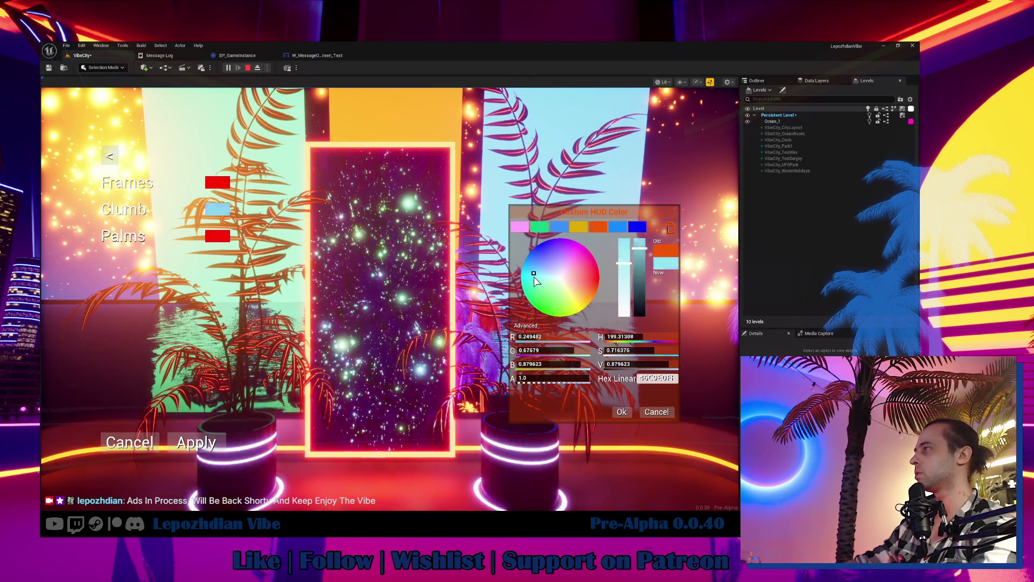
pyautogui.moveTo(555, 266); pyautogui.dragTo(533, 322)
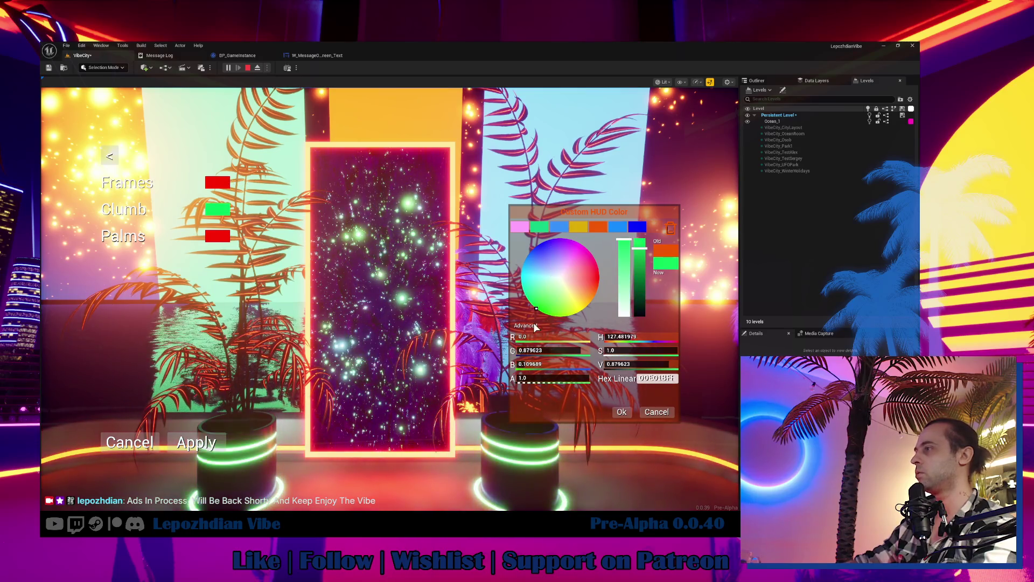
pyautogui.click(621, 411)
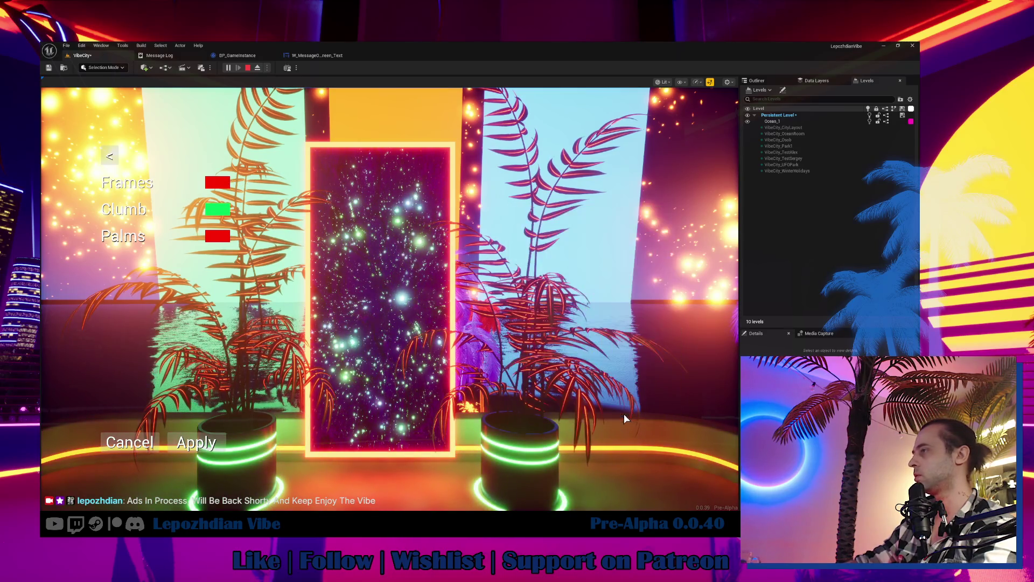
pyautogui.click(197, 442)
pyautogui.click(467, 365)
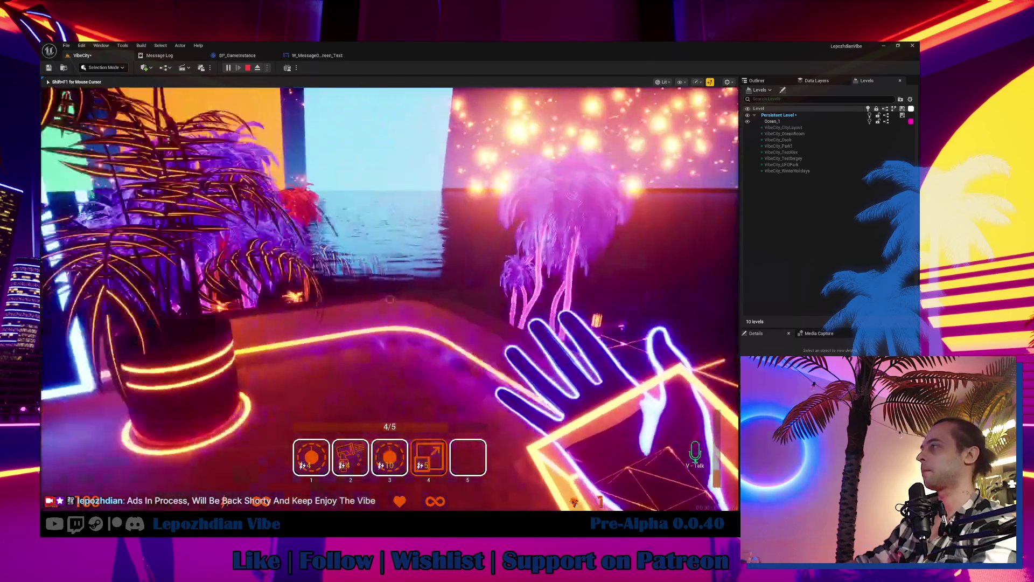
# Step: Walk to the beach umbrella and apply the third, then fourth, palm colour presets
pyautogui.press('w')
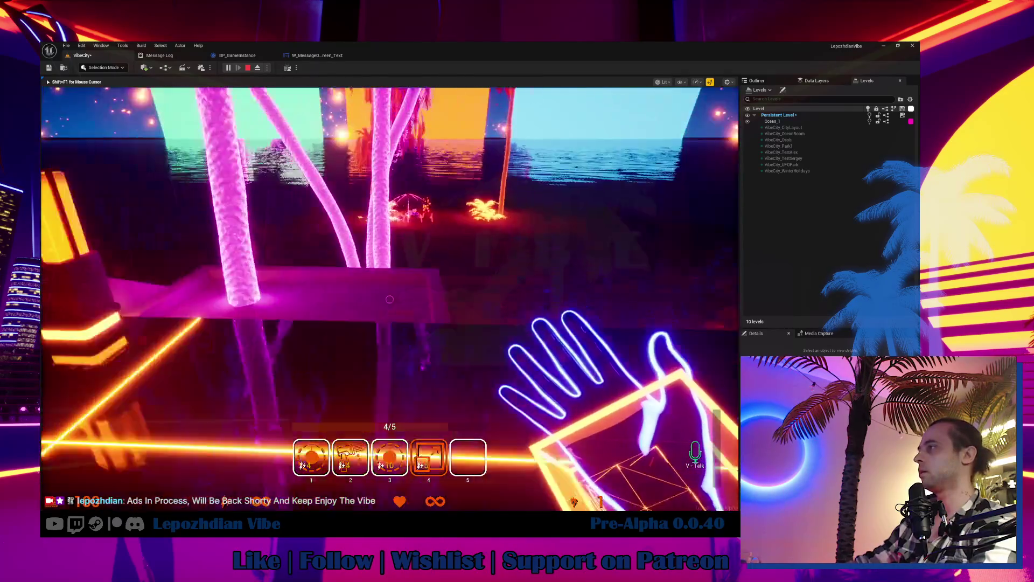
pyautogui.press('w')
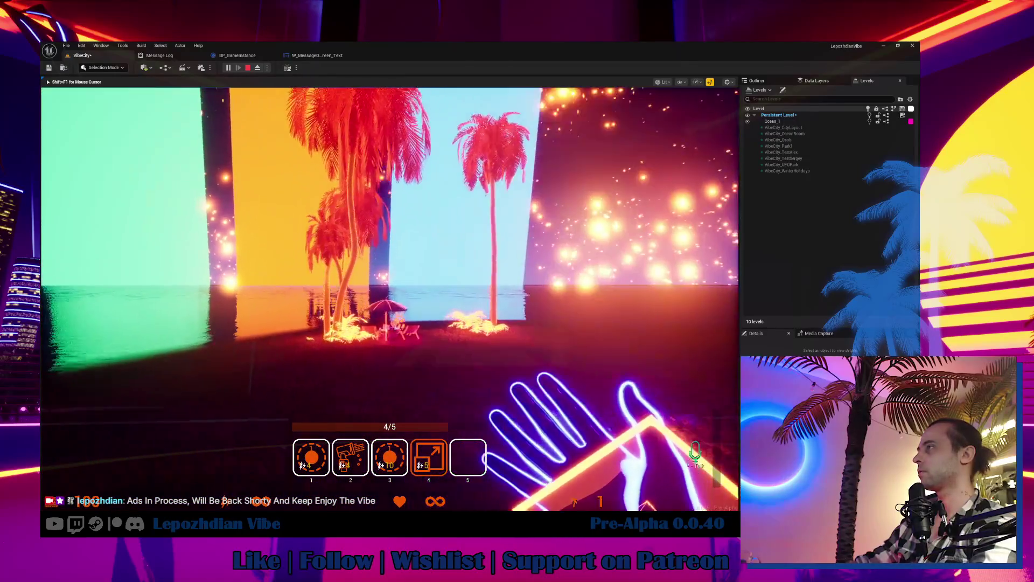
pyautogui.press('w')
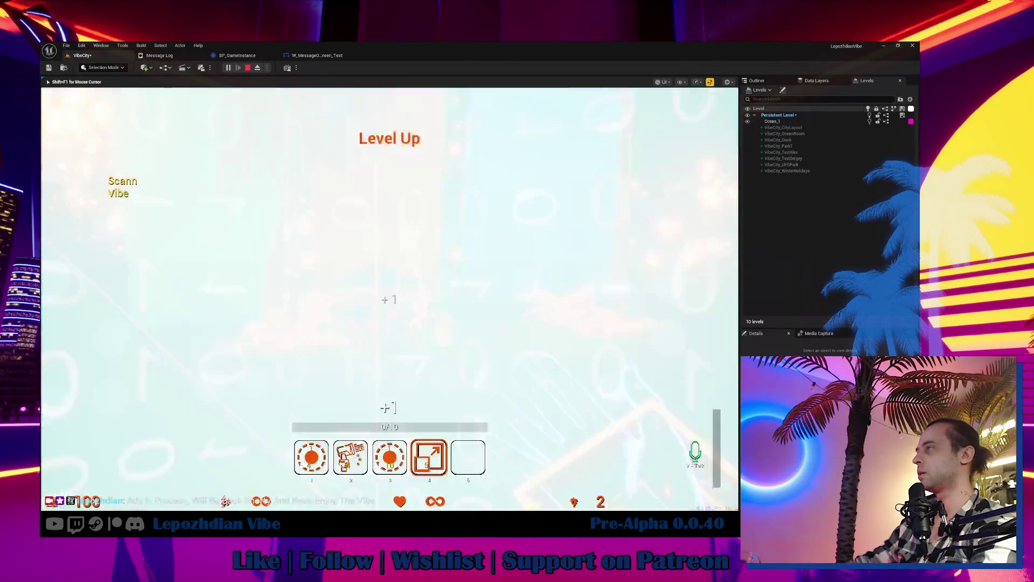
pyautogui.press('w')
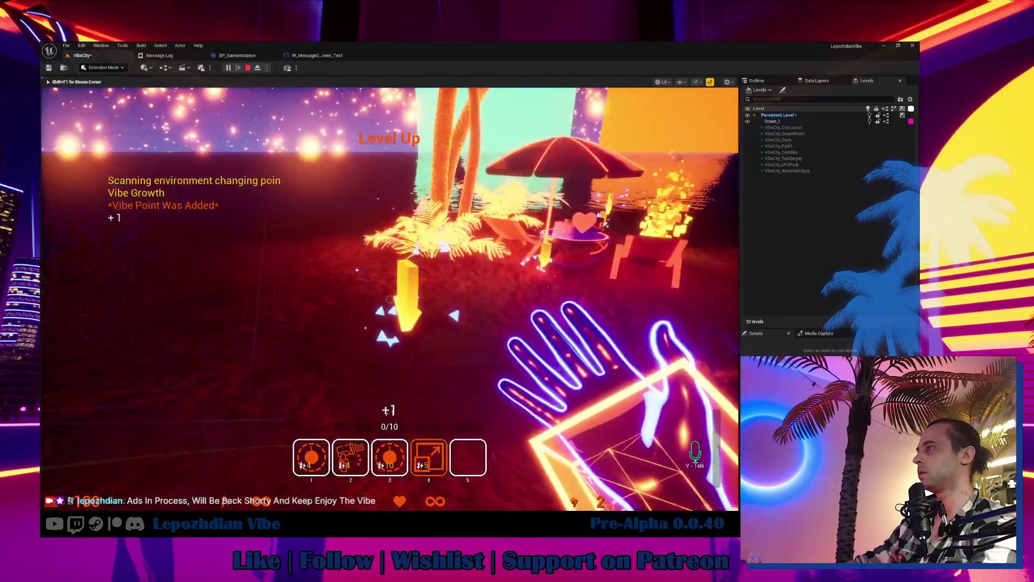
pyautogui.press('e')
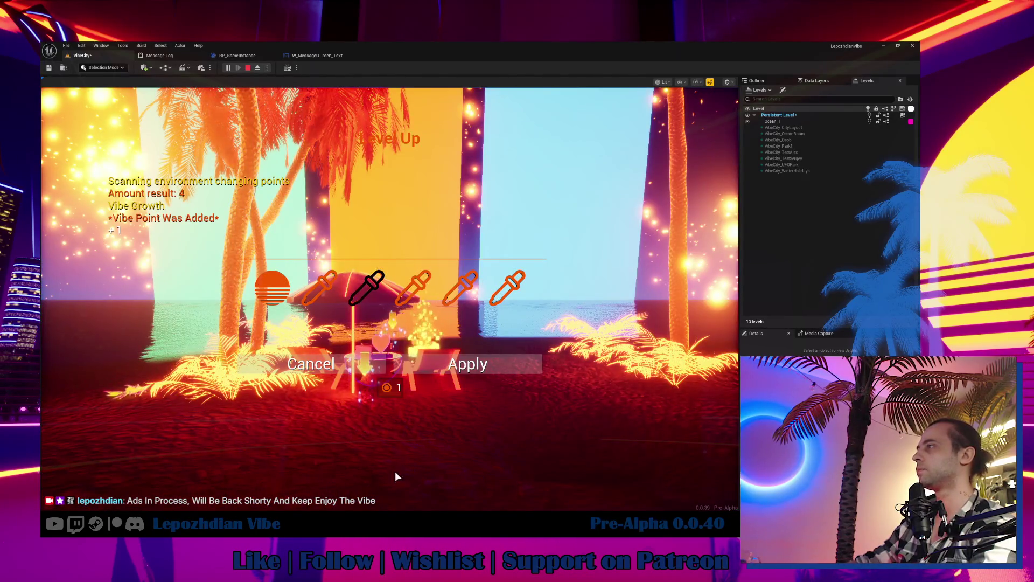
pyautogui.click(411, 293)
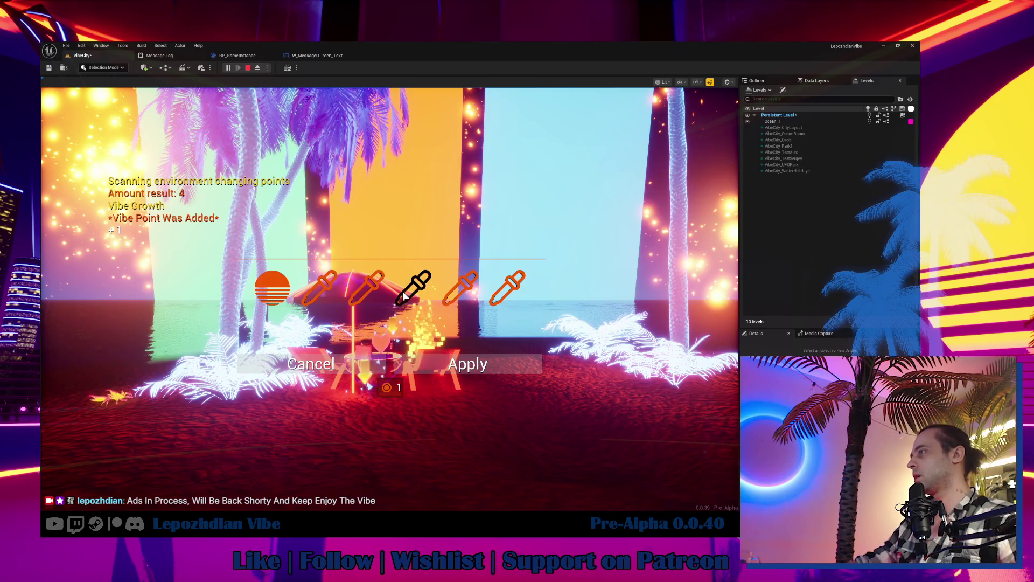
pyautogui.click(459, 293)
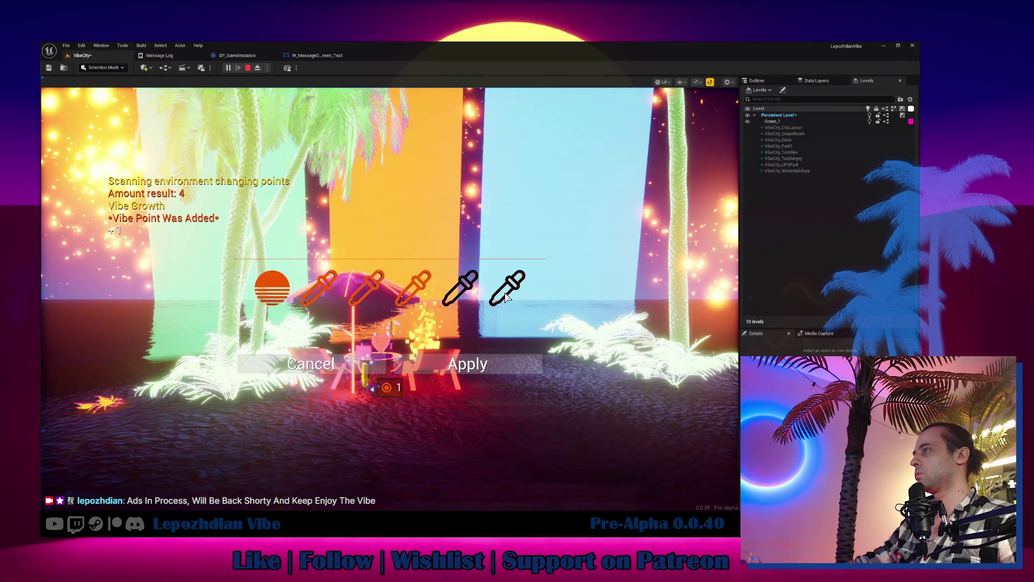
# Step: In the custom palm colours, set BushColor to green and lower the emissive glow to about 0.35
pyautogui.click(511, 296)
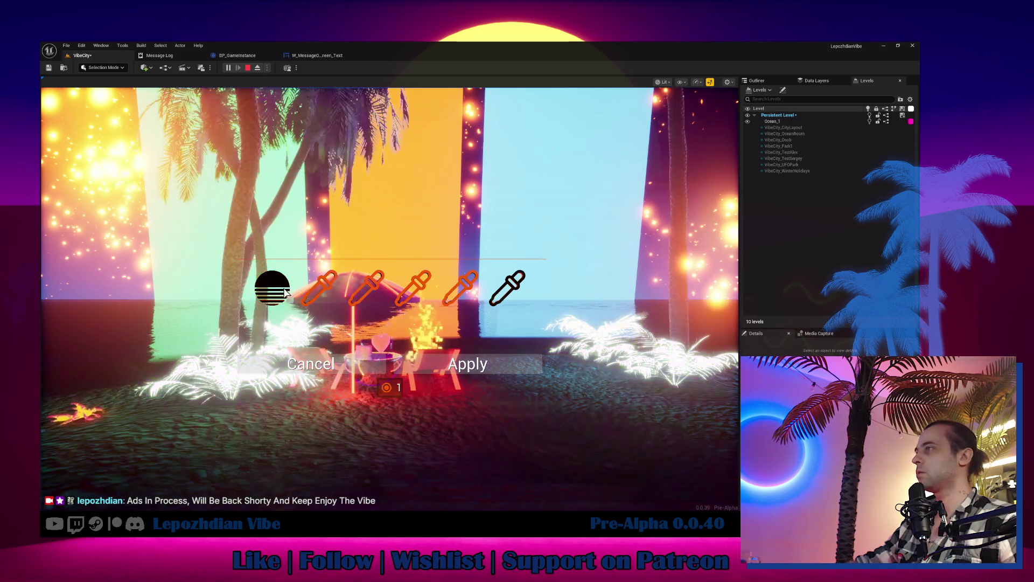
pyautogui.click(217, 293)
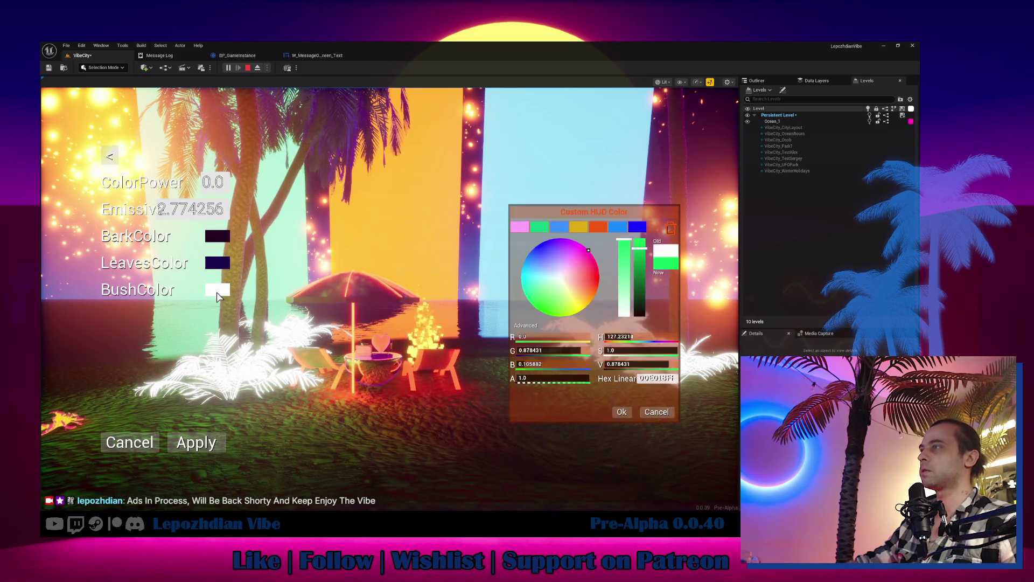
pyautogui.click(540, 311)
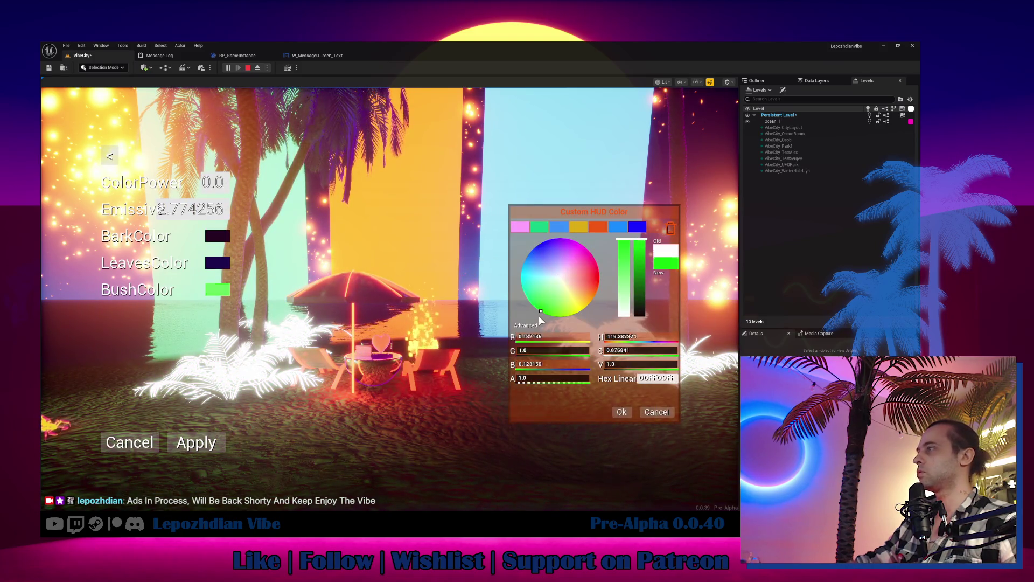
pyautogui.click(626, 413)
pyautogui.moveTo(191, 209); pyautogui.dragTo(170, 209)
# Step: Set BarkColor to magenta and LeavesColor to vivid violet, then resume play
pyautogui.click(218, 236)
pyautogui.click(581, 244)
pyautogui.click(621, 412)
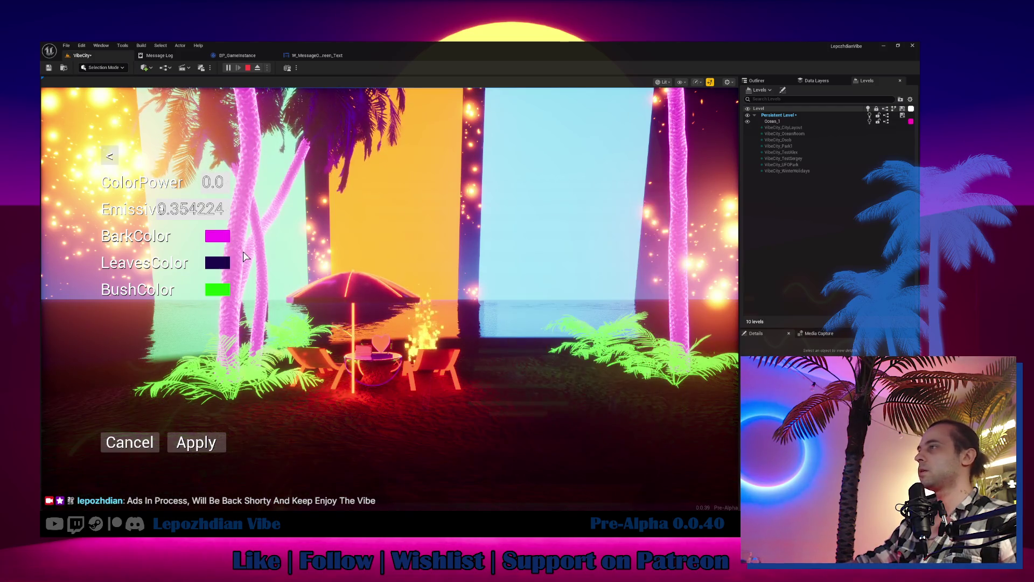
pyautogui.click(217, 263)
pyautogui.moveTo(634, 279); pyautogui.dragTo(653, 193)
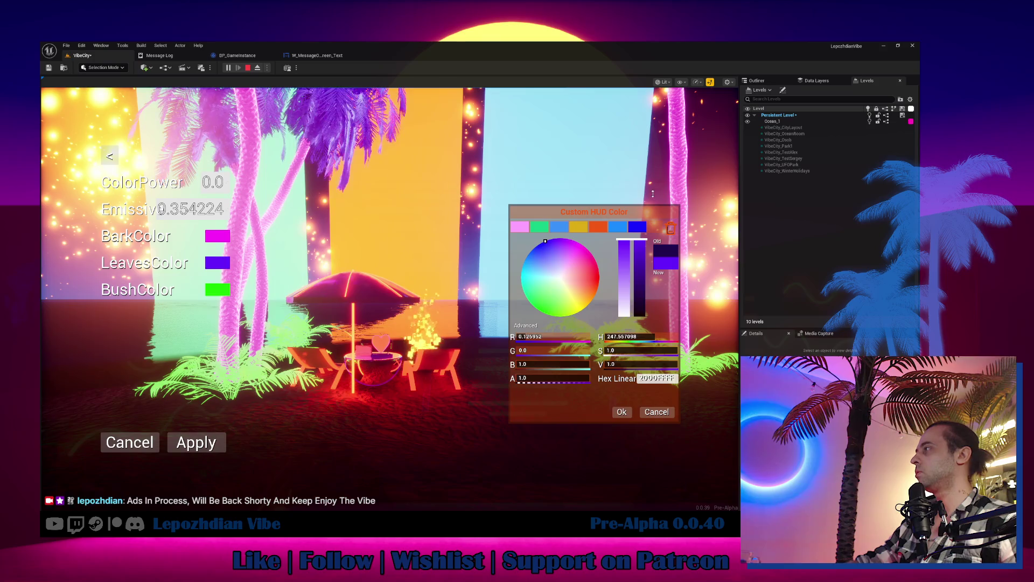
pyautogui.click(629, 412)
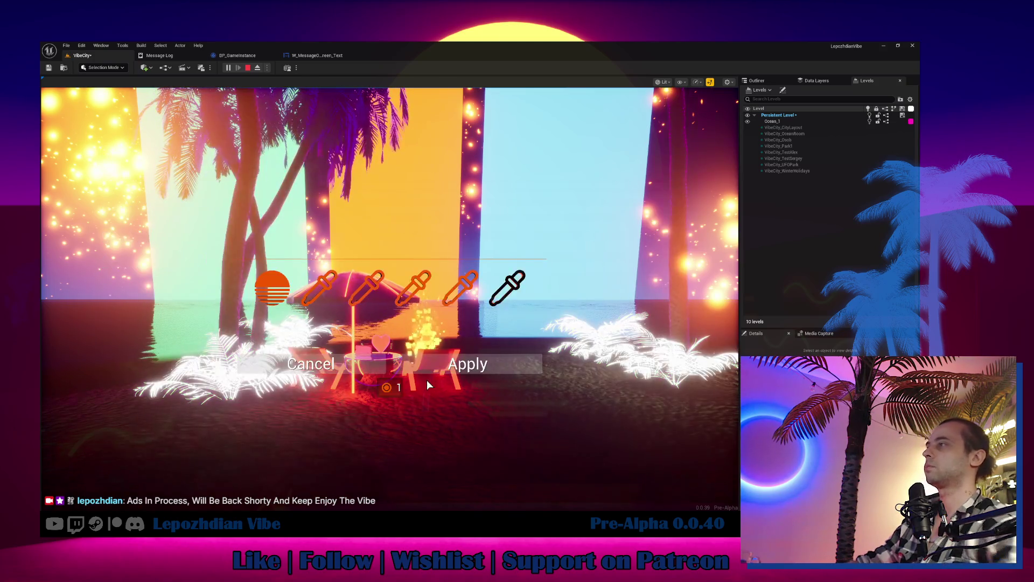
pyautogui.click(359, 367)
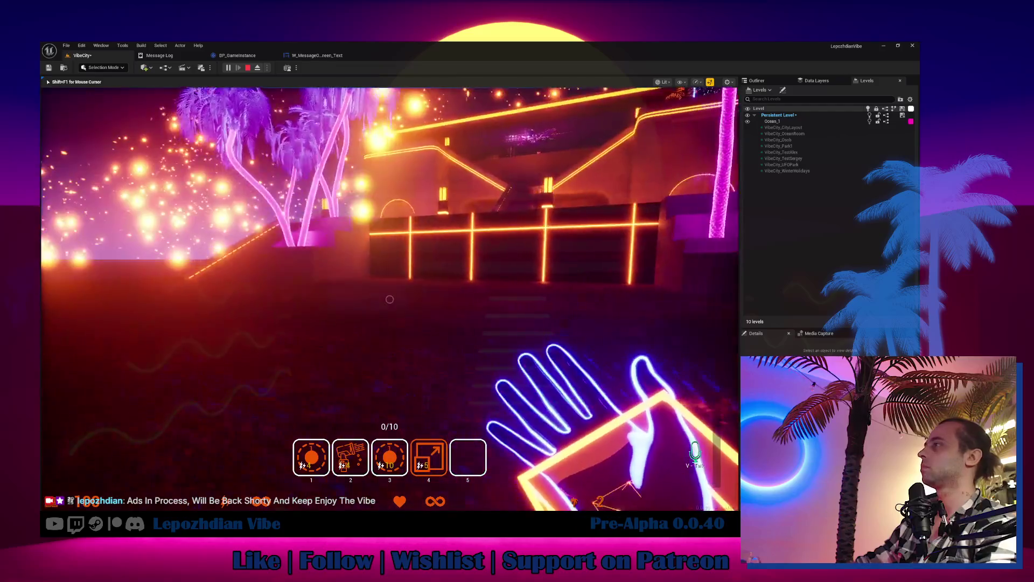
# Step: Stop the play test, fly up over the neon city and switch the viewport to Unlit
pyautogui.press('Escape')
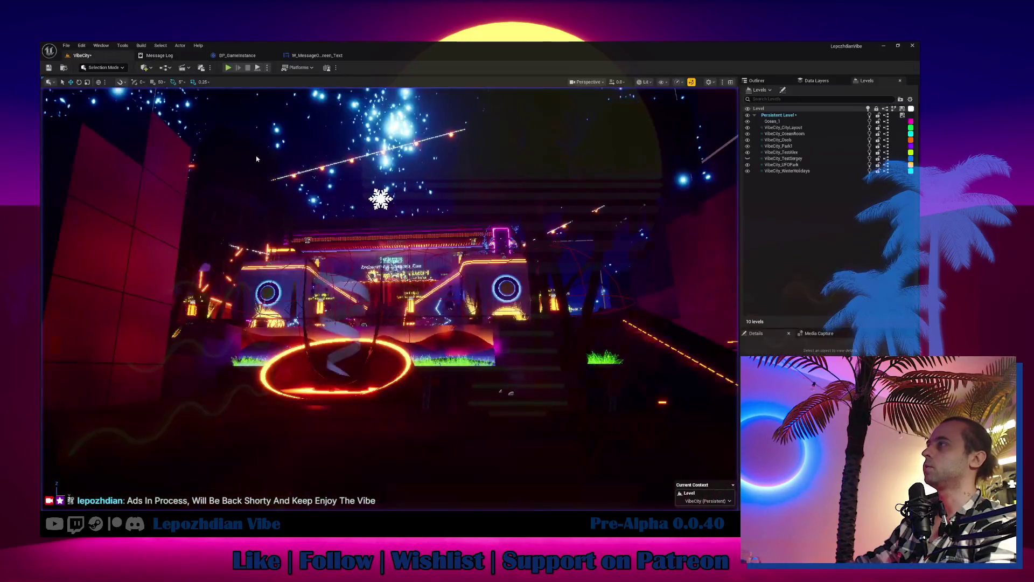
pyautogui.moveTo(389, 299); pyautogui.dragTo(390, 353)
pyautogui.moveTo(316, 124); pyautogui.dragTo(315, 110)
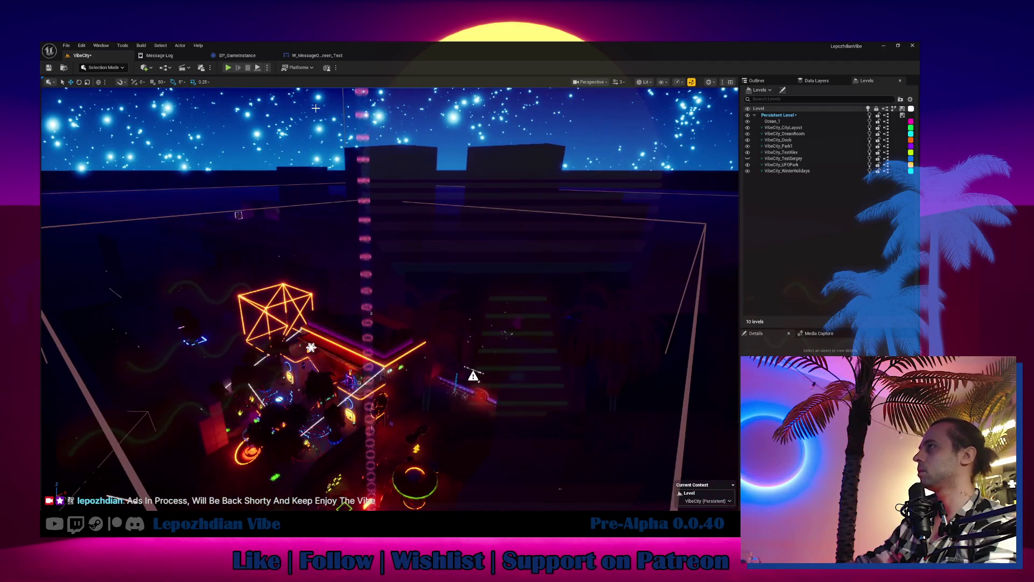
pyautogui.click(644, 82)
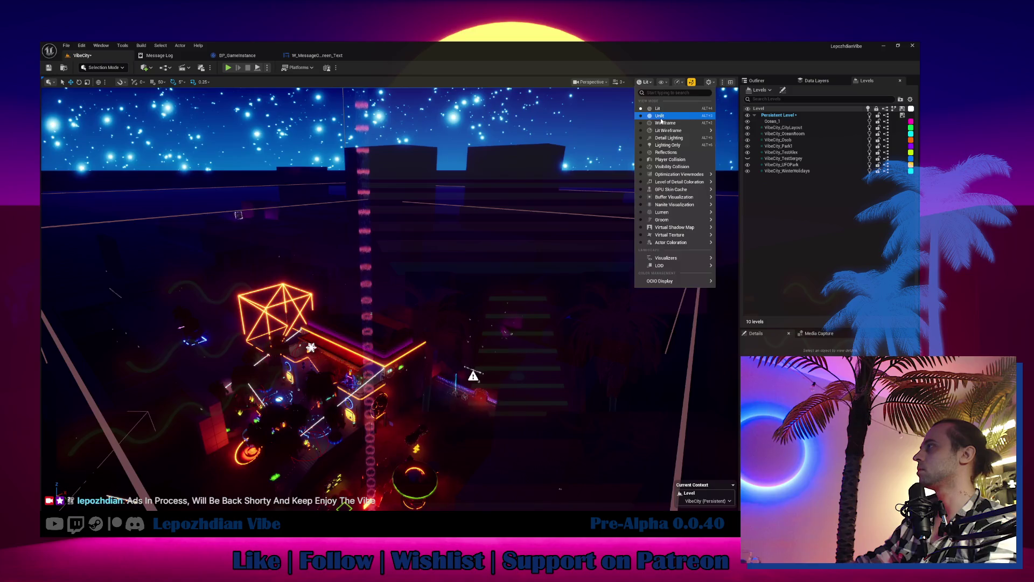
pyautogui.click(708, 120)
# Step: Fly the unlit view toward the plaza and bring up the view-mode list
pyautogui.moveTo(390, 299); pyautogui.dragTo(389, 291)
pyautogui.moveTo(494, 270); pyautogui.dragTo(493, 259)
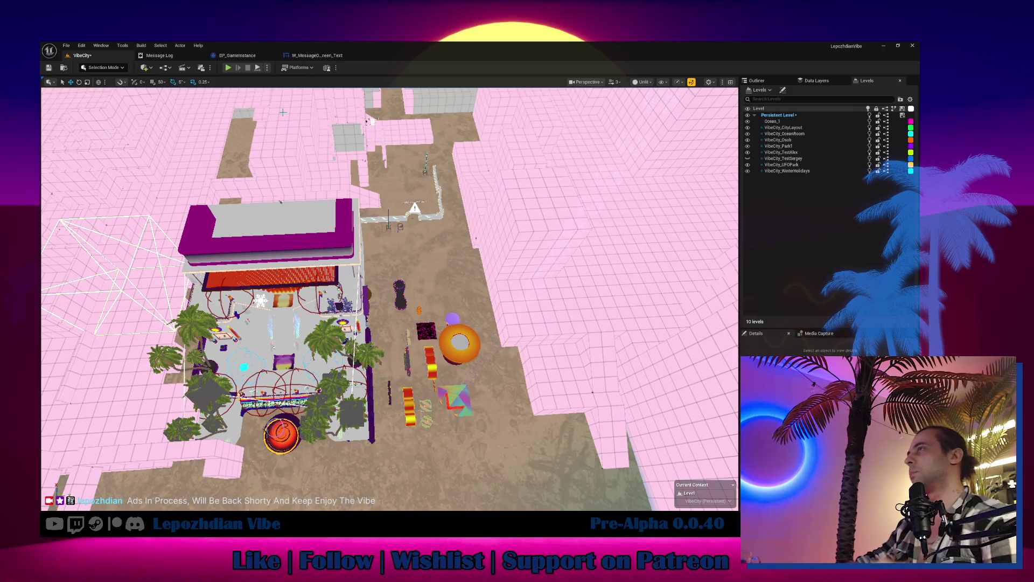
pyautogui.click(644, 82)
# Step: Switch the viewport back to Lit and save the VibeCity level
pyautogui.click(662, 109)
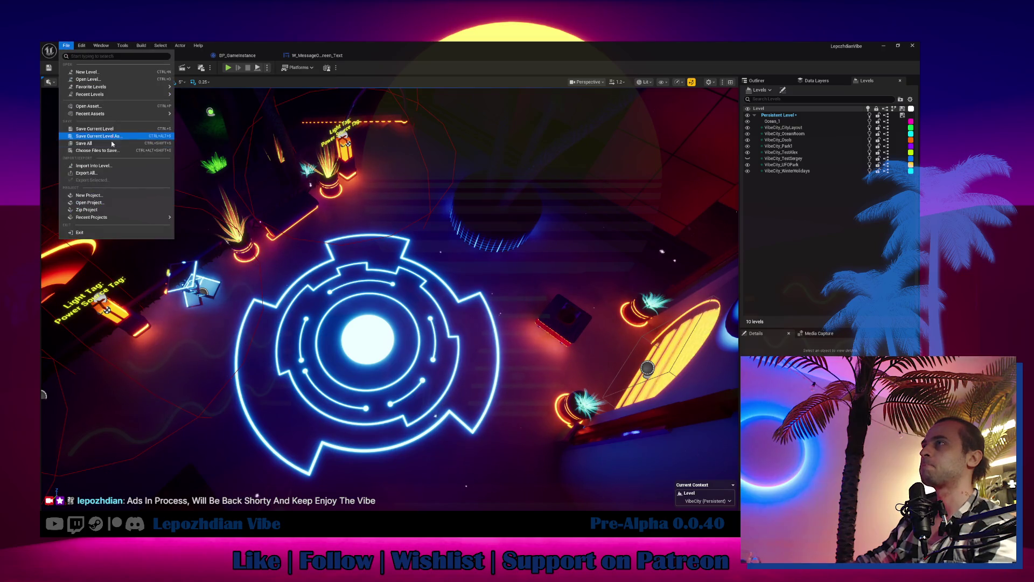
pyautogui.click(95, 130)
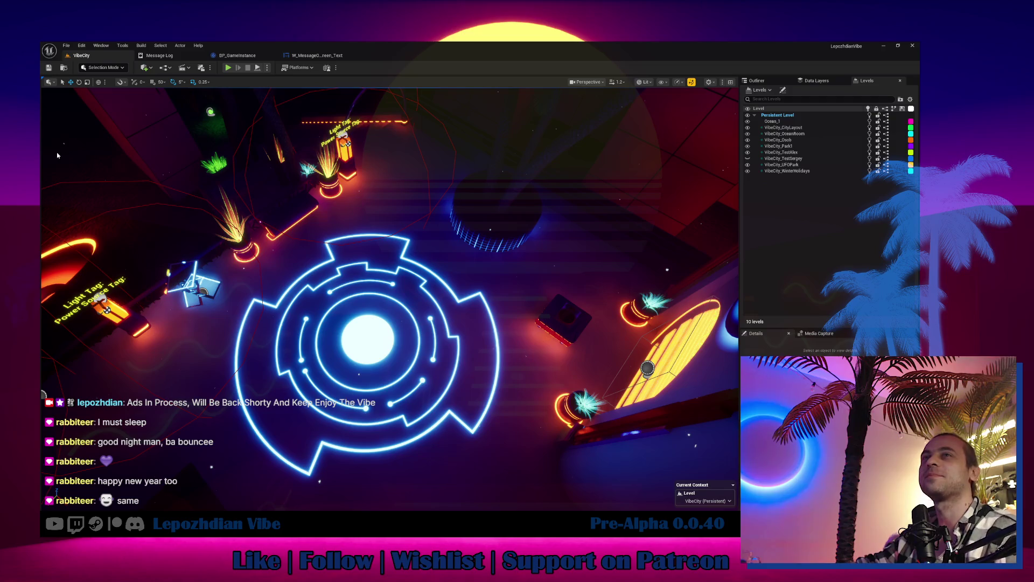
pyautogui.moveTo(519, 326)
pyautogui.mouseDown()
pyautogui.moveTo(506, 318)
pyautogui.moveTo(530, 331)
pyautogui.moveTo(519, 326)
pyautogui.mouseUp()
pyautogui.scroll(-2, 517, 323)
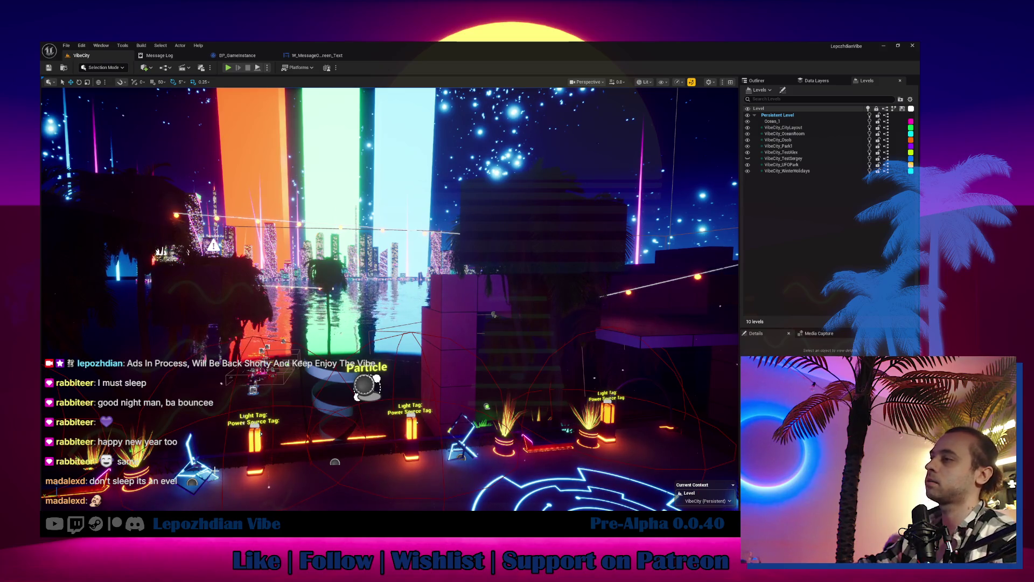
pyautogui.moveTo(225, 502)
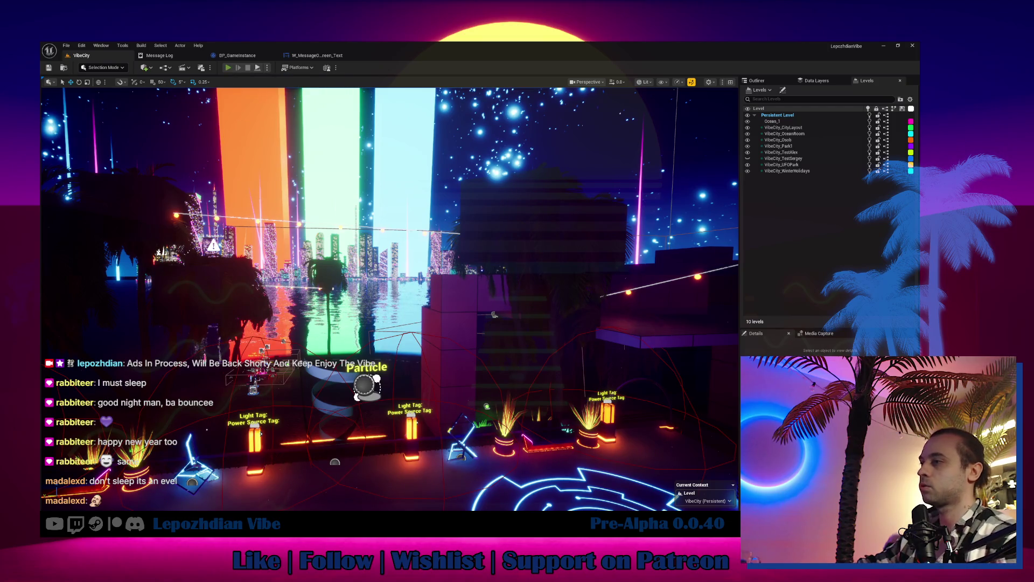
pyautogui.press('Escape')
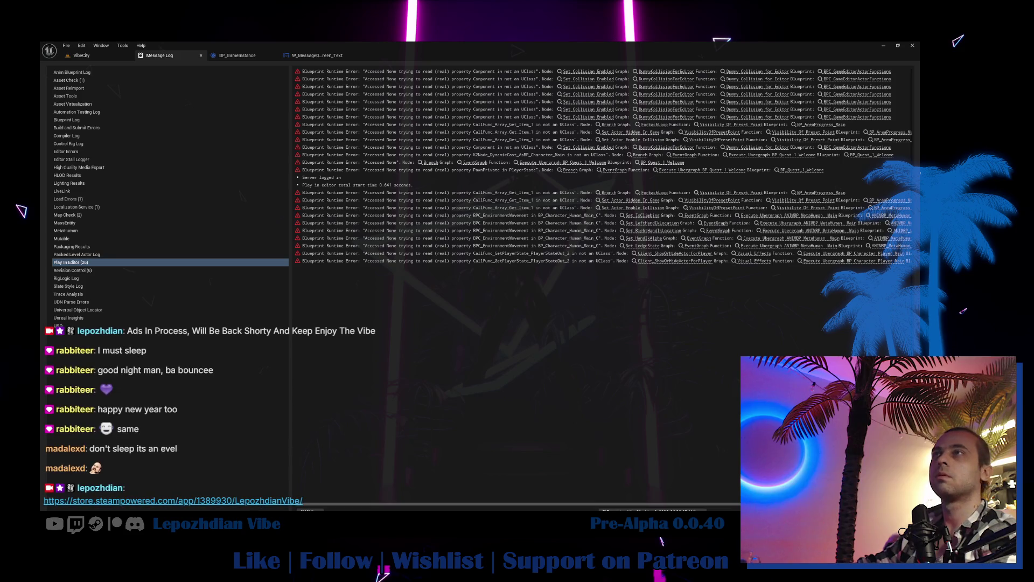
# Step: Bring the LepozhdianVibe Steam store page in the browser to the front
pyautogui.hotkey('alt', 'Tab')
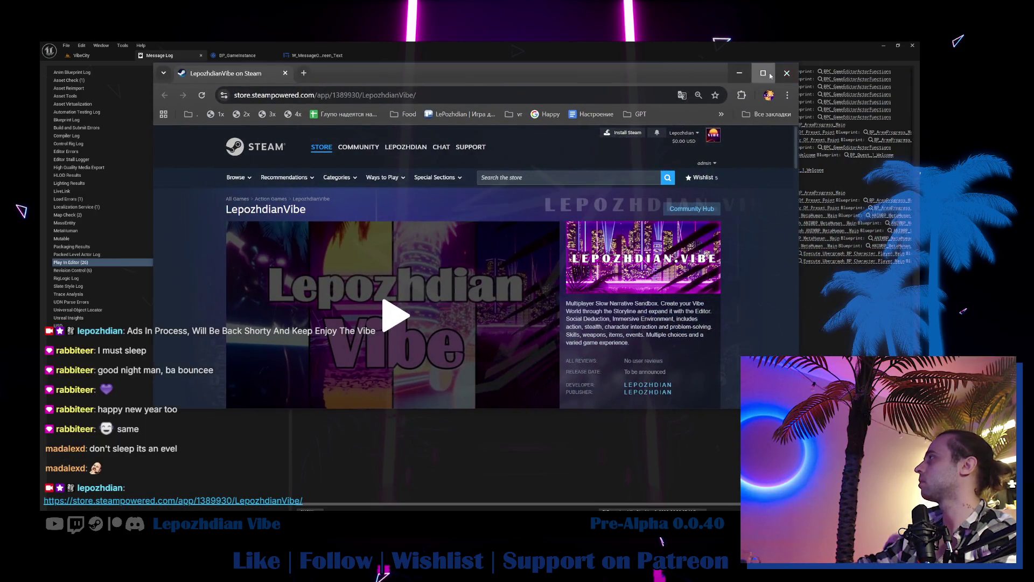
# Step: Maximize the browser, scroll the Steam pages down and back up, then return to the editor
pyautogui.click(763, 73)
pyautogui.scroll(-5, 362, 417)
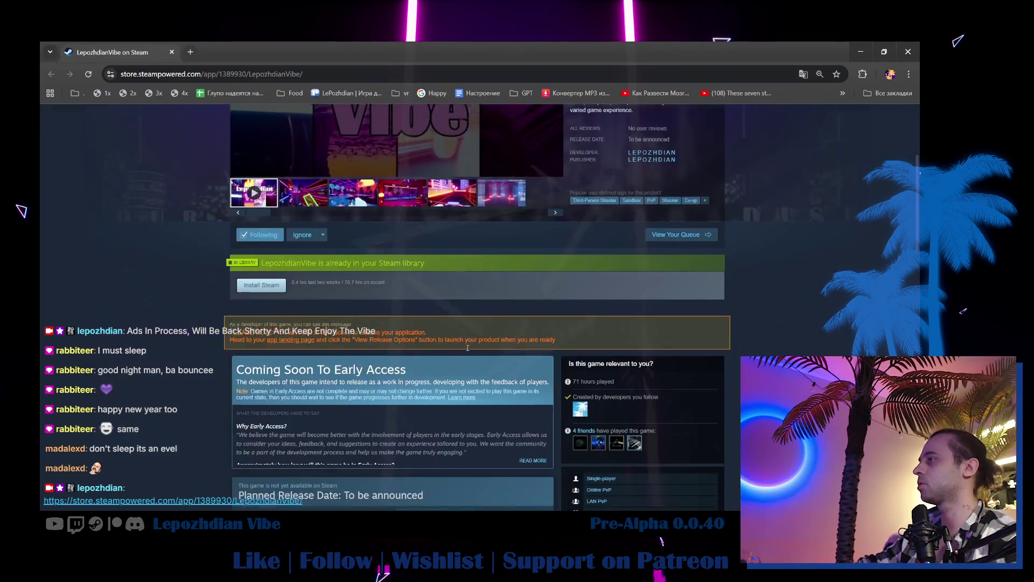
pyautogui.scroll(-3, 362, 416)
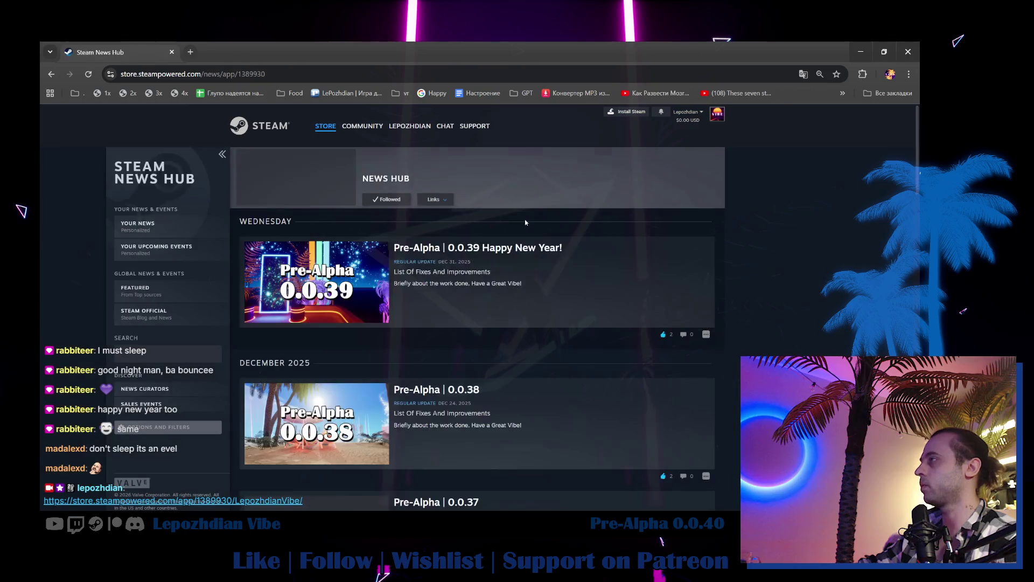
pyautogui.scroll(-10, 524, 304)
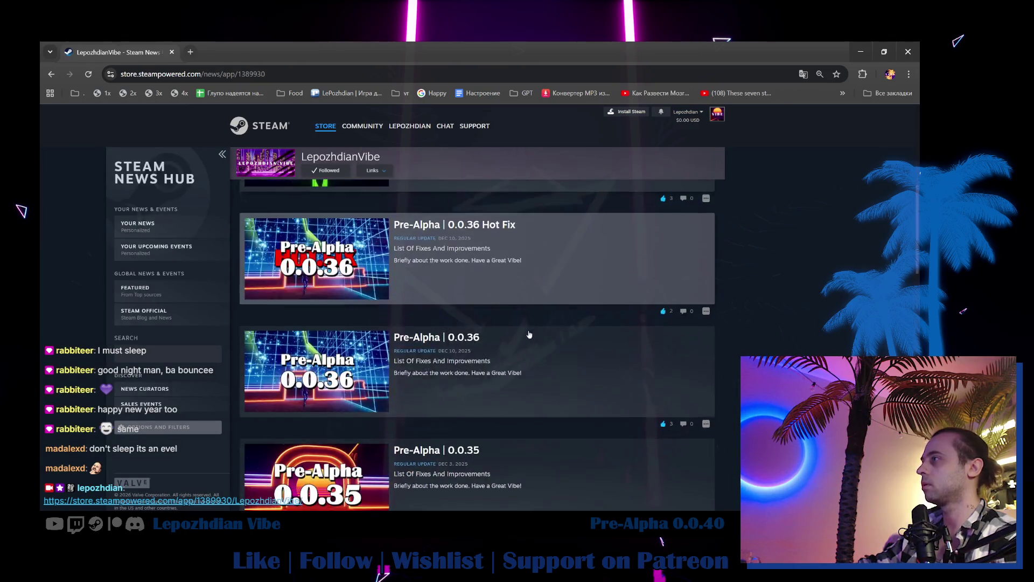
pyautogui.scroll(-6, 521, 384)
pyautogui.scroll(10, 522, 403)
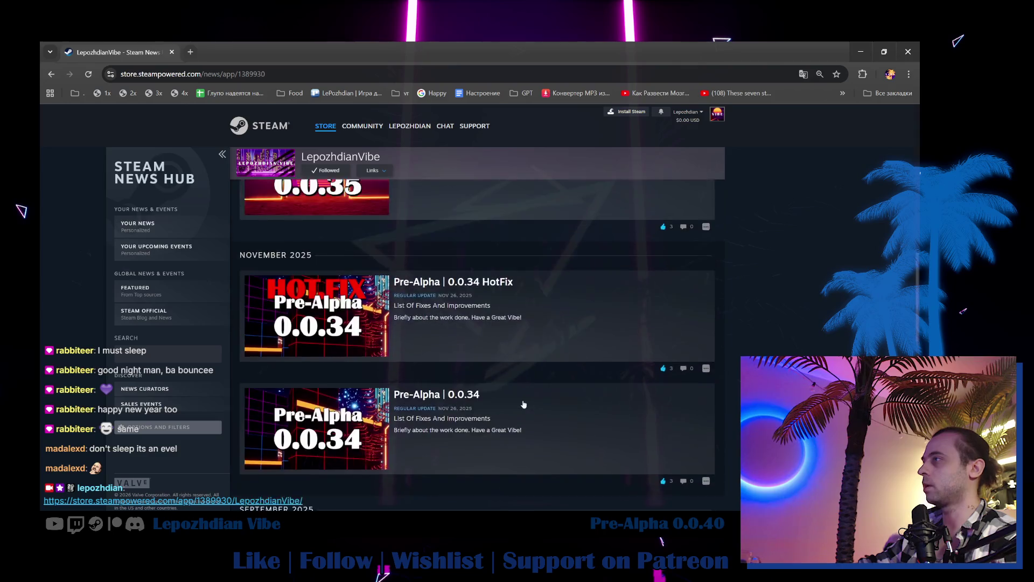
pyautogui.scroll(8, 523, 403)
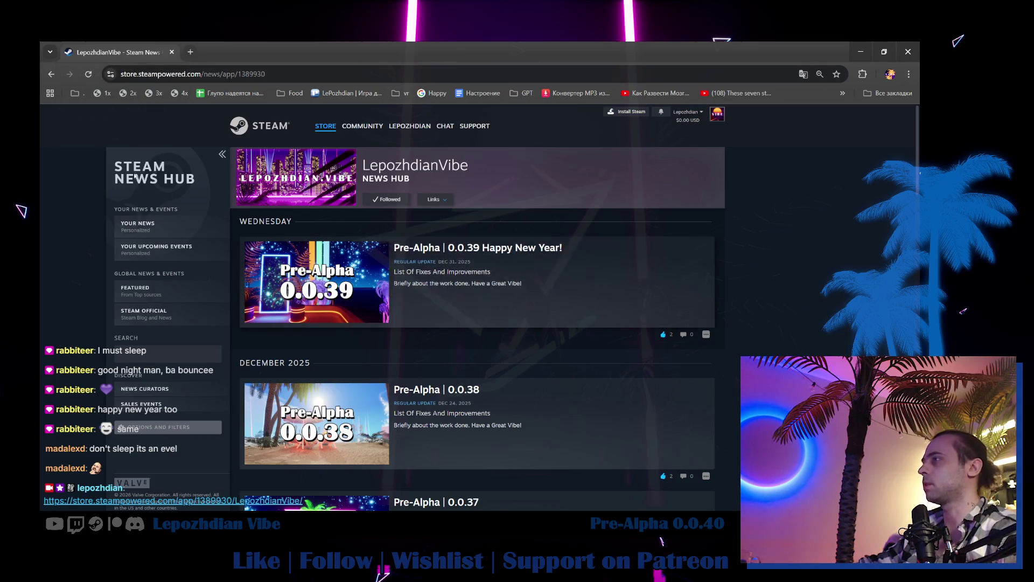
pyautogui.hotkey('alt', 'Tab')
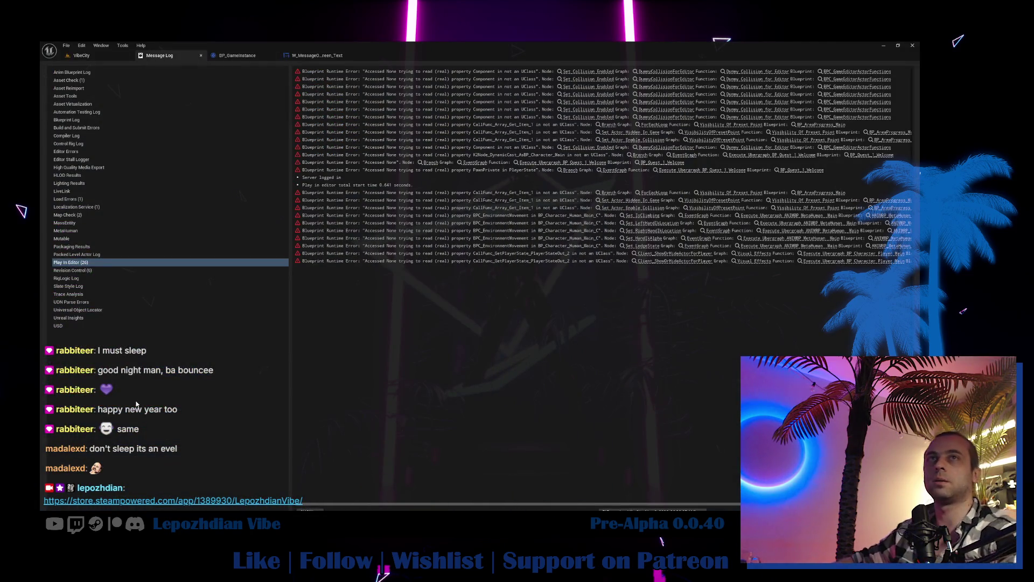
# Step: Switch to the VibeCity tab, turn the view left across the city, and start playing
pyautogui.click(97, 54)
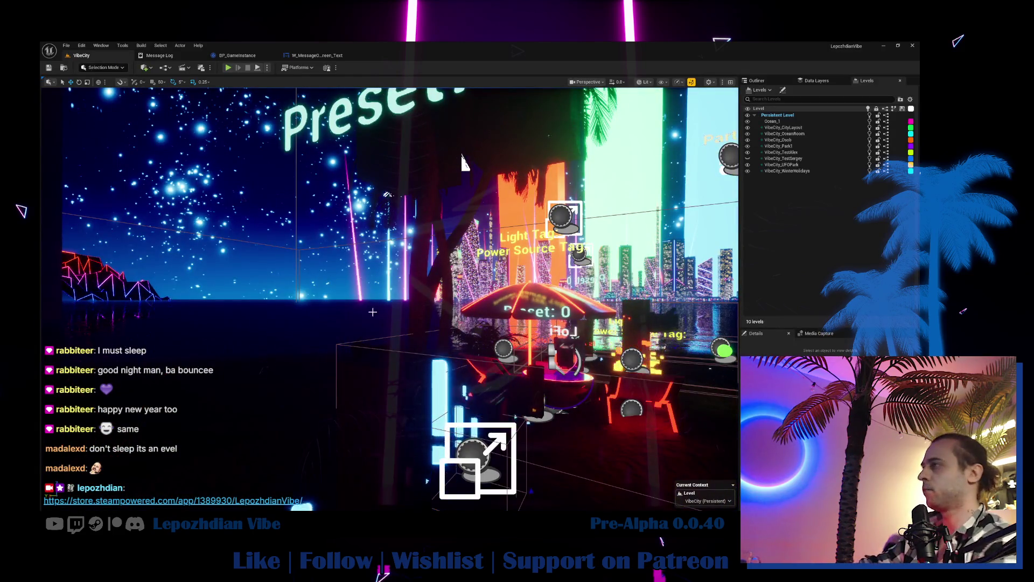
pyautogui.moveTo(462, 161)
pyautogui.mouseDown()
pyautogui.moveTo(141, 137)
pyautogui.moveTo(505, 351)
pyautogui.mouseUp()
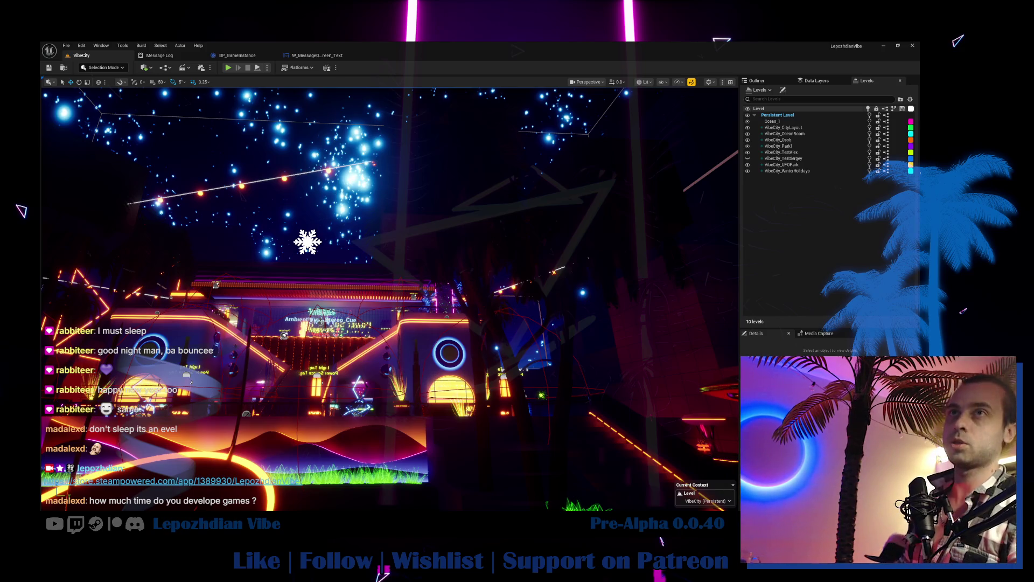
pyautogui.click(229, 68)
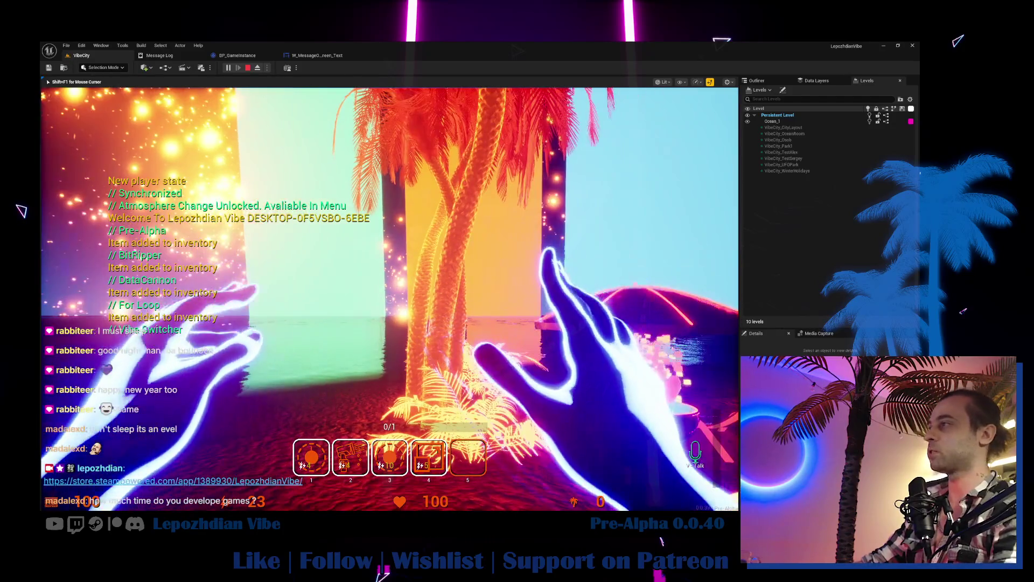
# Step: Release the mouse from the running game, then hand control back to the play session
pyautogui.hotkey('shift', 'F1')
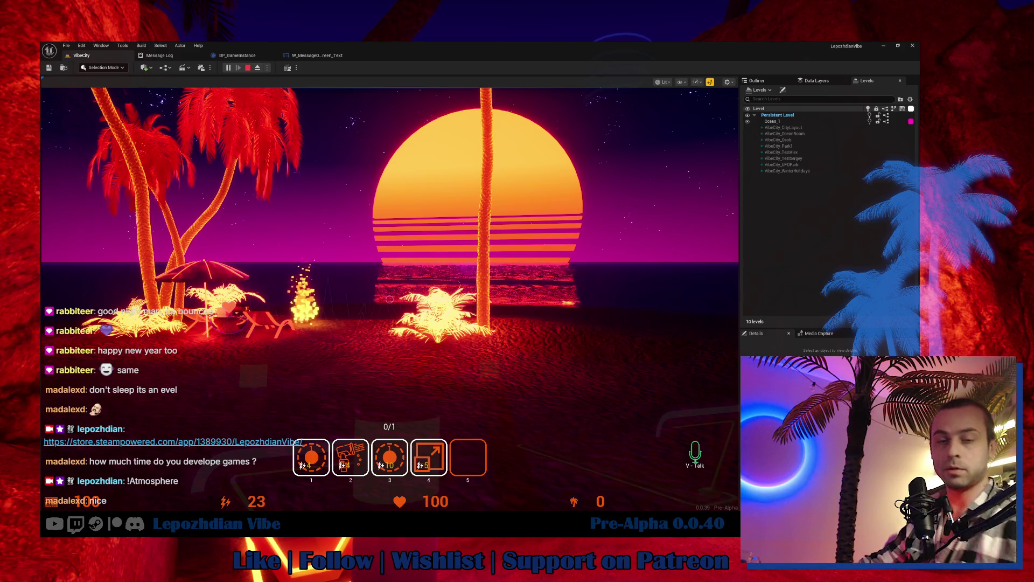
pyautogui.click(390, 299)
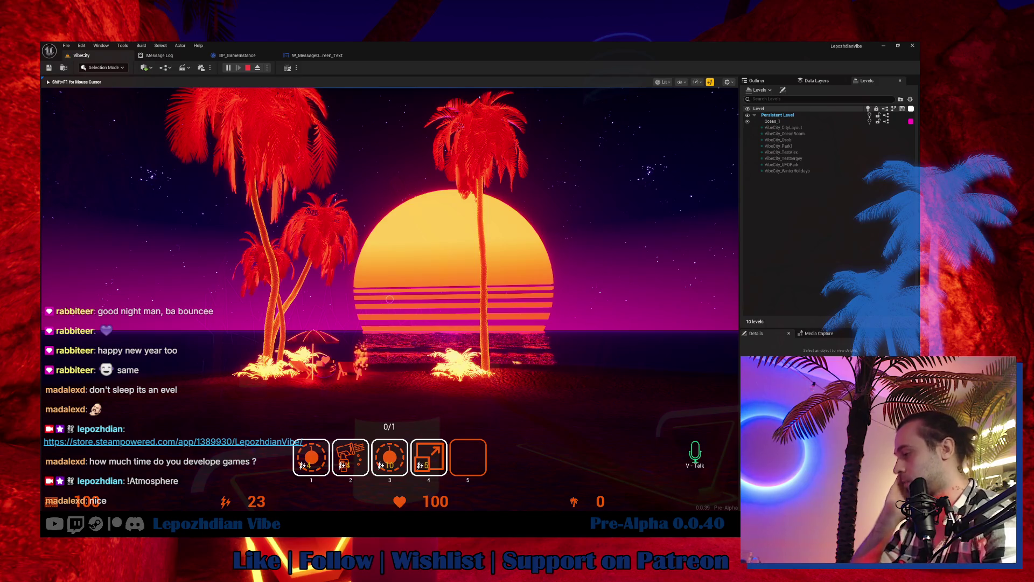
# Step: Walk the player back and forth toward the palms on the beach, then stop the play session
pyautogui.press('s')
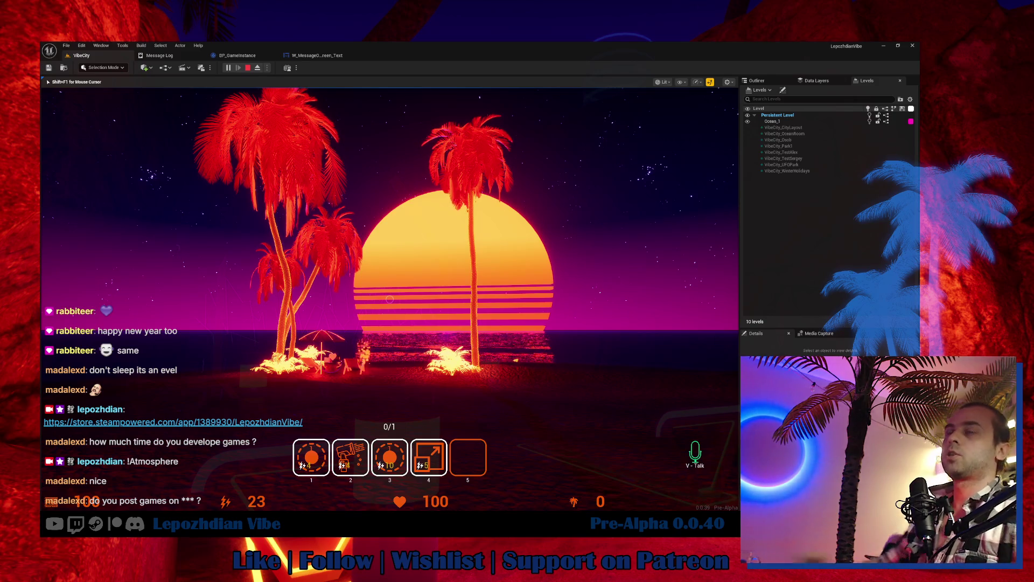
pyautogui.moveTo(389, 299)
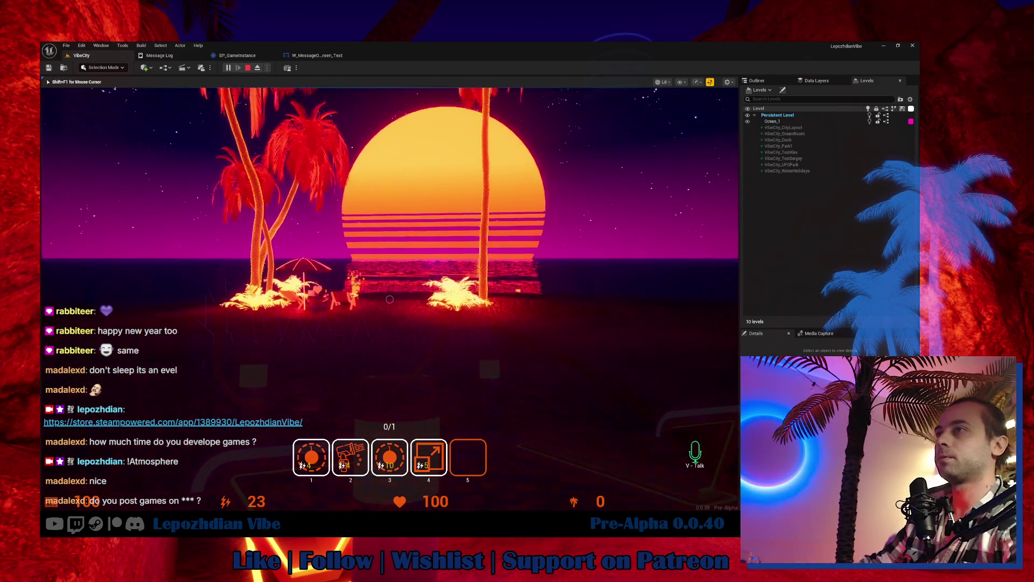
pyautogui.press('w')
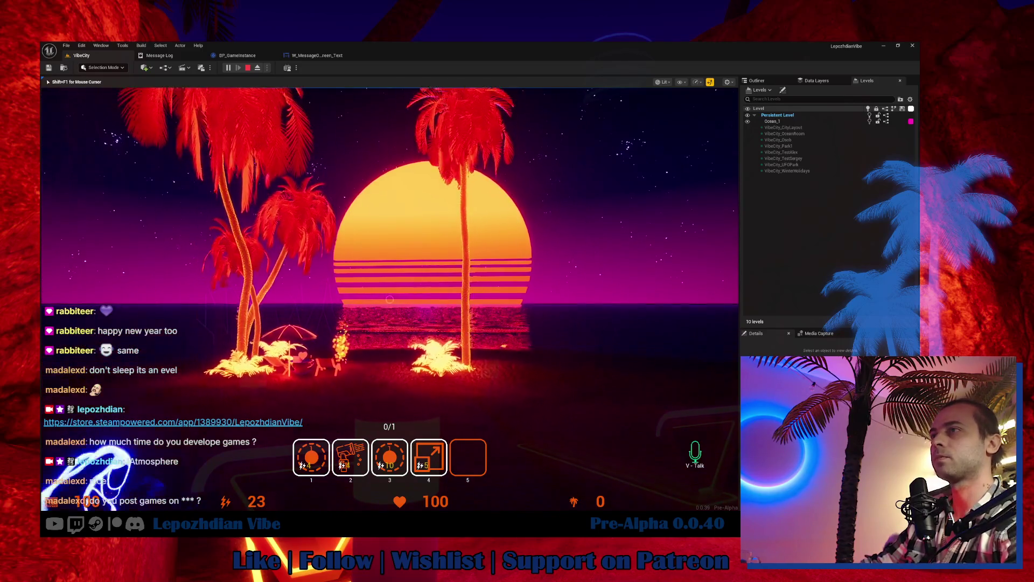
pyautogui.press('w')
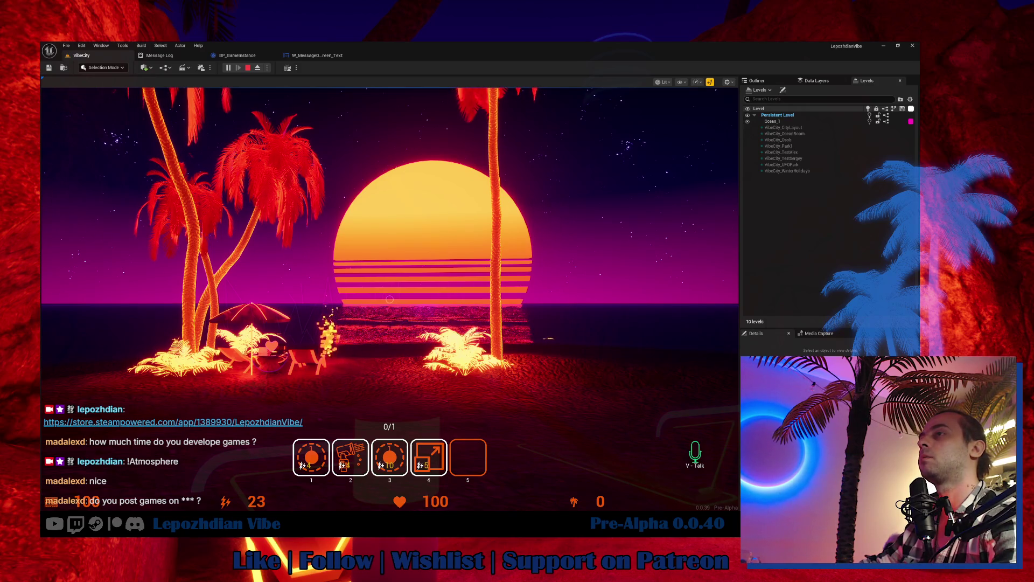
pyautogui.click(391, 319)
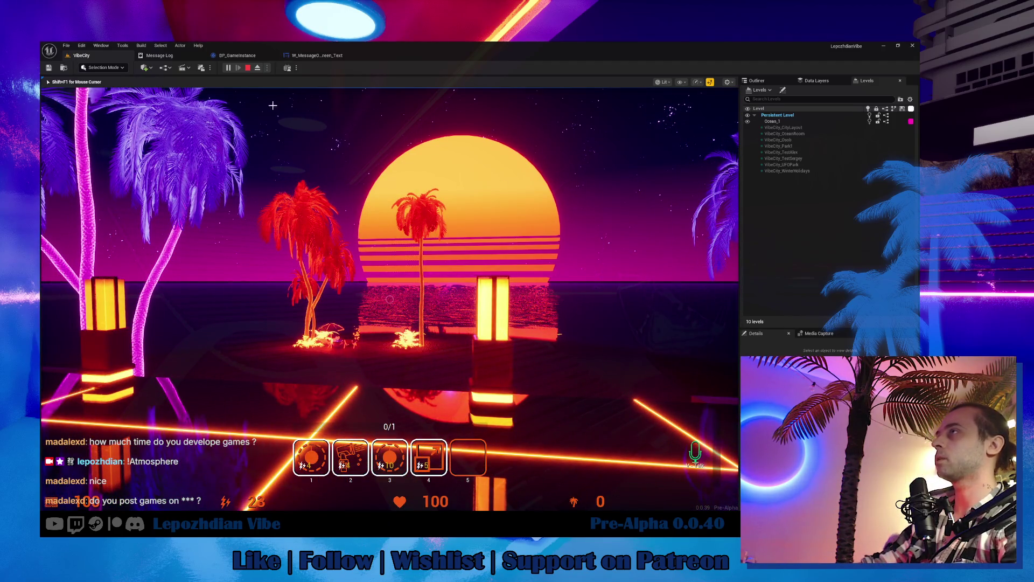
pyautogui.press('Escape')
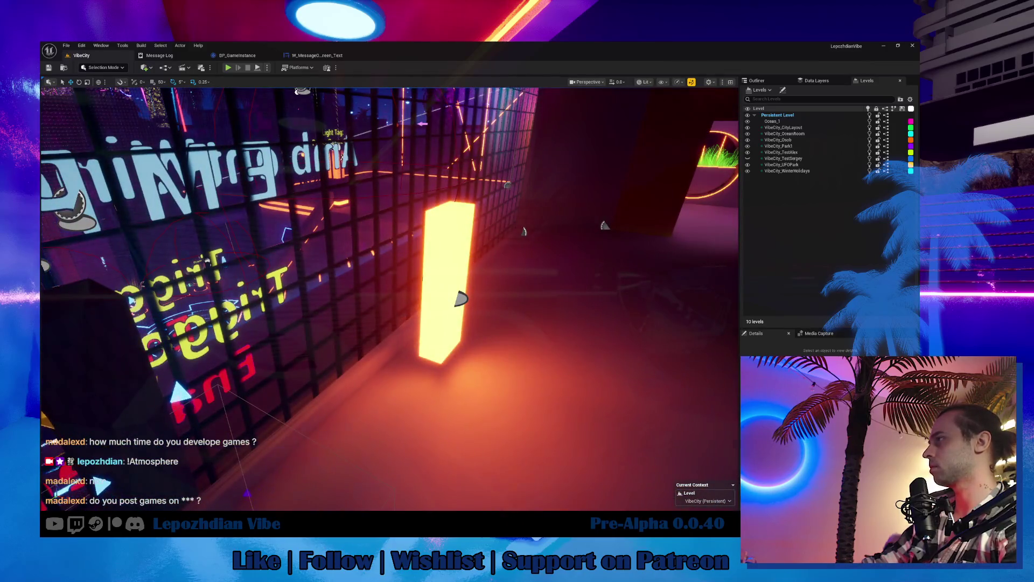
# Step: Open the BP_AtmosphereChanger pillar's blueprint on its main event graph
pyautogui.click(460, 299)
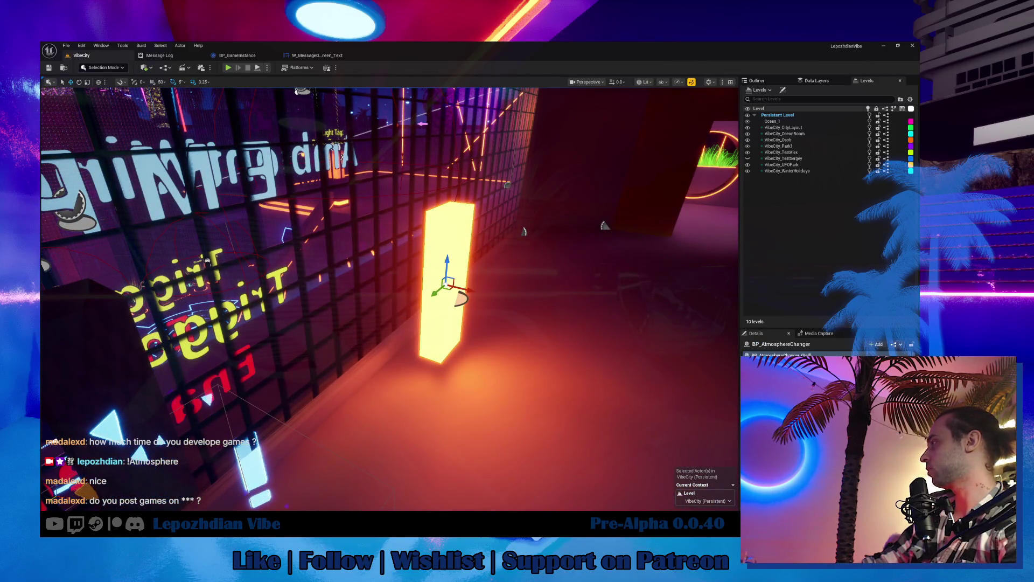
pyautogui.hotkey('ctrl', 'e')
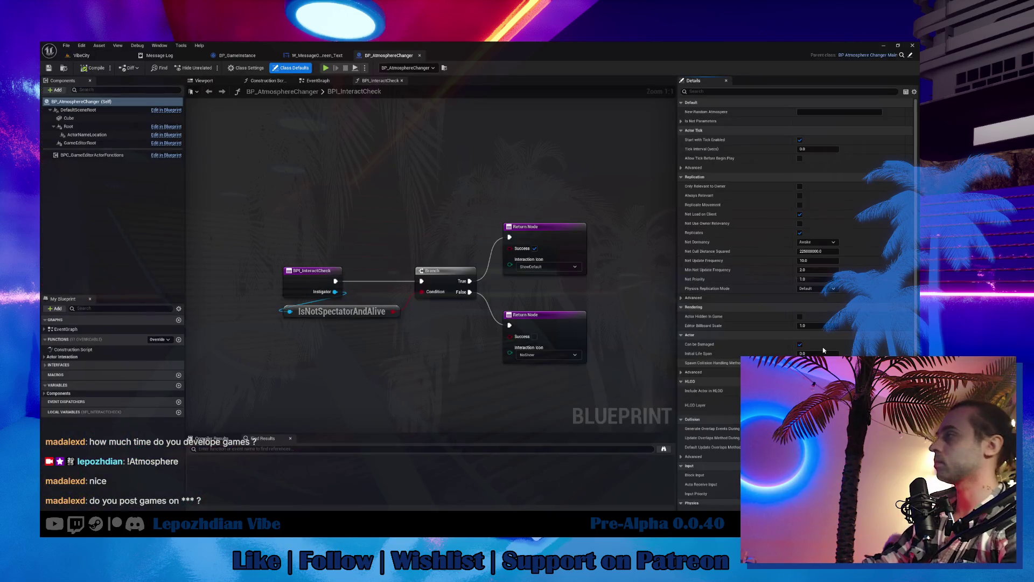
pyautogui.click(318, 80)
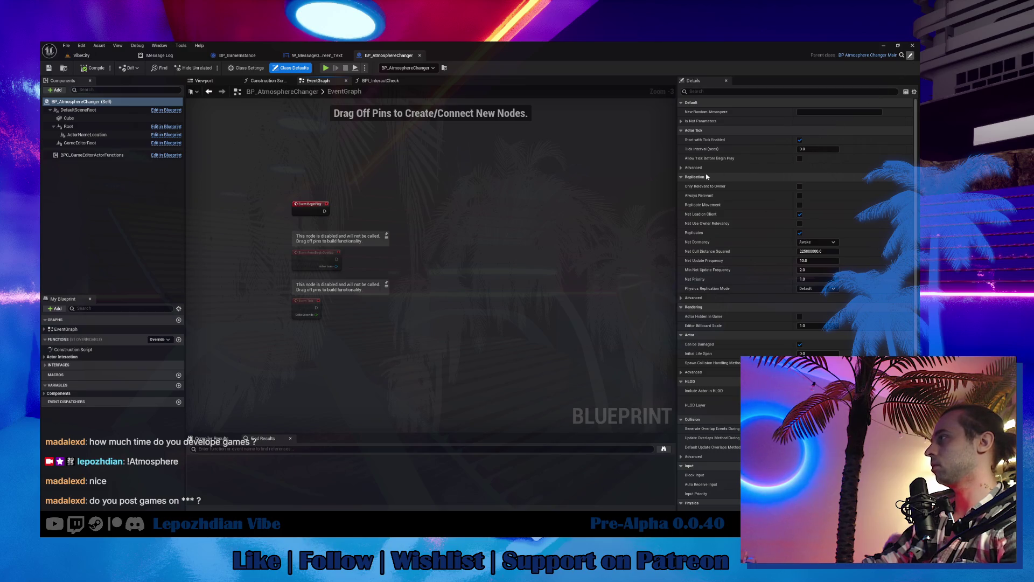
pyautogui.click(587, 81)
# Step: Find the Client Set Random Atmosphere node and jump into its BPC_AtmosphereSettings definition
pyautogui.scroll(-6, 463, 297)
pyautogui.scroll(8, 462, 297)
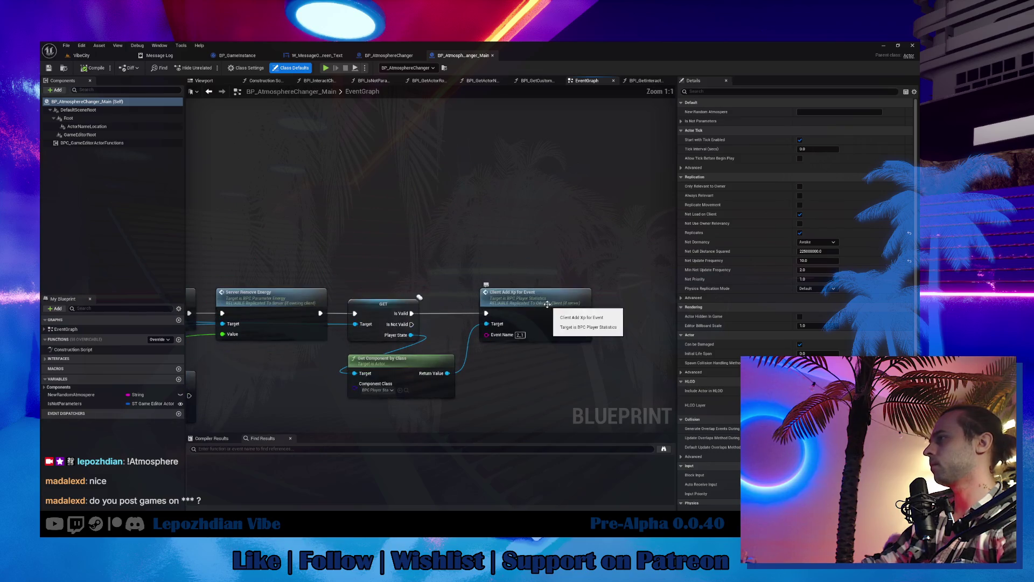
pyautogui.scroll(-5, 568, 243)
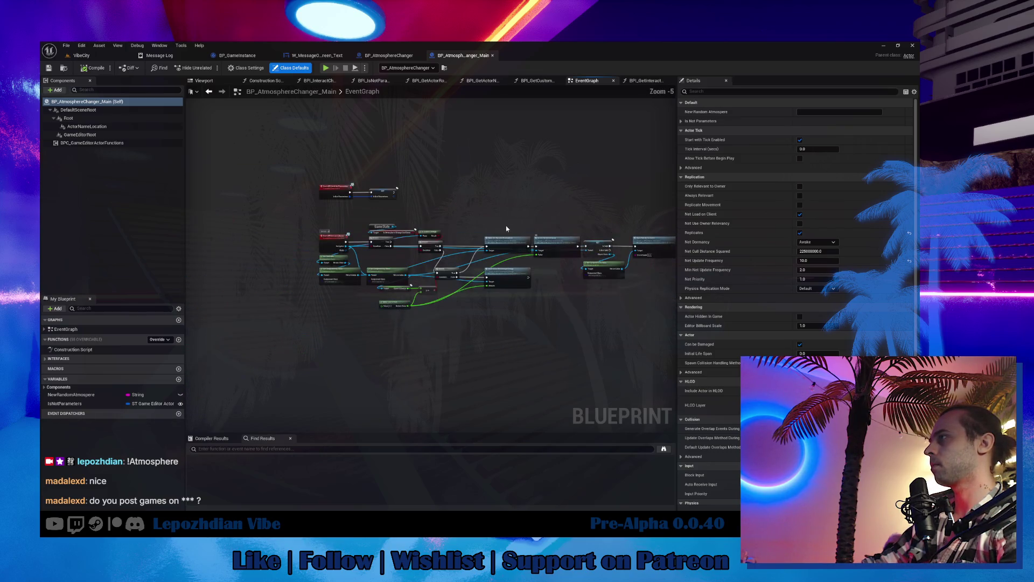
pyautogui.scroll(3, 393, 245)
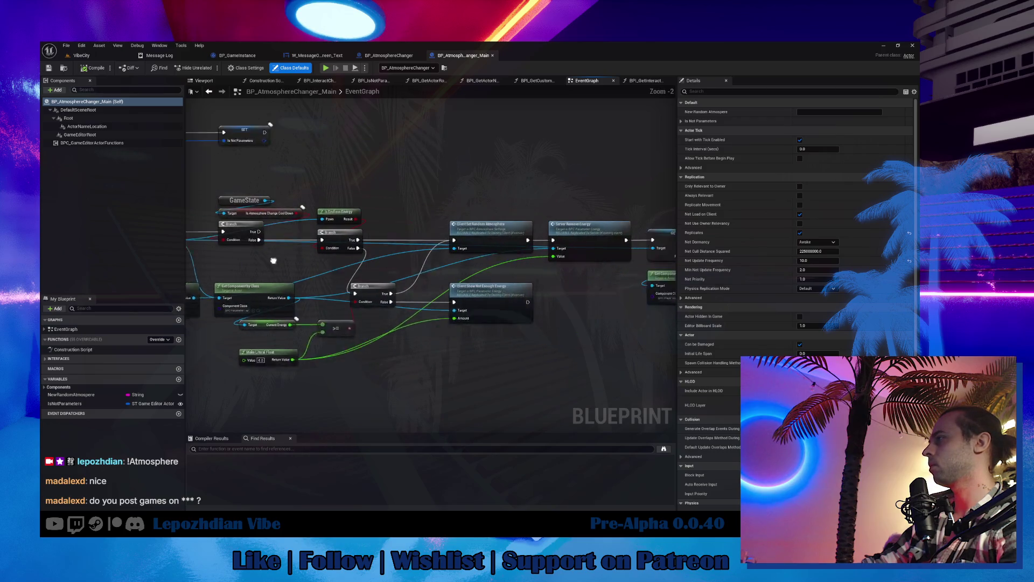
pyautogui.scroll(2, 481, 269)
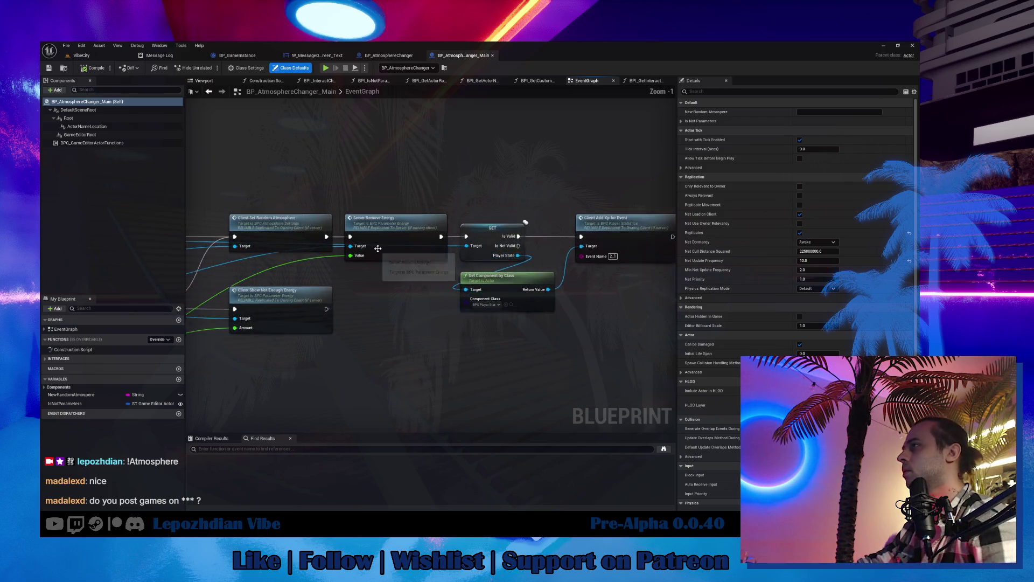
pyautogui.click(283, 230)
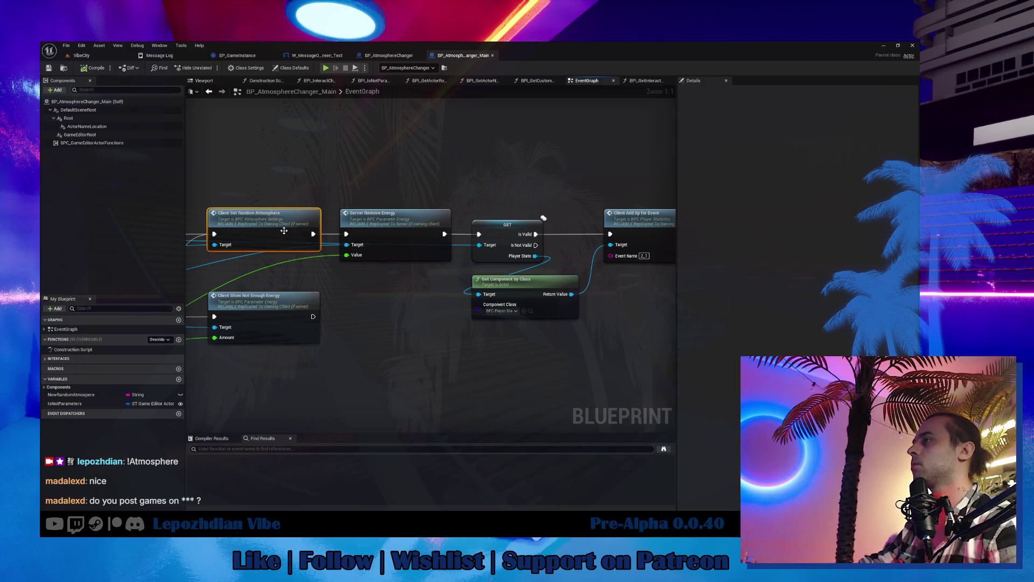
pyautogui.doubleClick(286, 230)
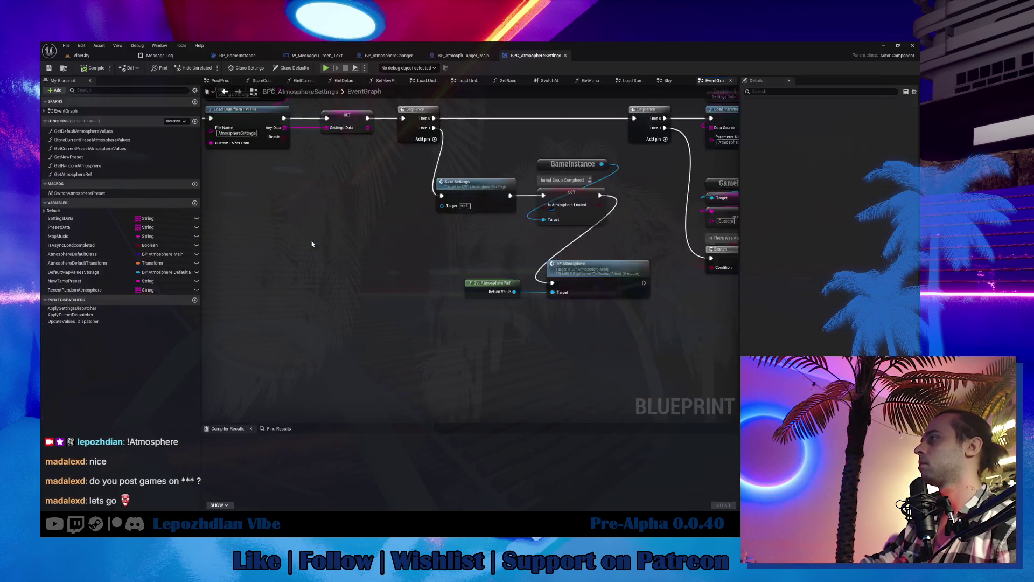
# Step: On Show Cool Down Message, set Character to Show to VibeAssistant and Character Animation to A_Pose_7
pyautogui.moveTo(458, 288); pyautogui.dragTo(264, 355)
pyautogui.scroll(1, 467, 297)
pyautogui.click(461, 278)
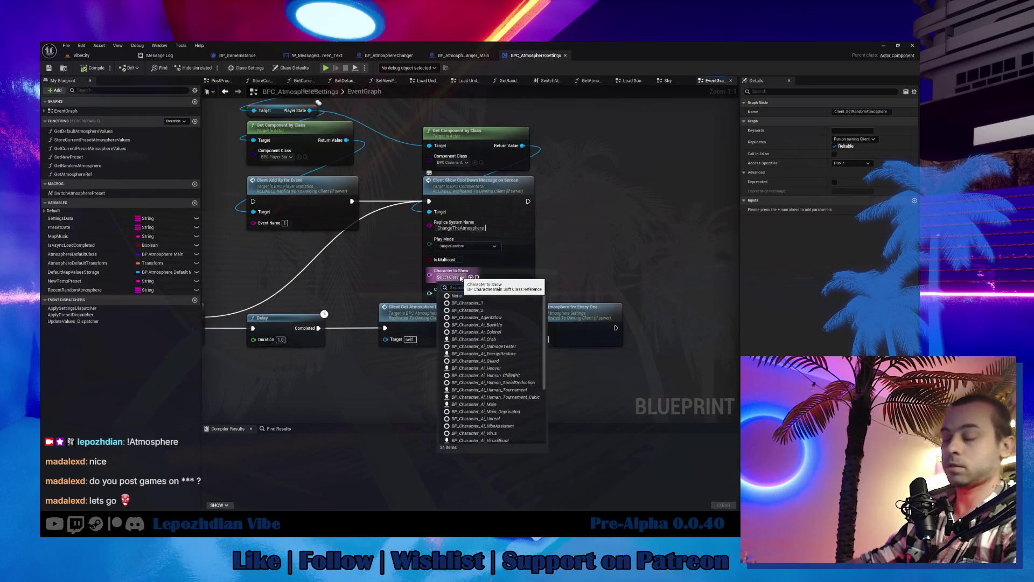
pyautogui.write('vibe')
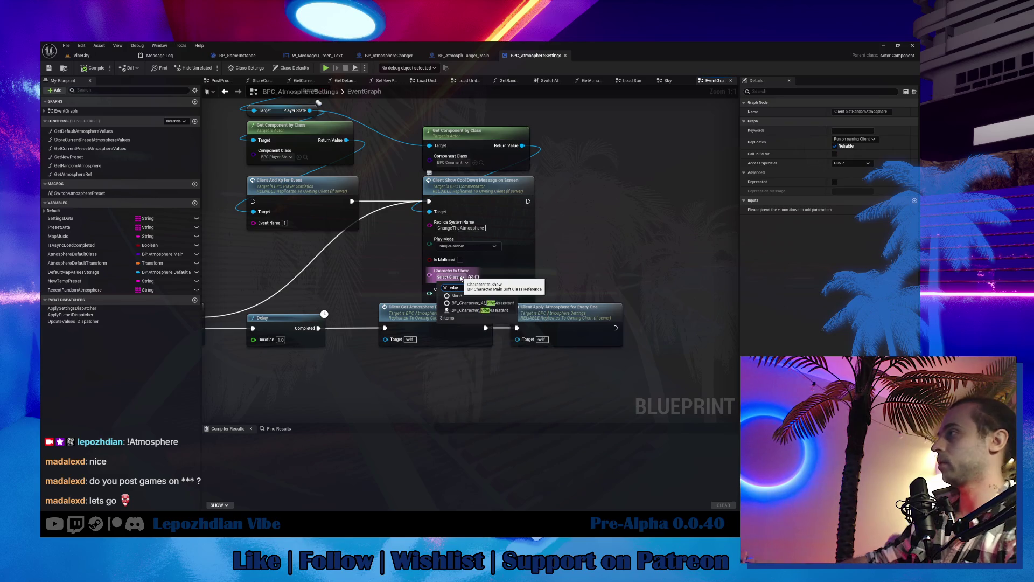
pyautogui.click(469, 302)
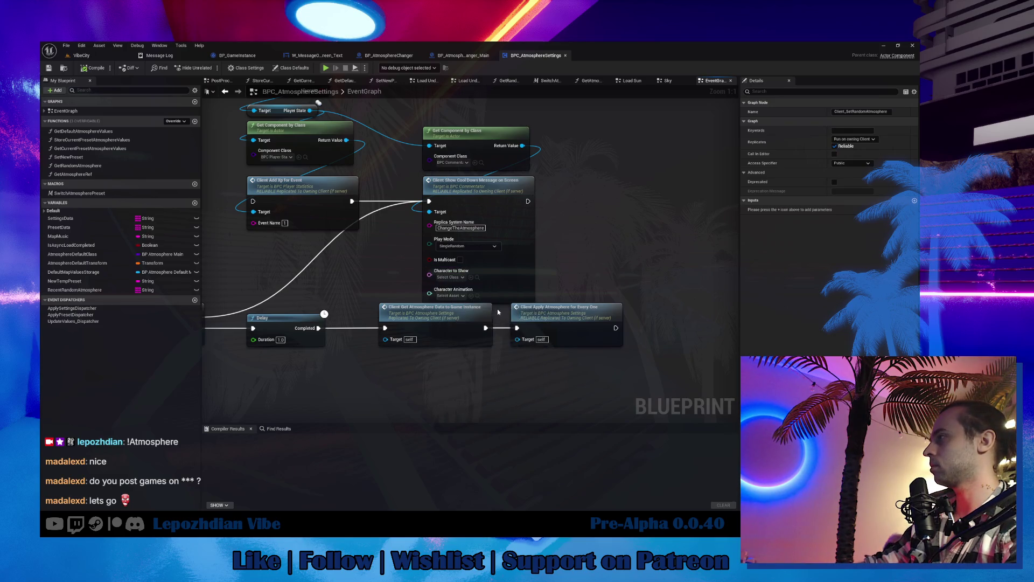
pyautogui.click(457, 296)
pyautogui.write('7')
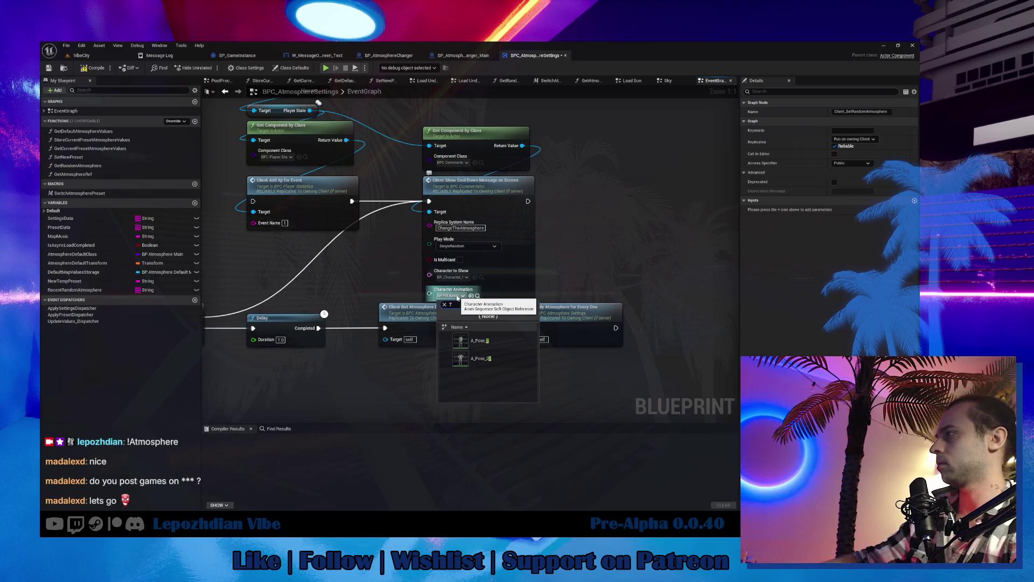
pyautogui.click(502, 347)
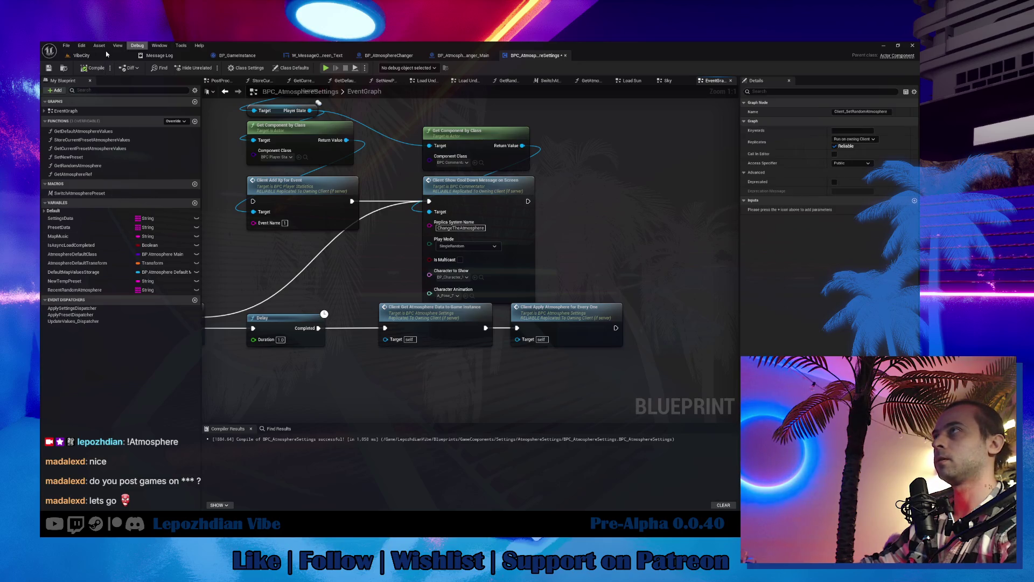
pyautogui.click(75, 56)
pyautogui.click(66, 46)
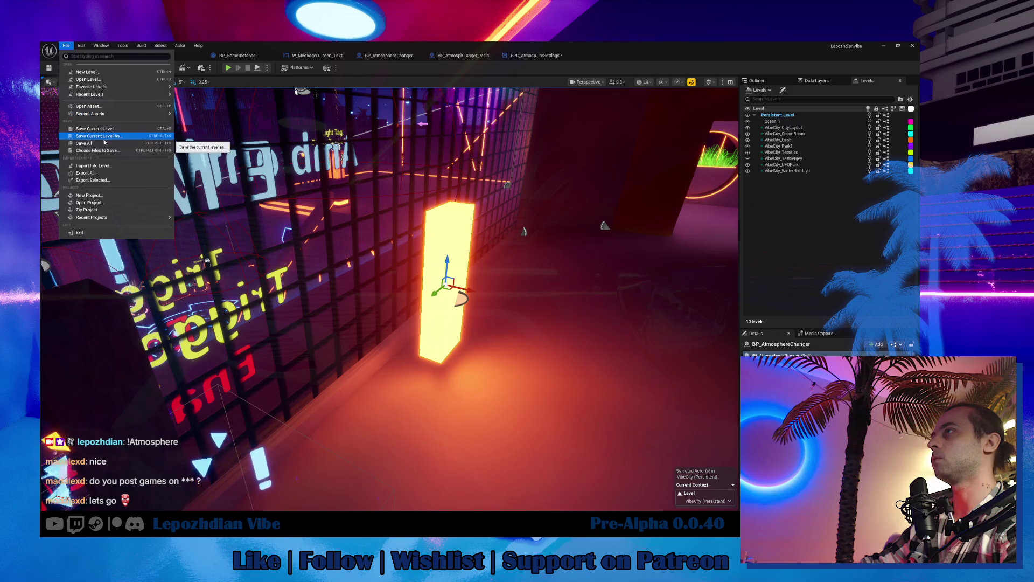
# Step: Save all modified assets and reposition the VibeCity level camera
pyautogui.click(84, 143)
pyautogui.moveTo(451, 316); pyautogui.dragTo(451, 316)
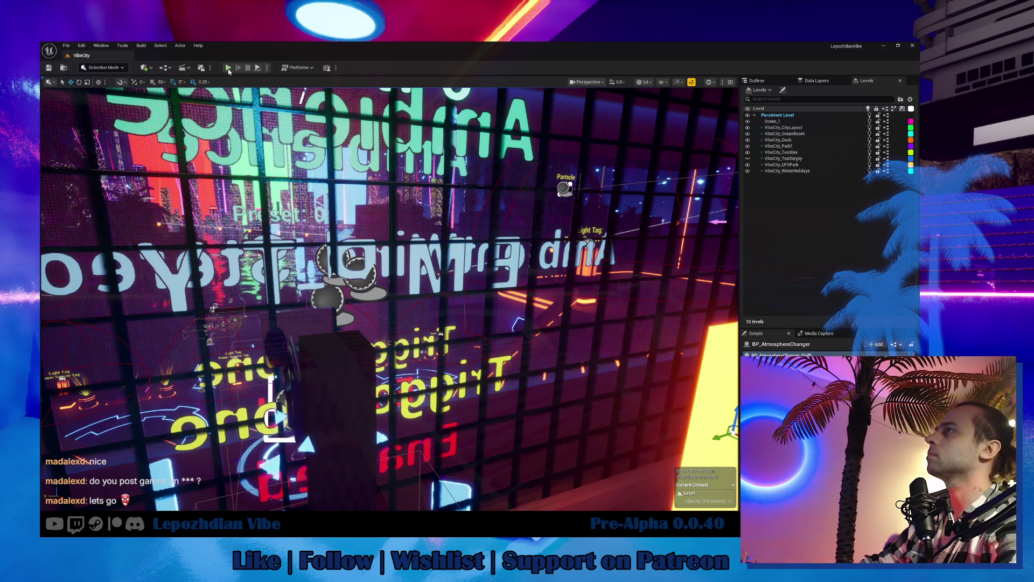
# Step: Start a play-test, apply the chosen atmosphere colours, and activate the glowing atmosphere changer pillar
pyautogui.hotkey('alt', 'p')
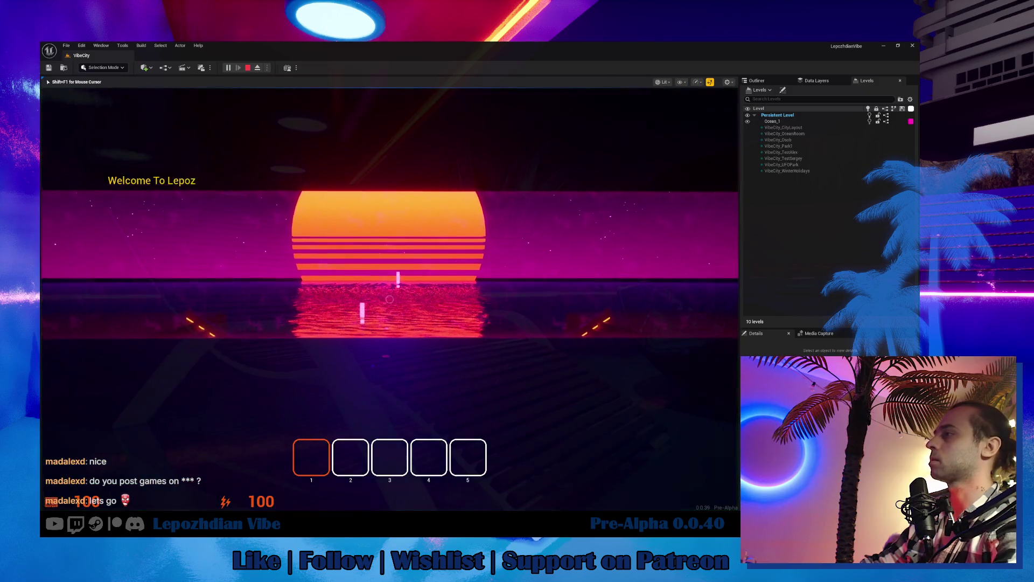
pyautogui.click(299, 288)
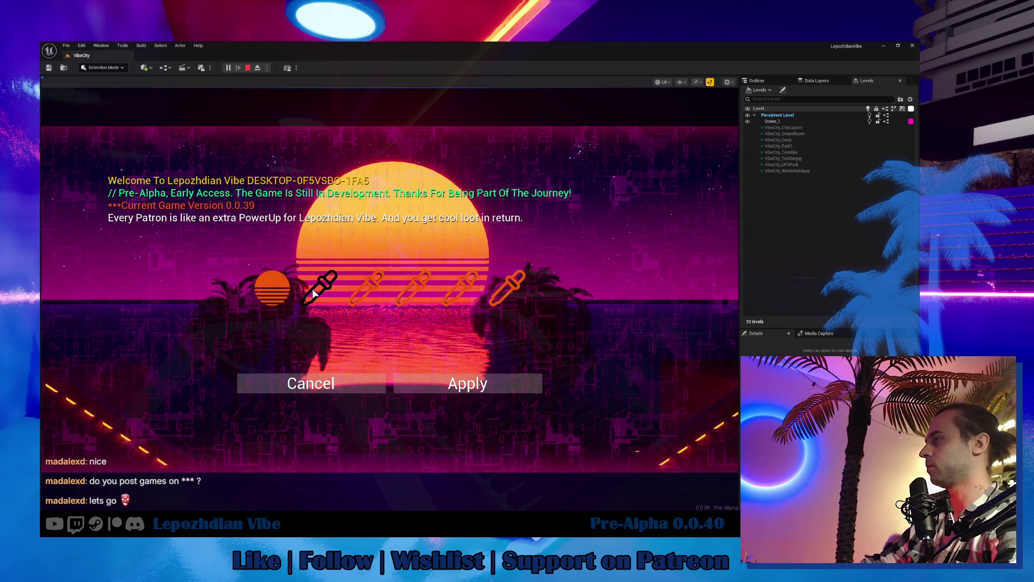
pyautogui.click(483, 383)
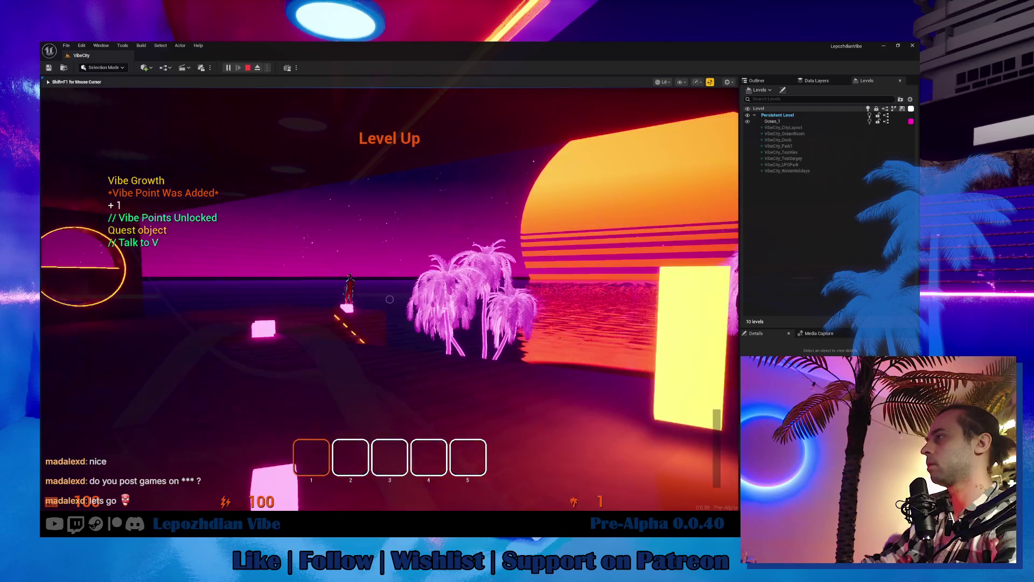
pyautogui.press('w')
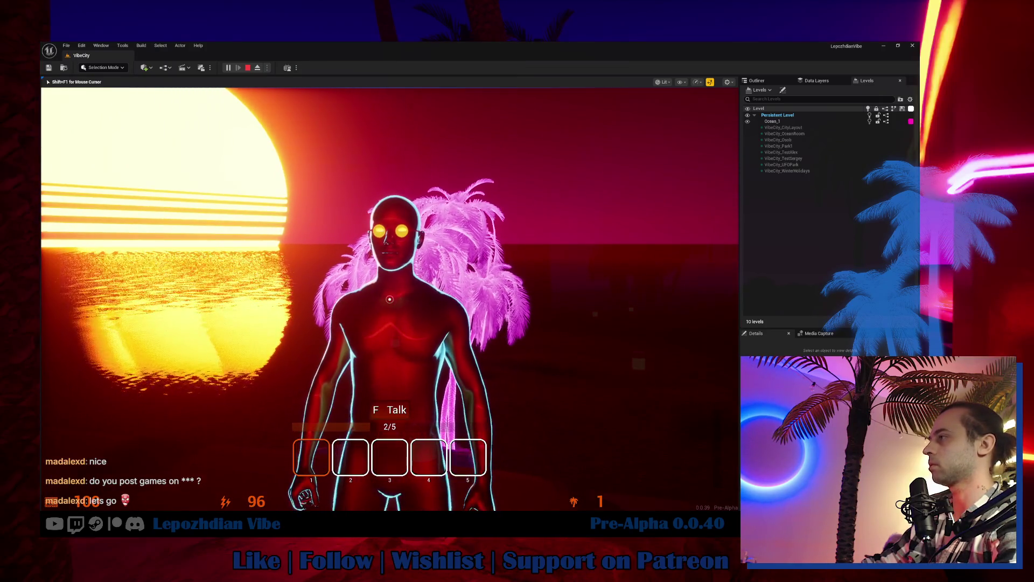
# Step: Talk to the Vibe Assistant and advance its five introduction lines until reply choices appear
pyautogui.press('f')
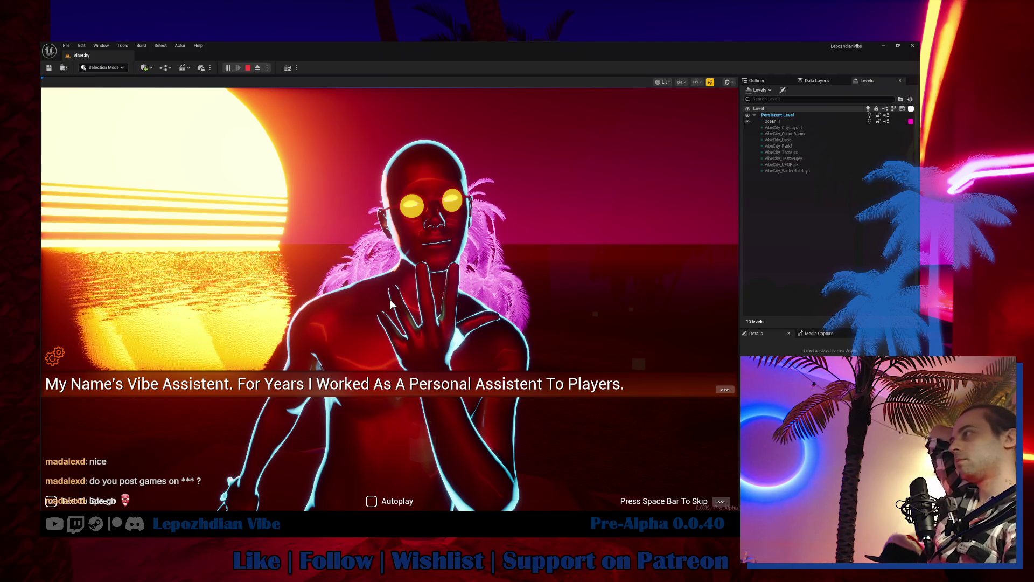
pyautogui.click(389, 300)
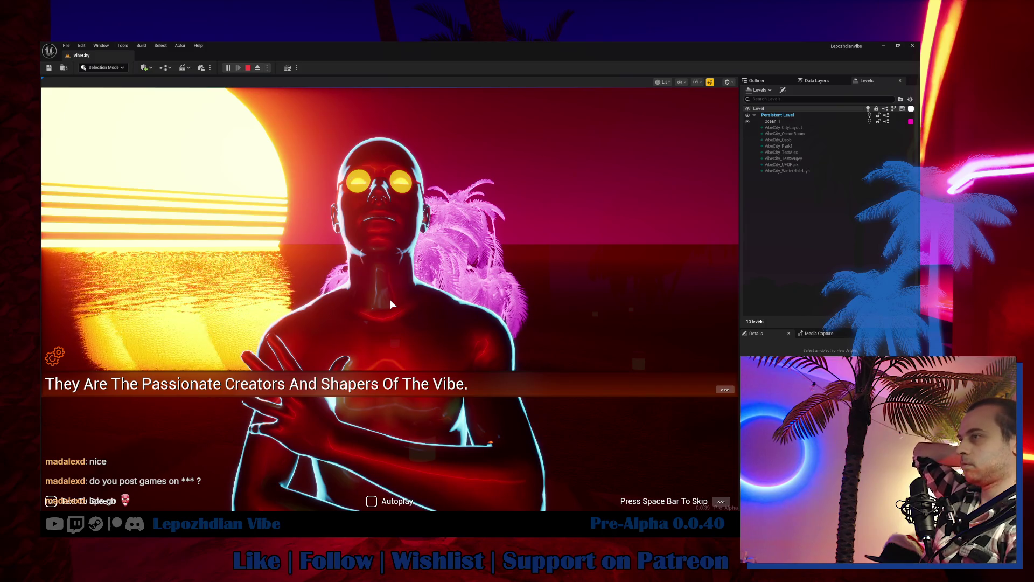
pyautogui.click(390, 299)
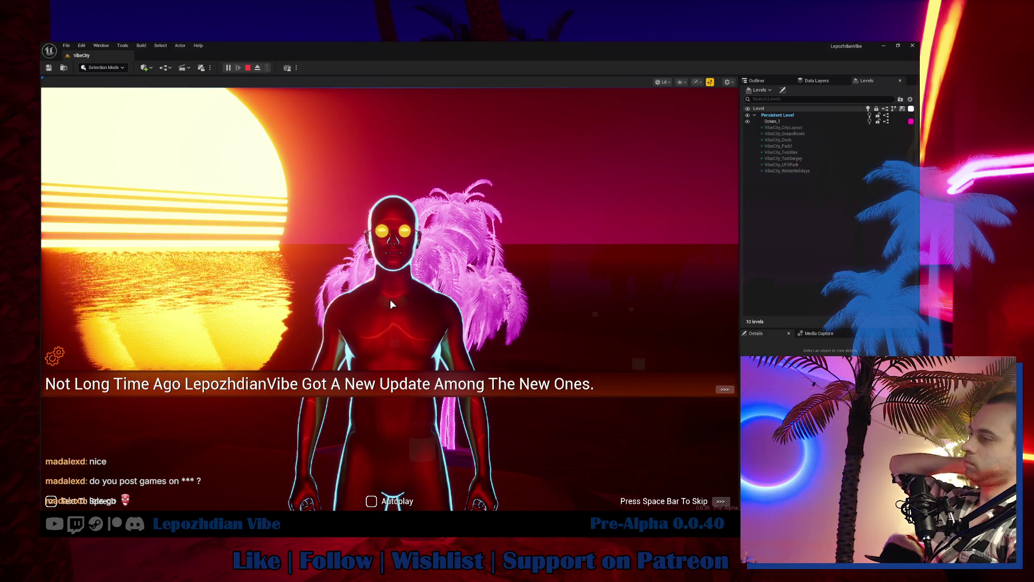
pyautogui.click(390, 299)
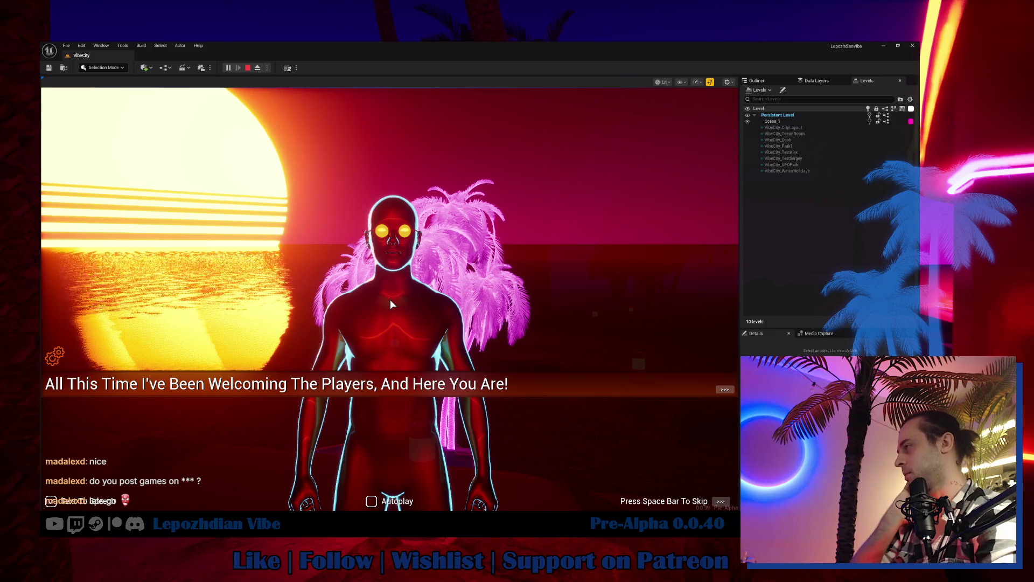
pyautogui.press('space')
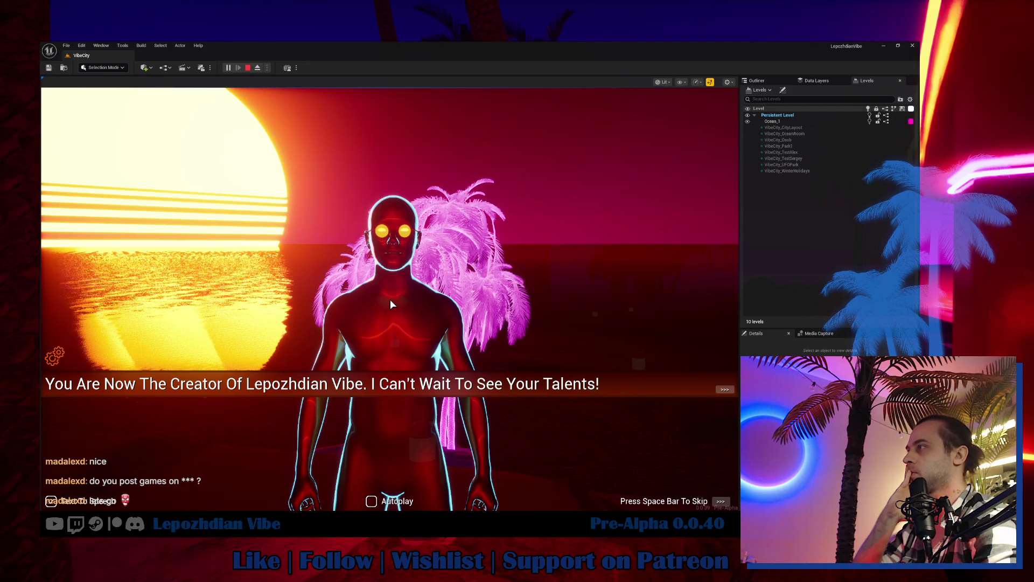
pyautogui.press('space')
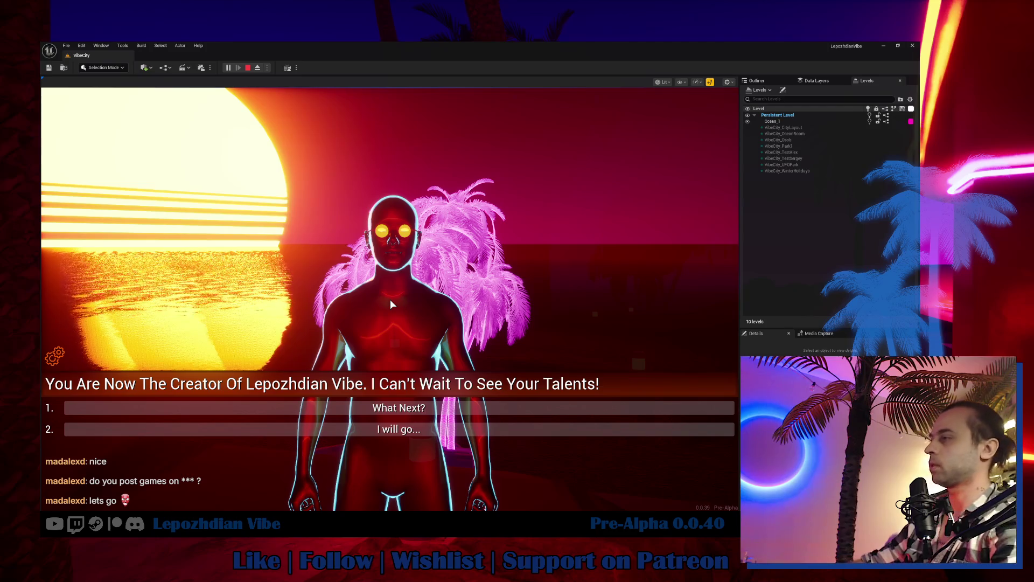
# Step: Pick 'What Next?', go through the Vibe Growth Points explanation, then reply 'I will go...'
pyautogui.click(468, 407)
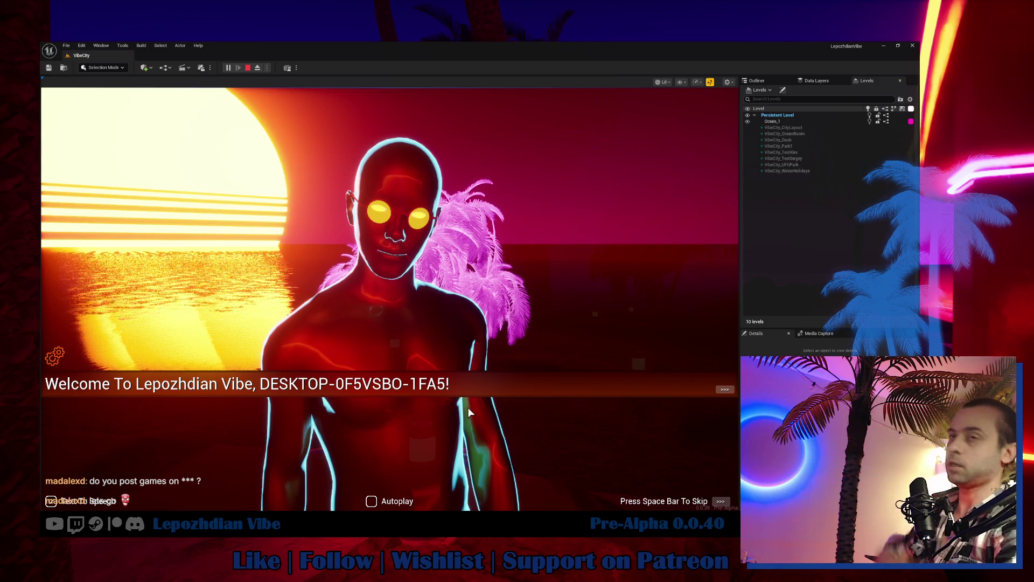
pyautogui.click(468, 408)
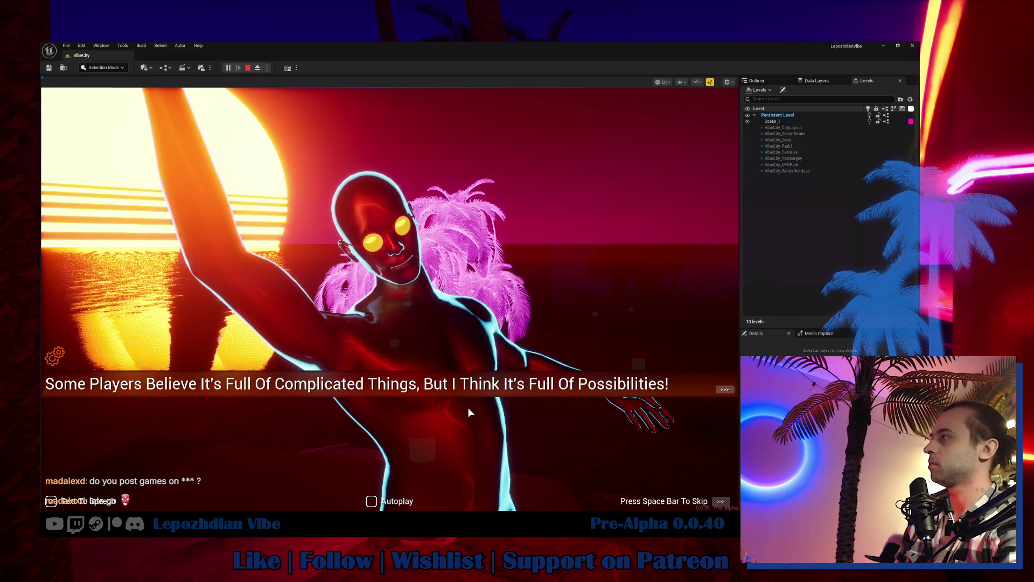
pyautogui.click(468, 408)
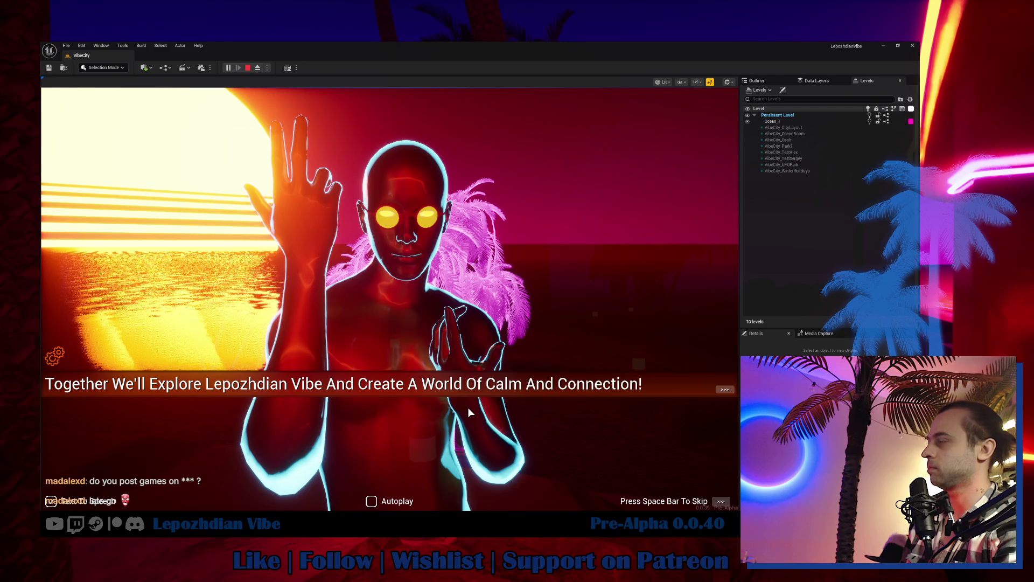
pyautogui.click(468, 408)
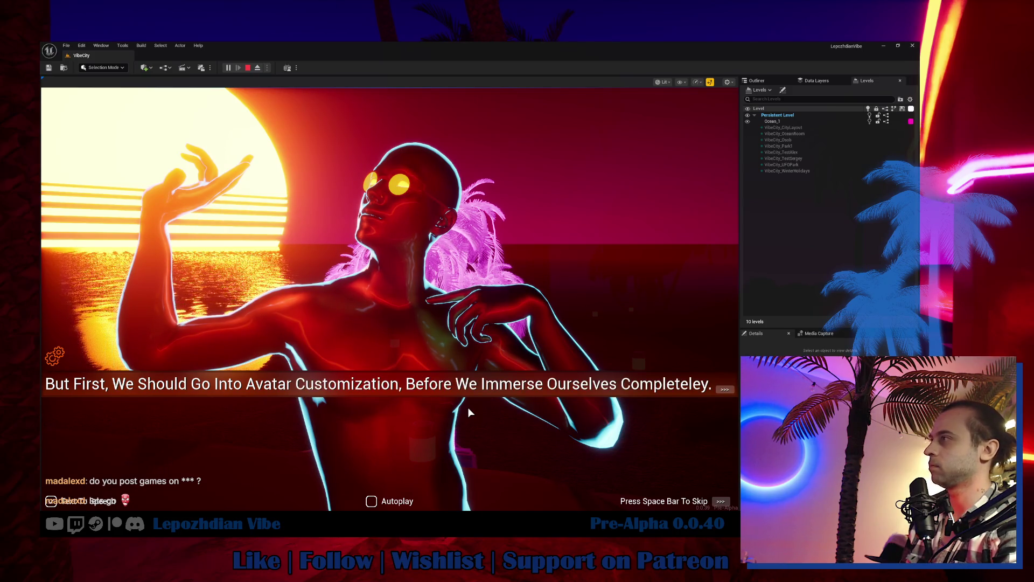
pyautogui.press('space')
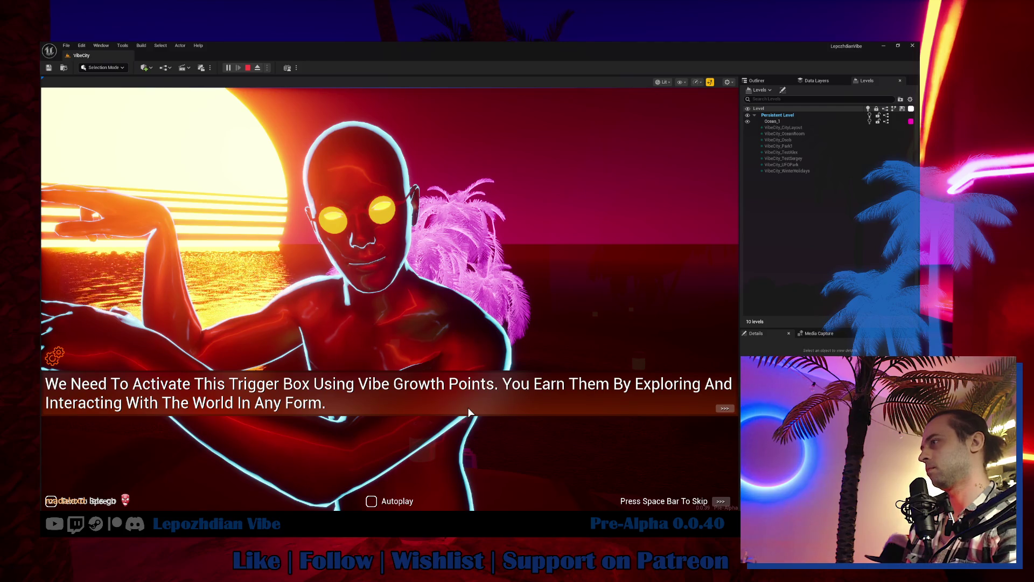
pyautogui.press('space')
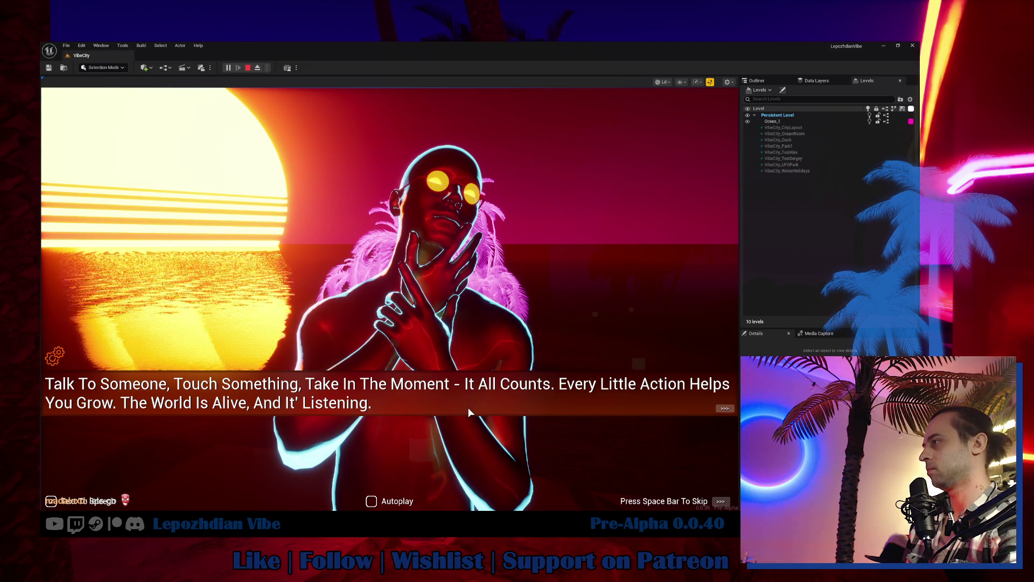
pyautogui.press('space')
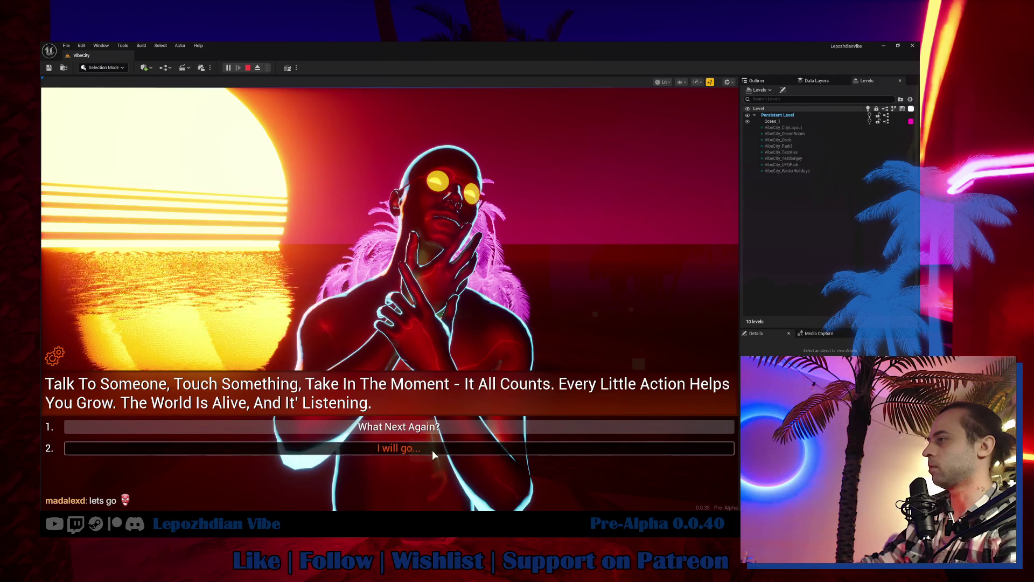
pyautogui.click(432, 450)
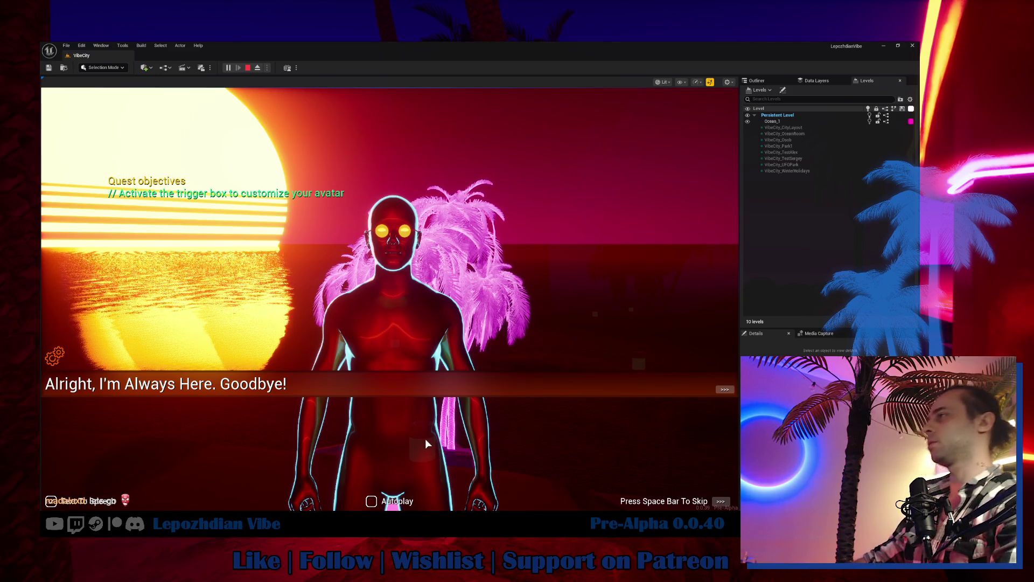
# Step: Close the dialogue, cycle the mirror's neon frame and ring colours, and apply orange
pyautogui.click(458, 419)
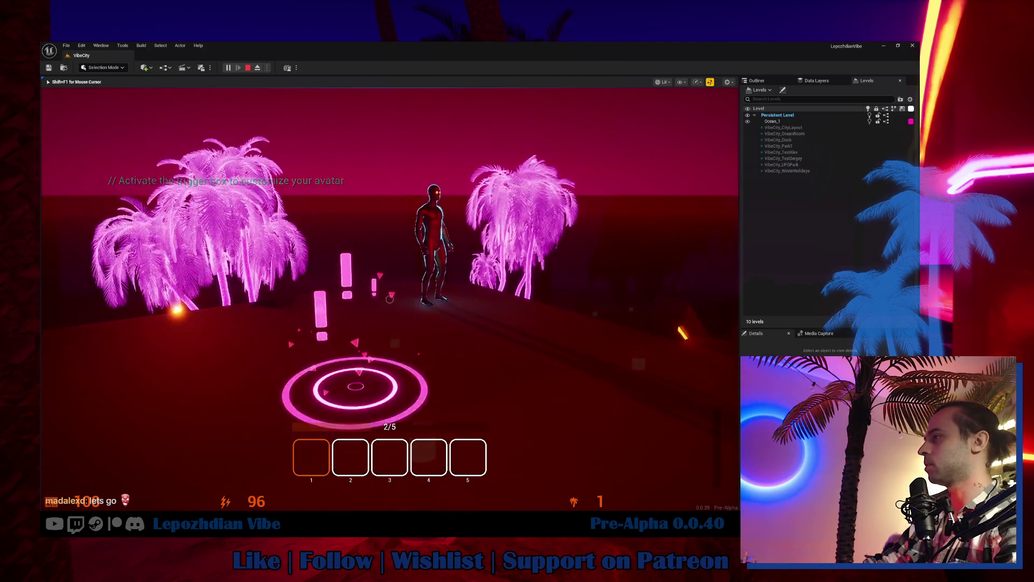
pyautogui.press('e')
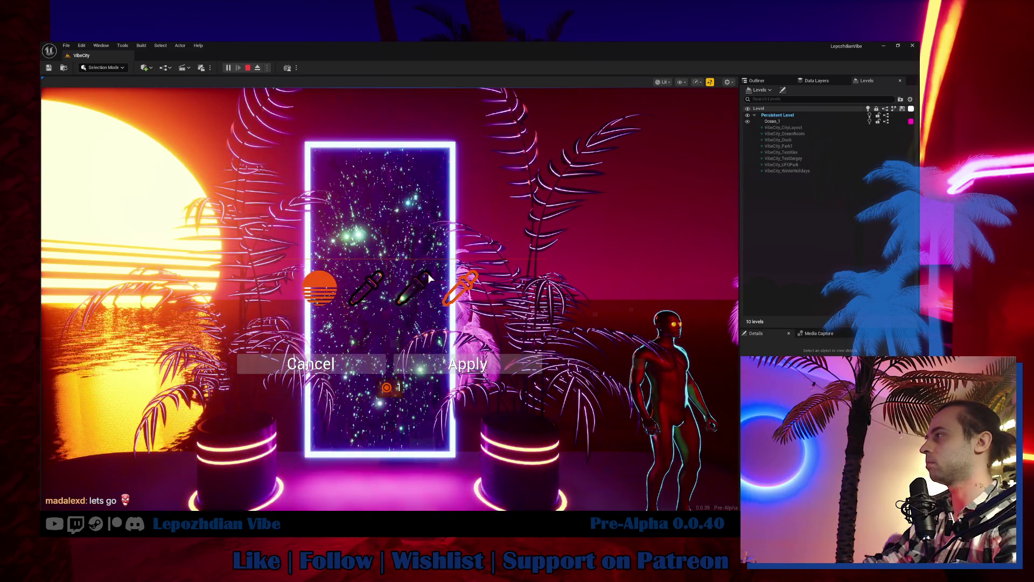
pyautogui.click(417, 286)
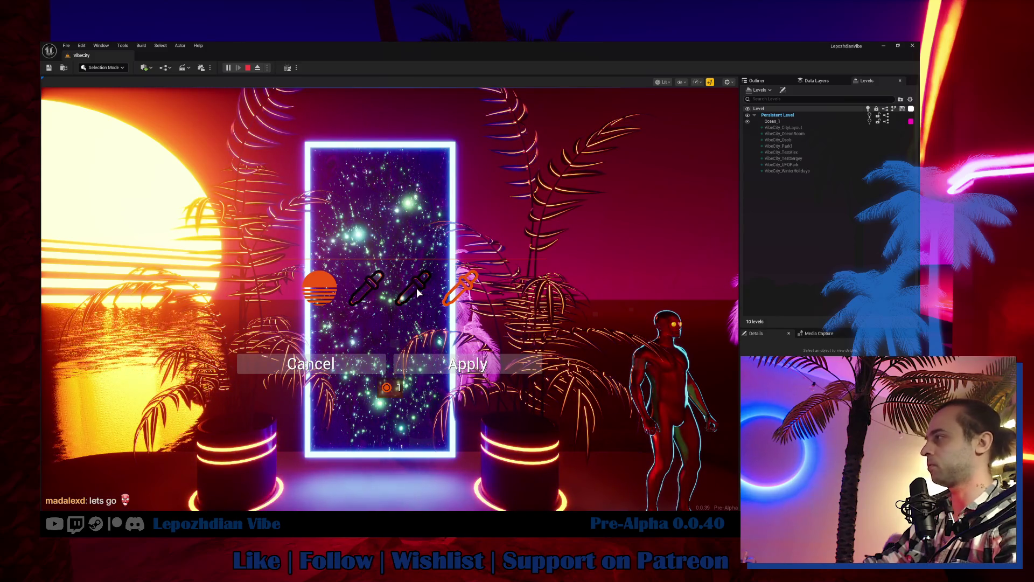
pyautogui.click(416, 288)
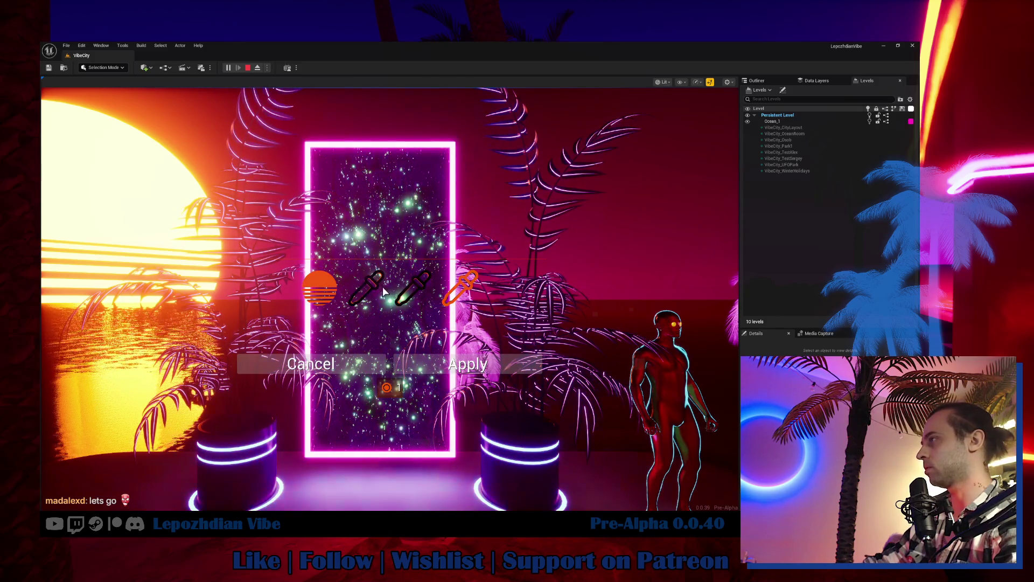
pyautogui.click(321, 287)
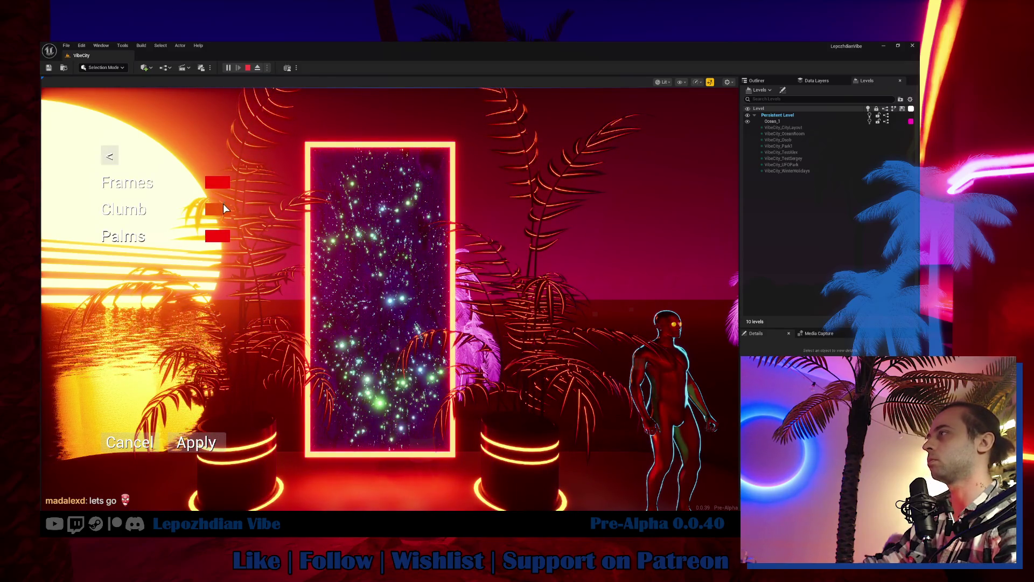
pyautogui.click(197, 440)
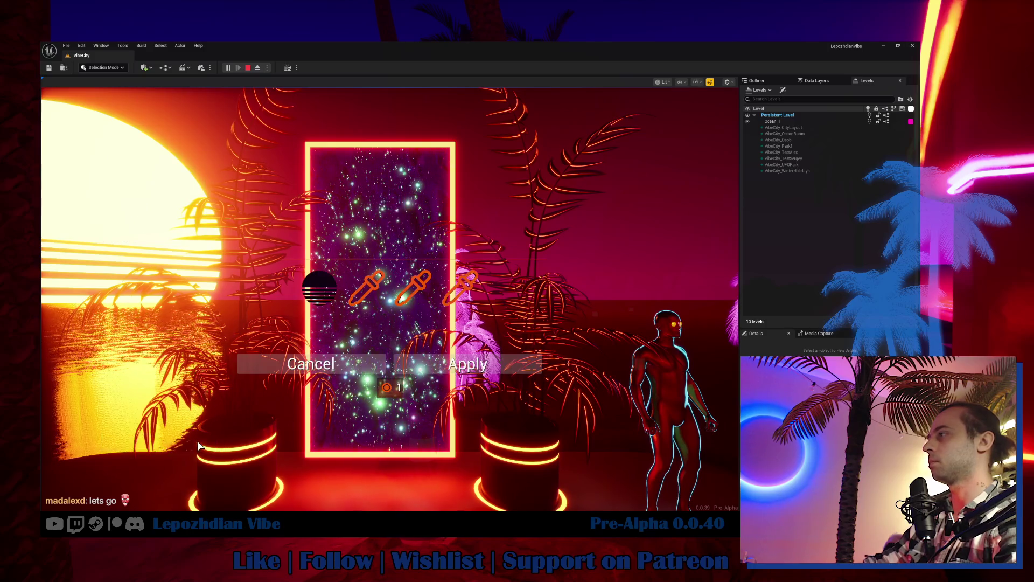
pyautogui.click(451, 366)
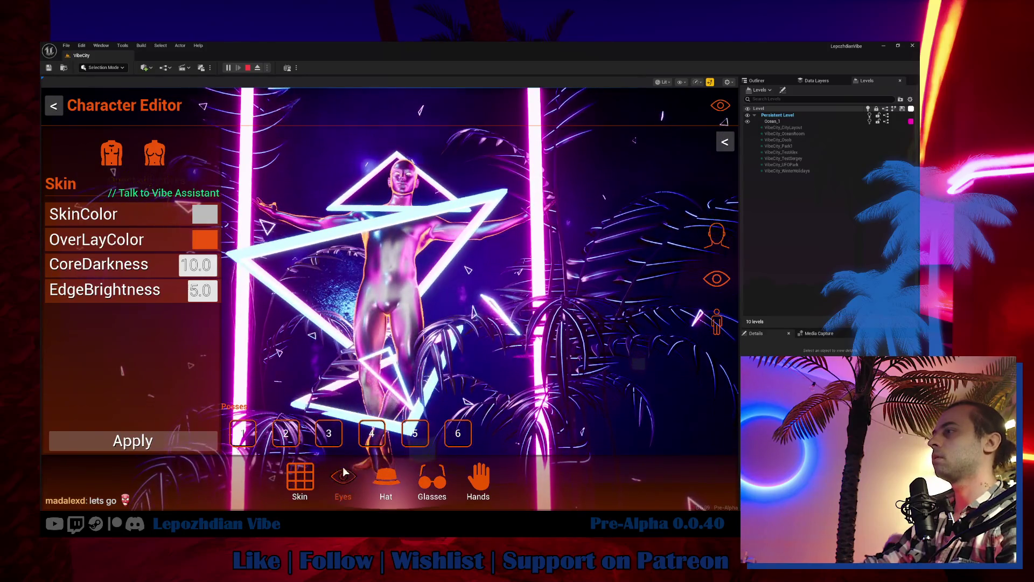
# Step: Set the avatar's SkinColor to black in the colour picker and confirm it
pyautogui.click(205, 215)
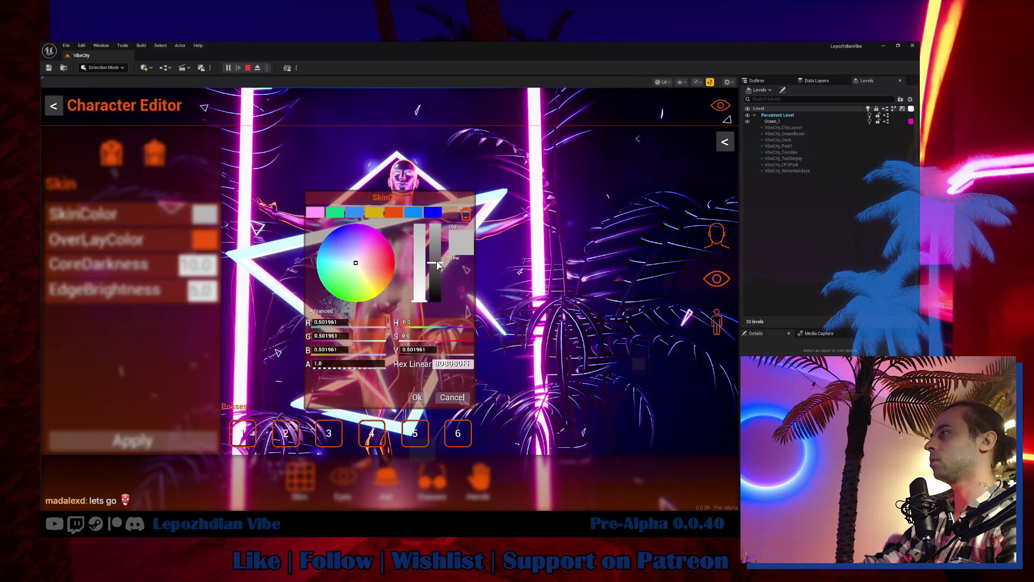
pyautogui.moveTo(438, 263); pyautogui.dragTo(444, 334)
pyautogui.click(417, 397)
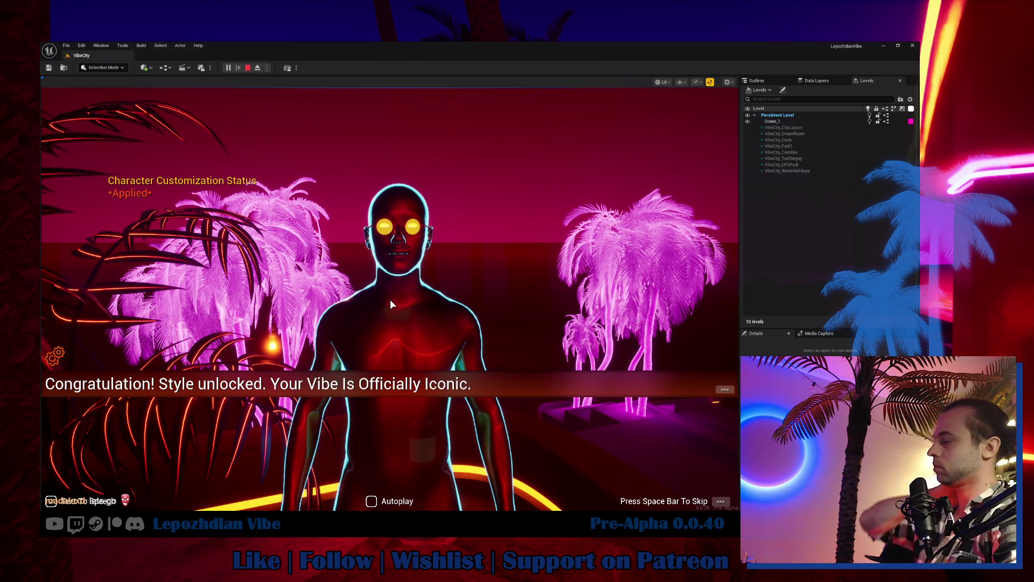
# Step: Advance the Vibe Assistant's lines, choose to head to the beach, and close the dialogue
pyautogui.click(389, 299)
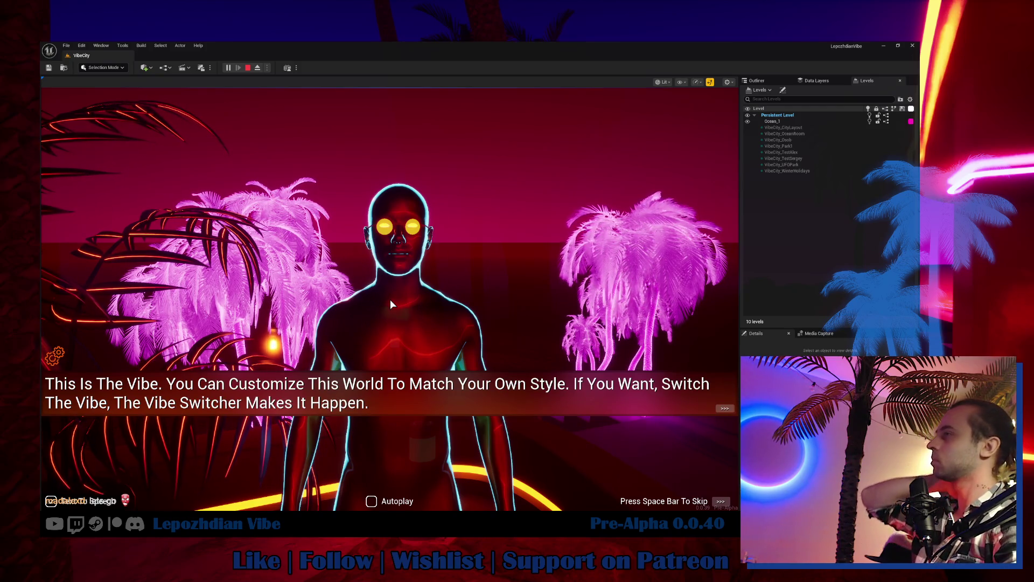
pyautogui.click(390, 299)
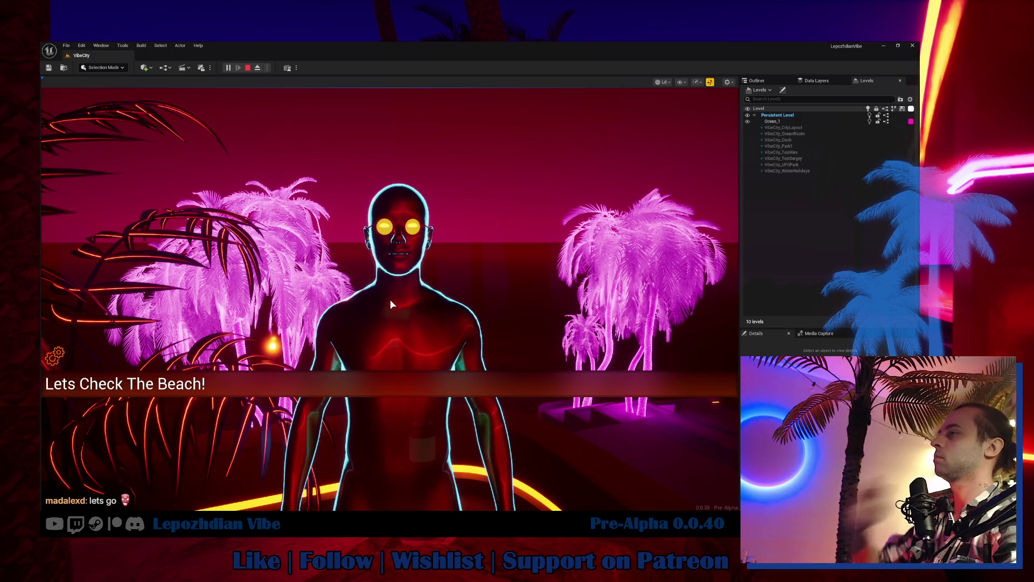
pyautogui.click(450, 428)
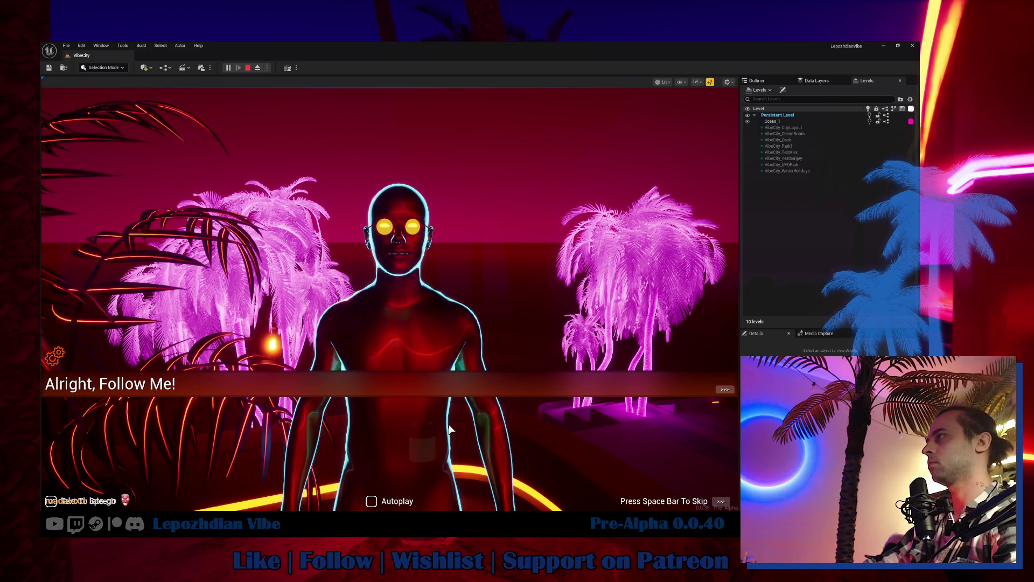
pyautogui.click(448, 424)
pyautogui.scroll(-3, 389, 299)
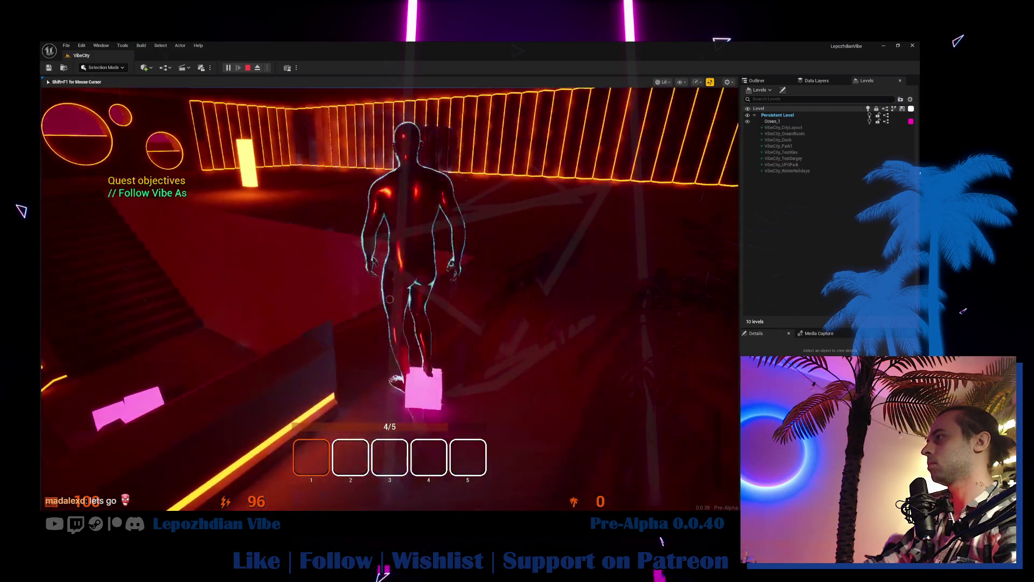
# Step: Run the character up the stairs, past the palm trees and across the sunset beach to the Vibe Assistant
pyautogui.press('w')
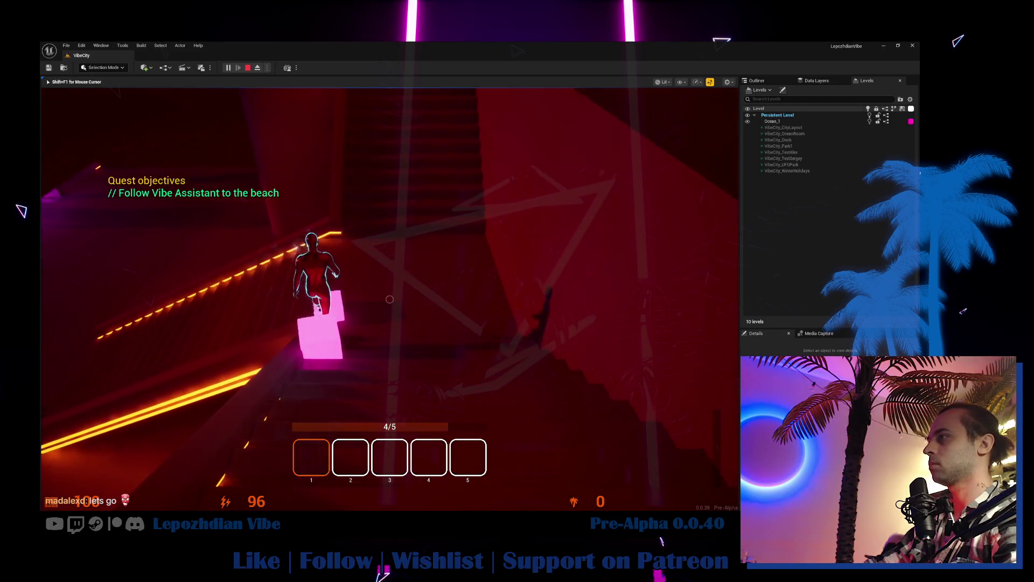
pyautogui.press('w')
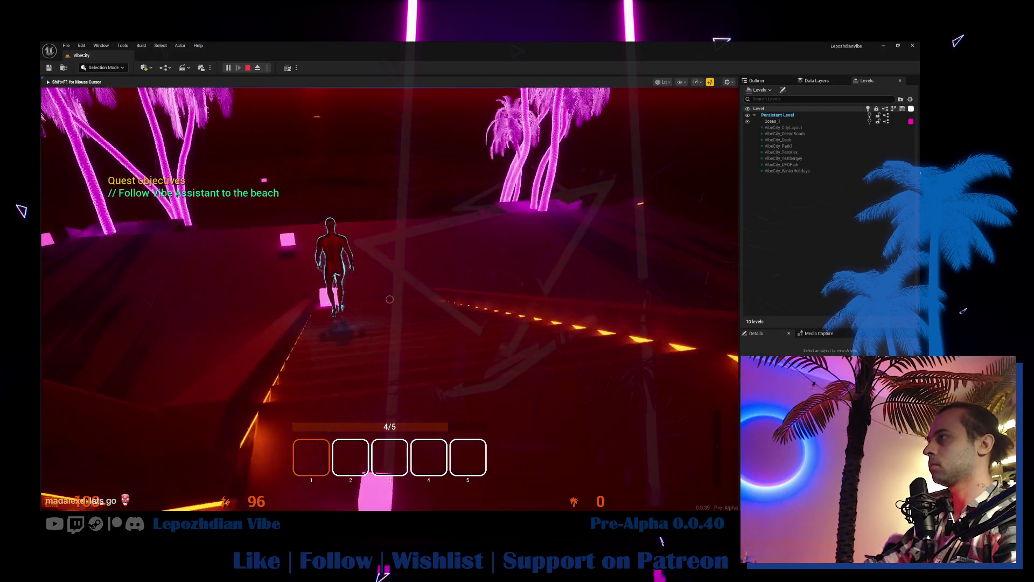
pyautogui.press('w')
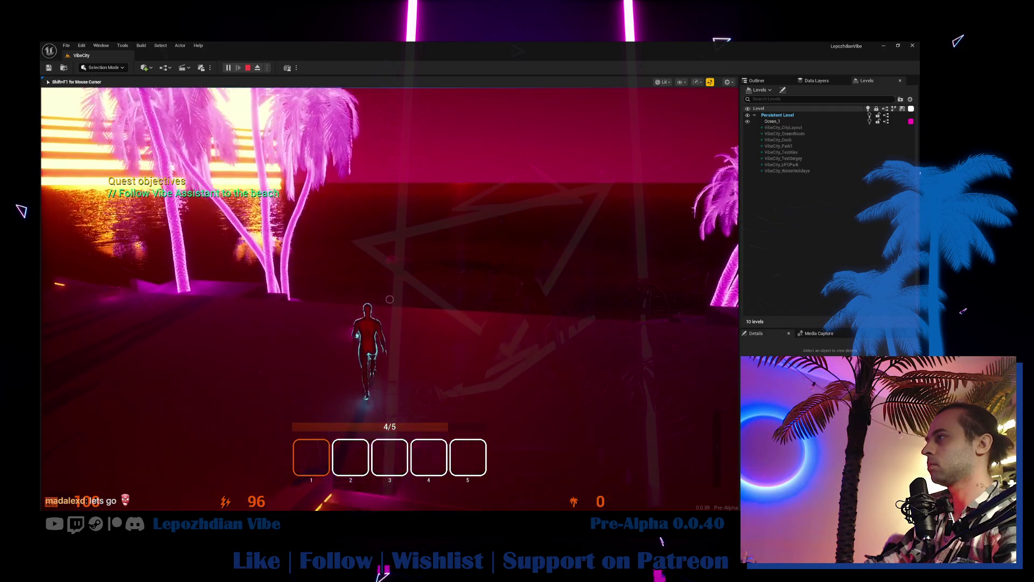
pyautogui.press('w')
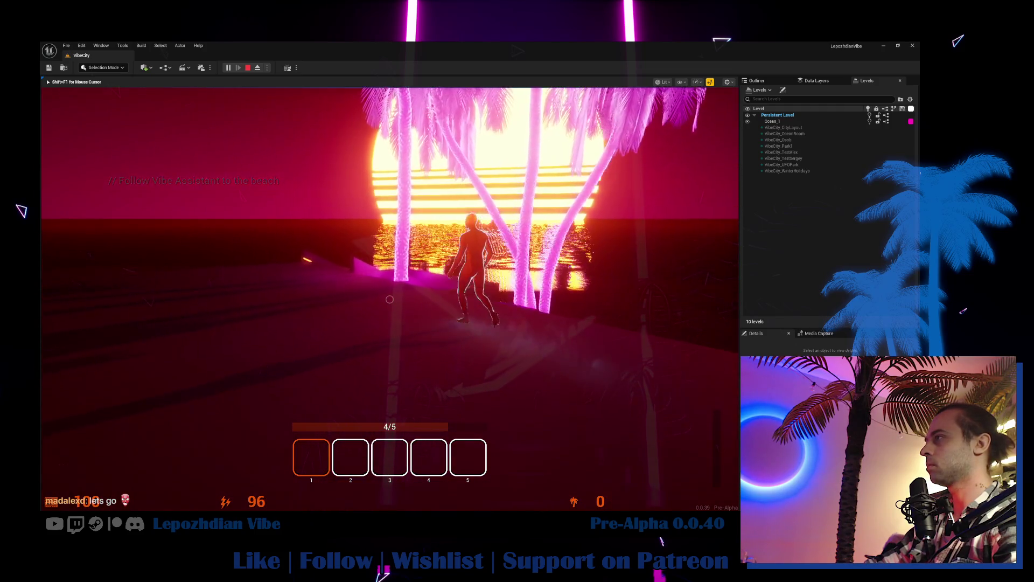
pyautogui.press('w')
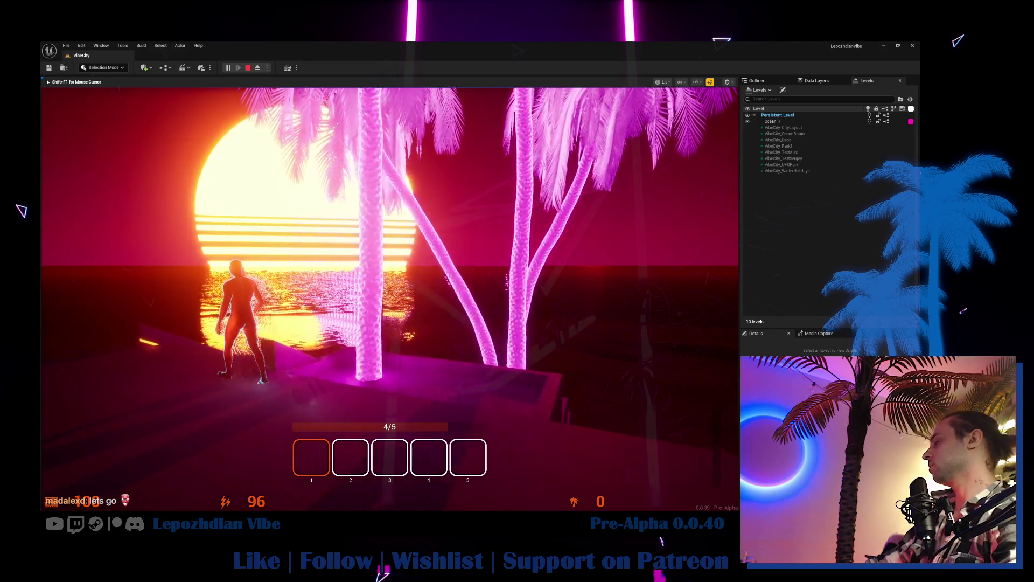
pyautogui.press('w')
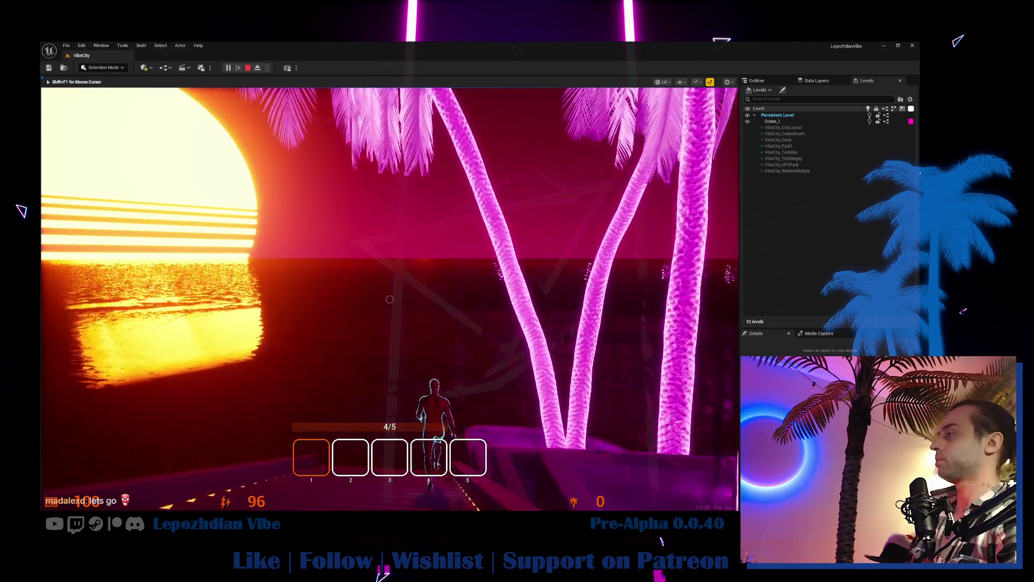
pyautogui.press('w')
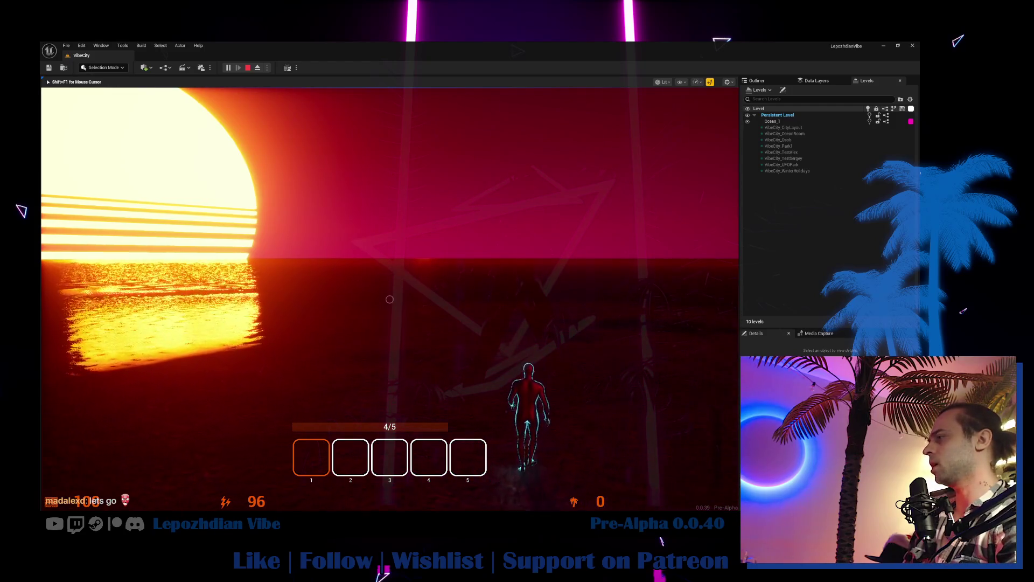
pyautogui.press('w')
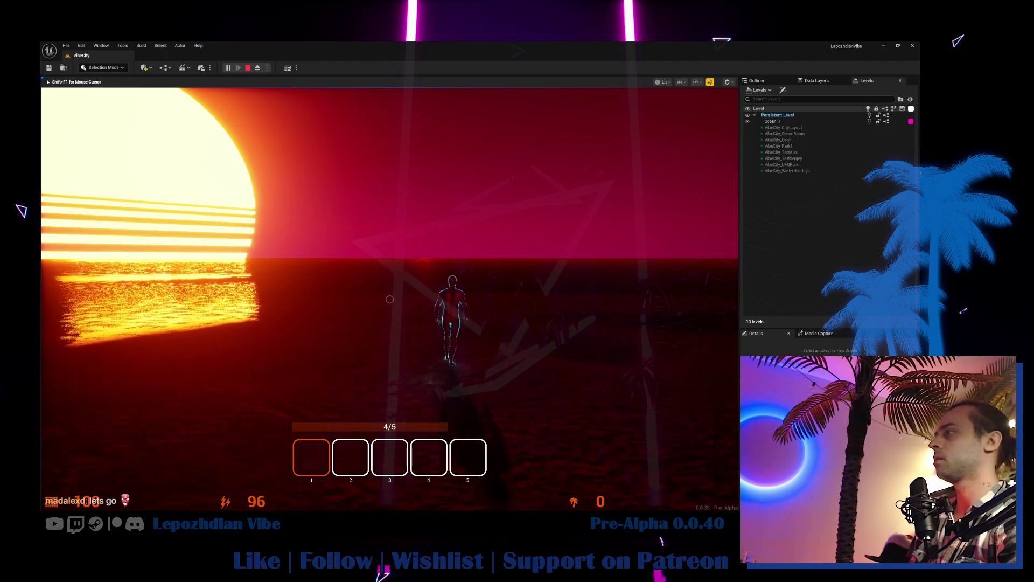
pyautogui.press('w')
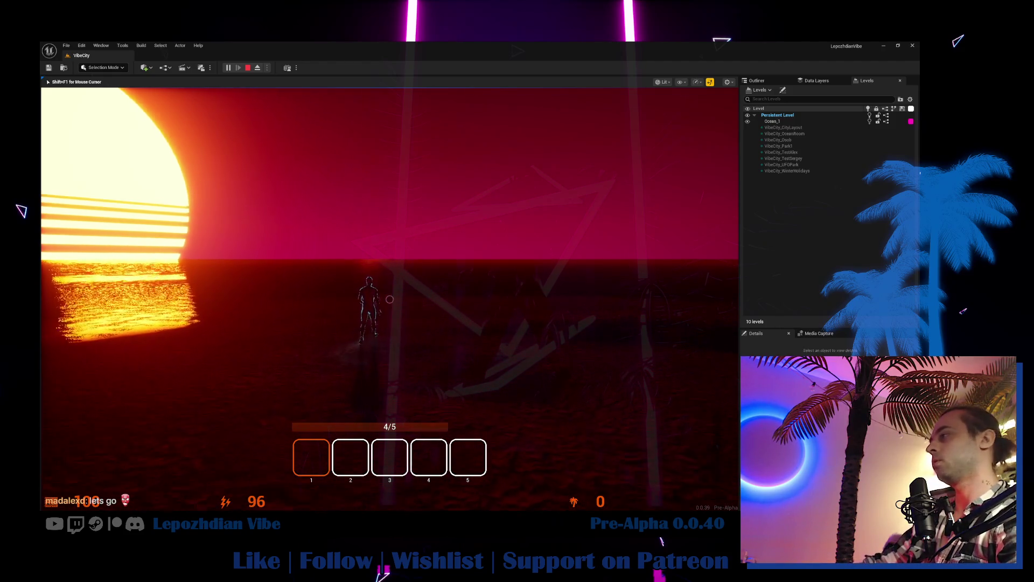
pyautogui.keyDown('shift'); pyautogui.scroll(-2, 390, 299); pyautogui.keyUp('shift')
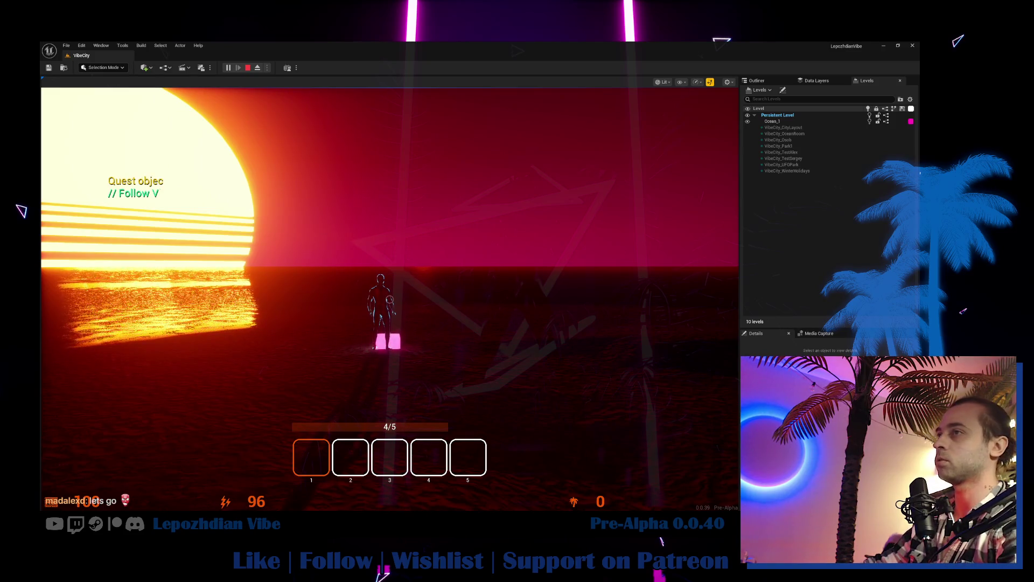
pyautogui.click(390, 299)
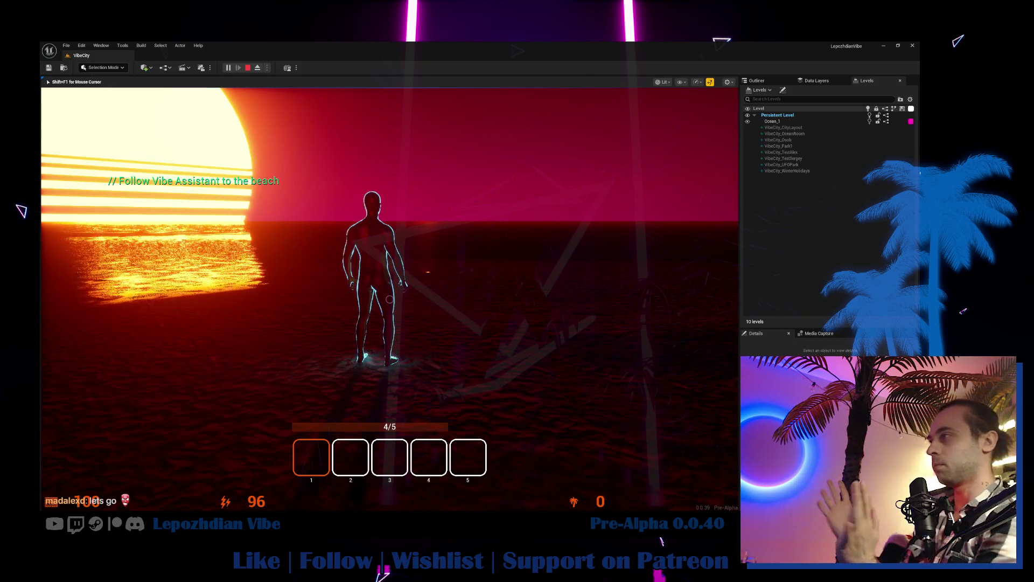
# Step: Talk to the Vibe Assistant and ask 'Tell Me About This Place', reading through its reply
pyautogui.press('w')
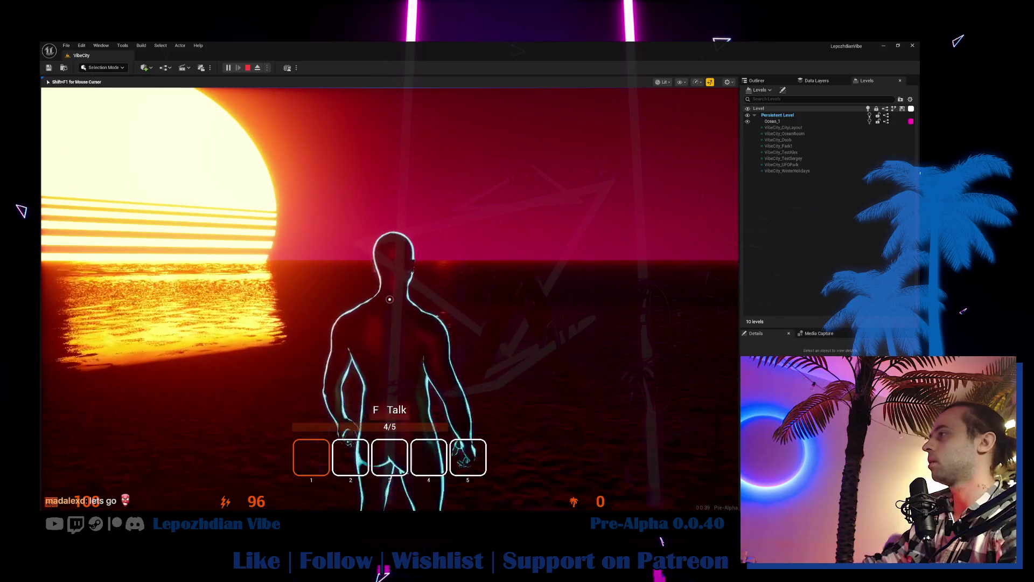
pyautogui.press('f')
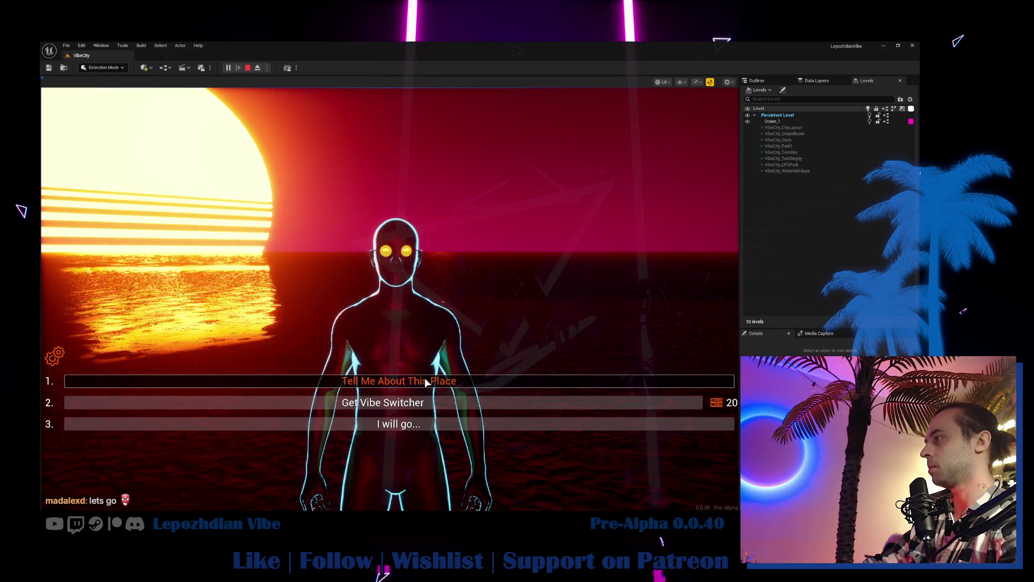
pyautogui.click(426, 381)
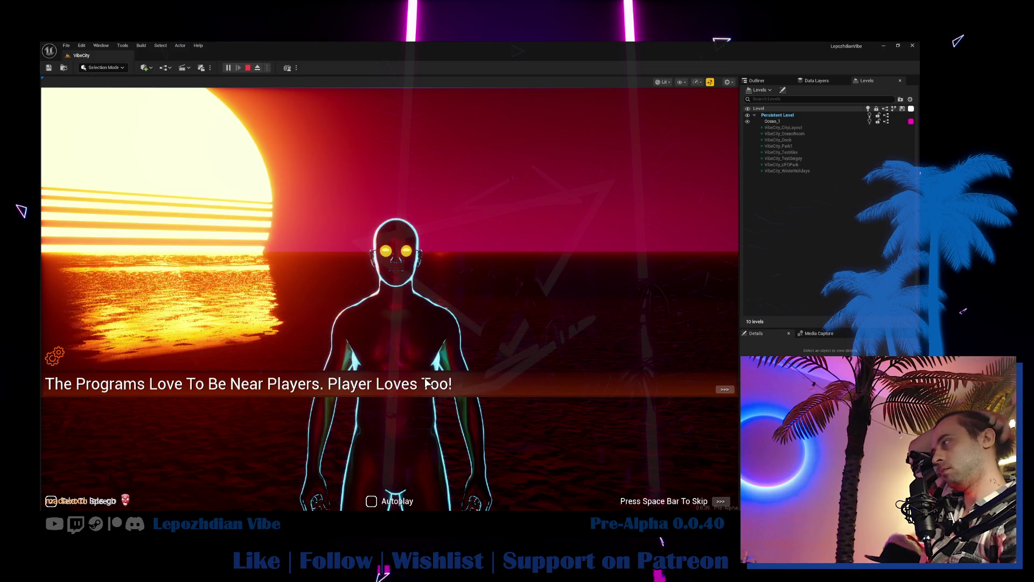
pyautogui.click(426, 382)
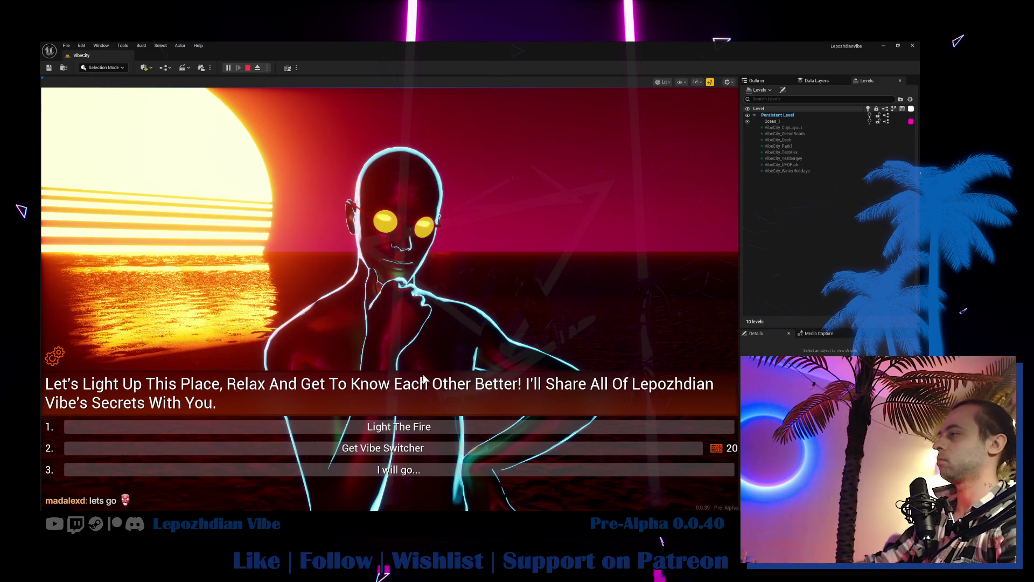
# Step: Try 'Get Vibe Switcher', leave with 'I will go...', and bring up the game menu
pyautogui.click(383, 447)
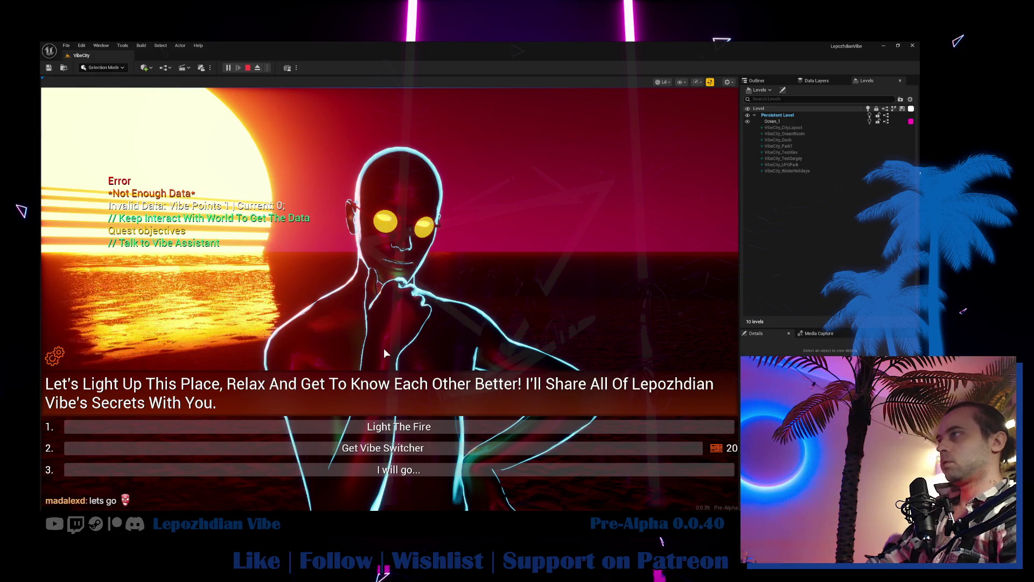
pyautogui.click(441, 468)
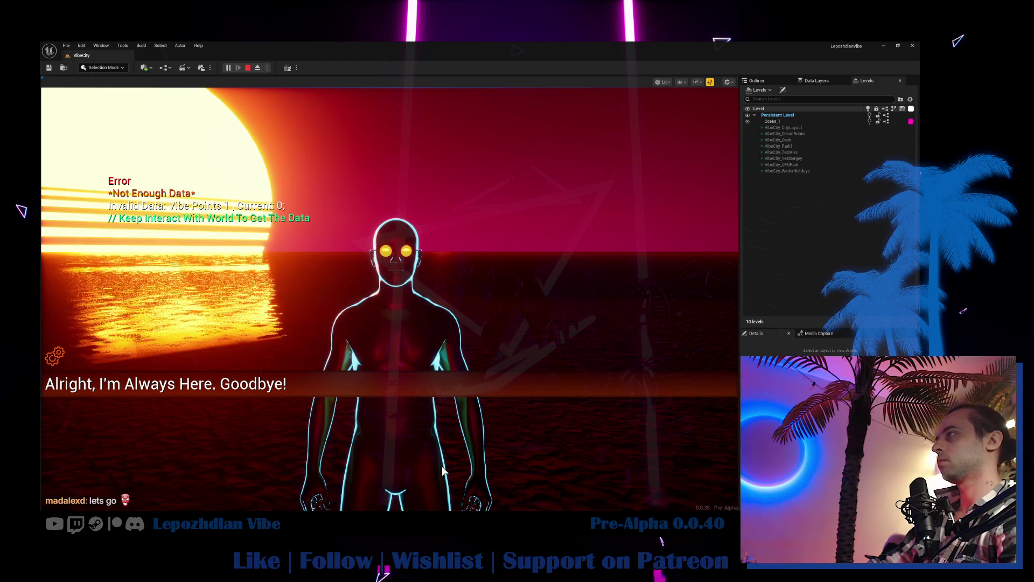
pyautogui.press('Escape')
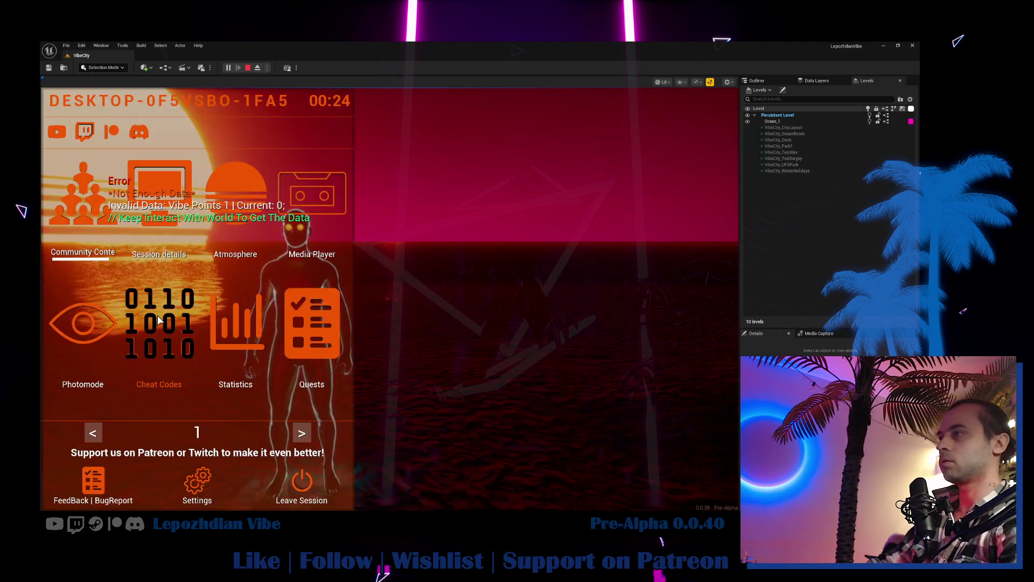
# Step: In Cheat Codes, enable infinite Energy and Health and add Vibe Points
pyautogui.click(153, 323)
pyautogui.click(284, 319)
pyautogui.click(285, 253)
pyautogui.scroll(-3, 312, 357)
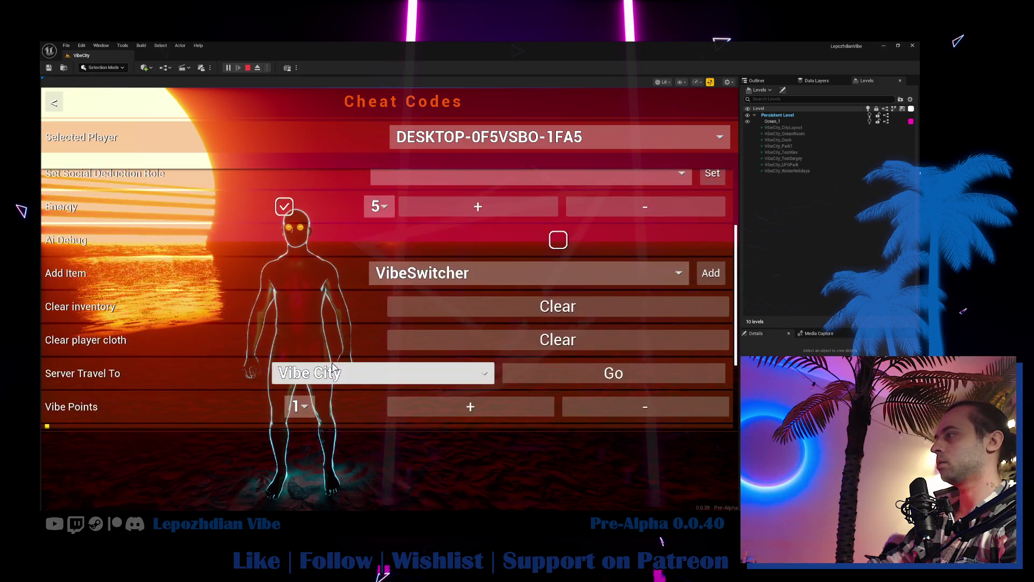
pyautogui.scroll(-2, 333, 366)
pyautogui.click(449, 349)
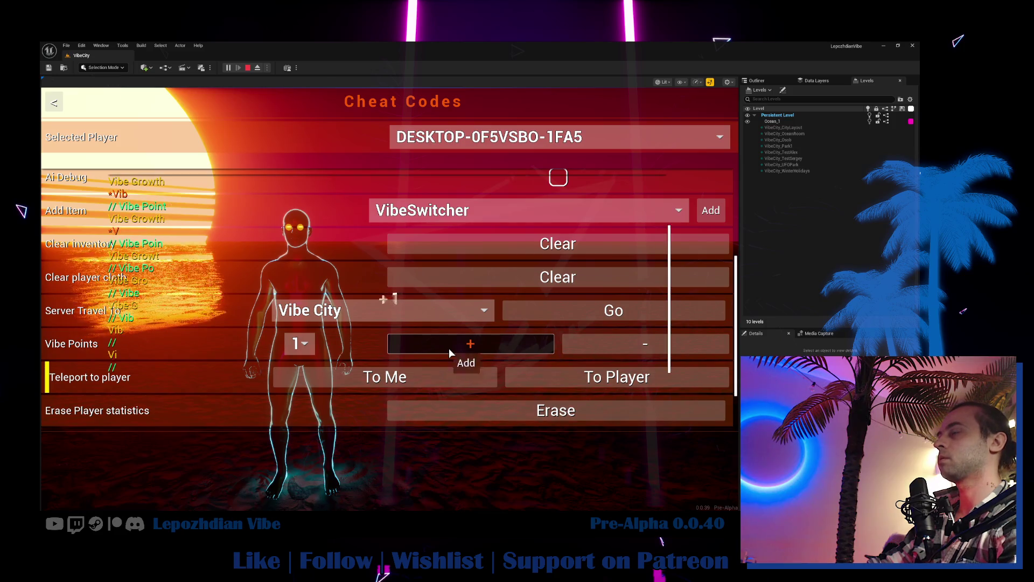
pyautogui.press('Escape')
# Step: Switch the Atmosphere preset to Night1 and return to play
pyautogui.click(224, 176)
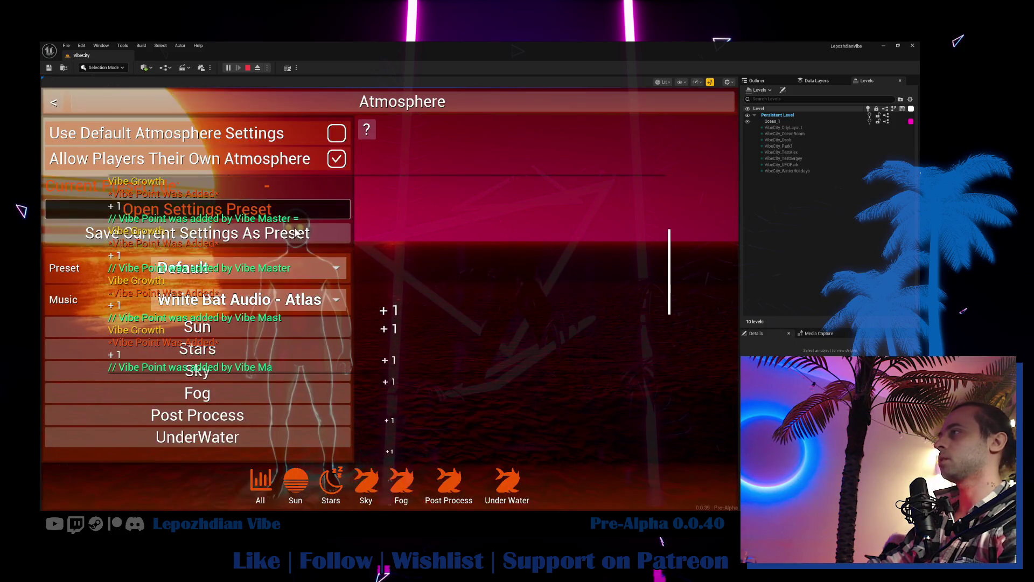
pyautogui.click(244, 268)
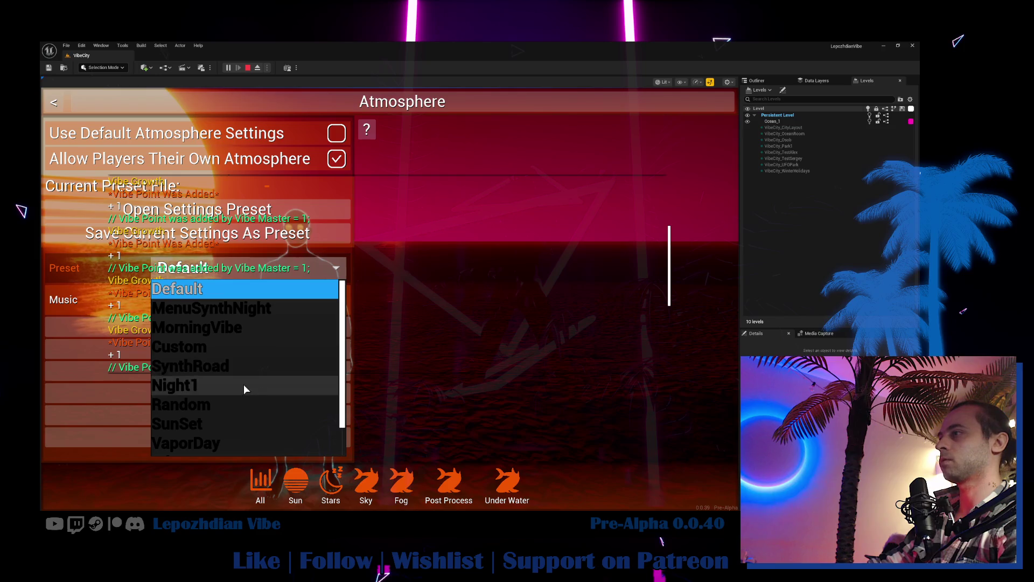
pyautogui.click(243, 384)
pyautogui.press('Escape')
pyautogui.press('Escape')
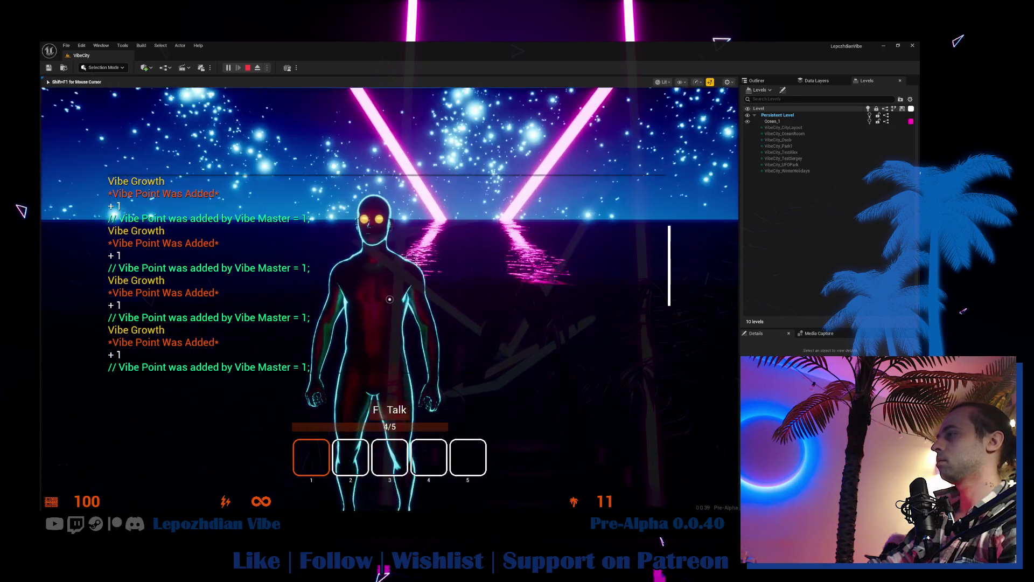
# Step: Ask the Vibe Assistant to light the fire and set its Color1 to blue
pyautogui.press('f')
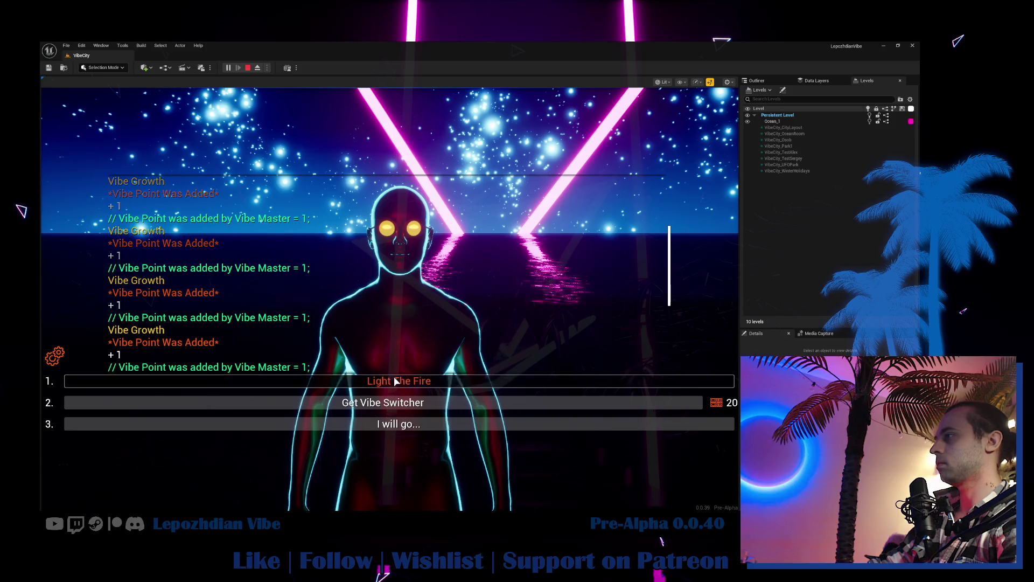
pyautogui.click(394, 381)
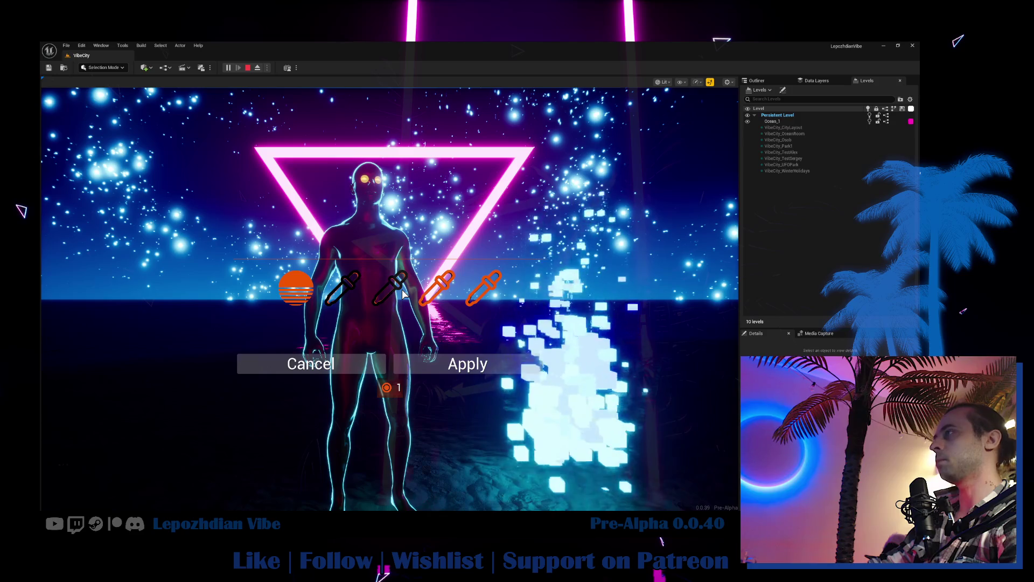
pyautogui.click(292, 284)
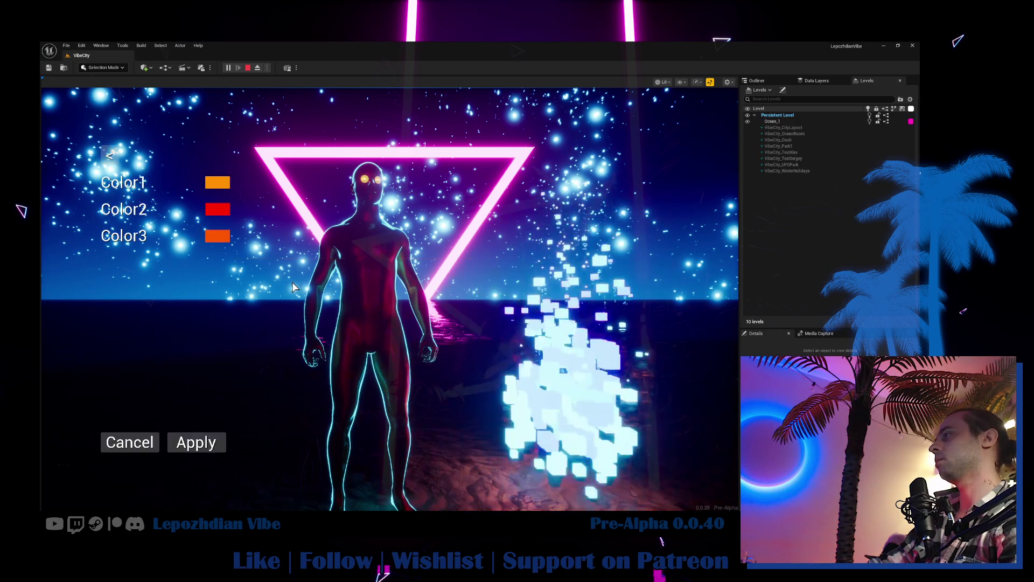
pyautogui.click(217, 182)
pyautogui.moveTo(380, 258); pyautogui.dragTo(334, 234)
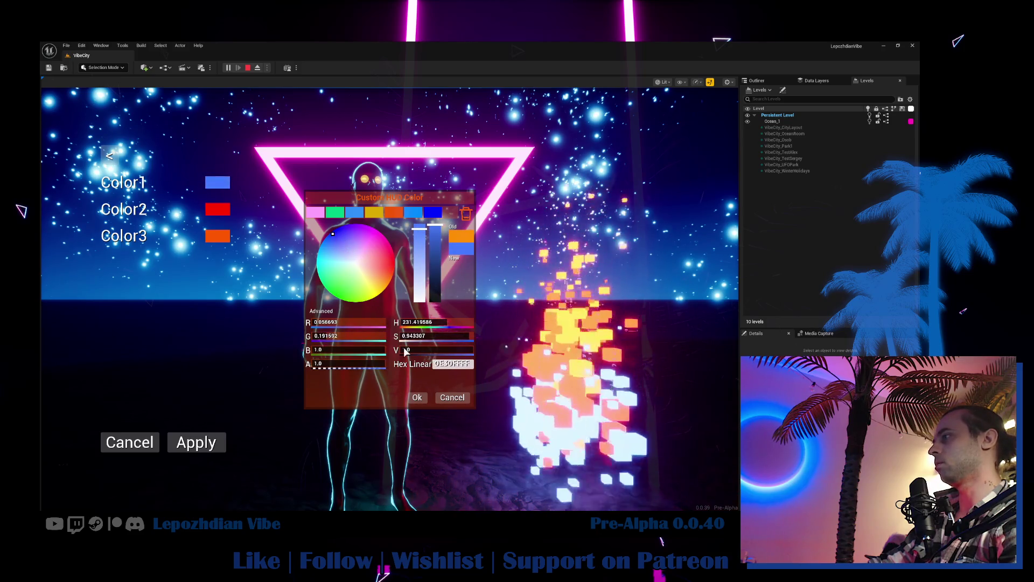
pyautogui.click(416, 397)
# Step: Set the fire's Color3 to a dark purple
pyautogui.click(218, 238)
pyautogui.moveTo(356, 263)
pyautogui.mouseDown()
pyautogui.moveTo(357, 277)
pyautogui.moveTo(338, 237)
pyautogui.moveTo(375, 228)
pyautogui.mouseUp()
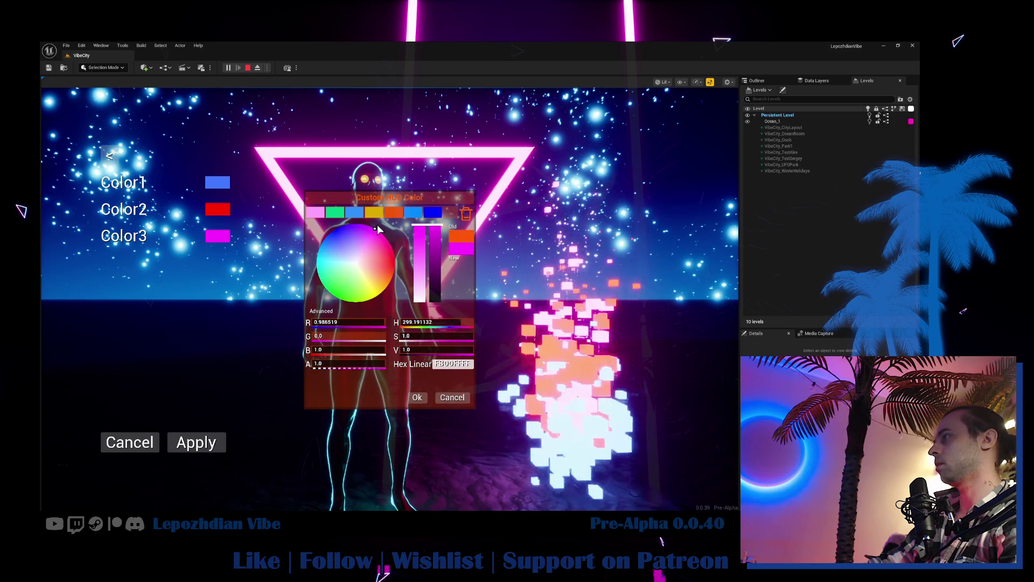
pyautogui.click(434, 268)
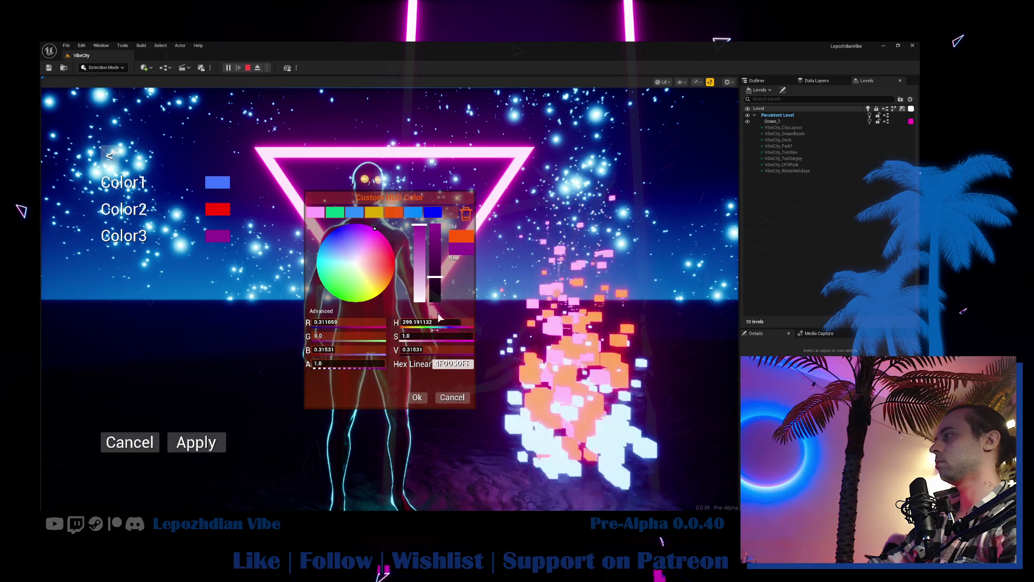
pyautogui.click(424, 397)
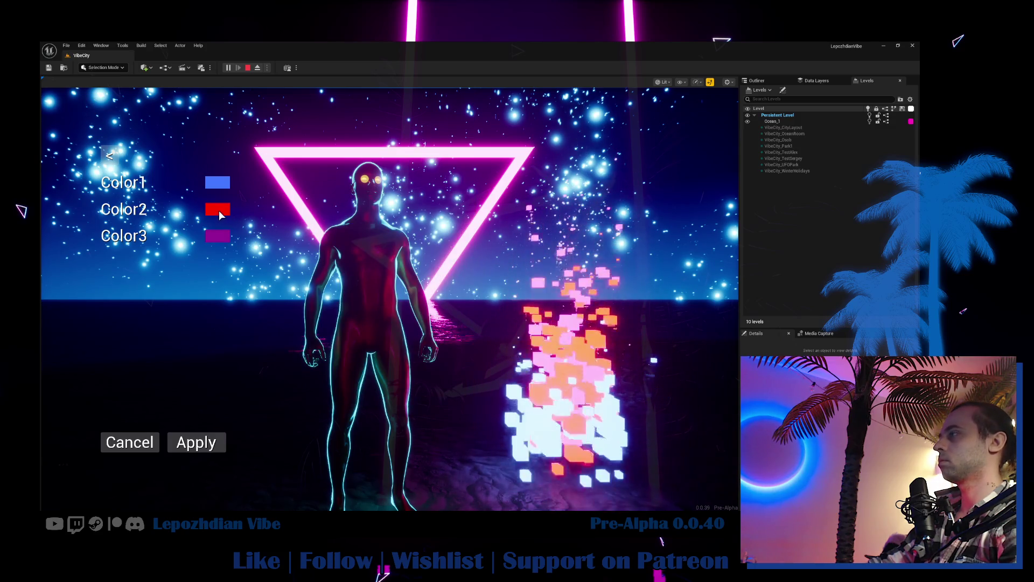
# Step: Adjust the fire's Color2, then apply all three colours and resume play
pyautogui.click(221, 214)
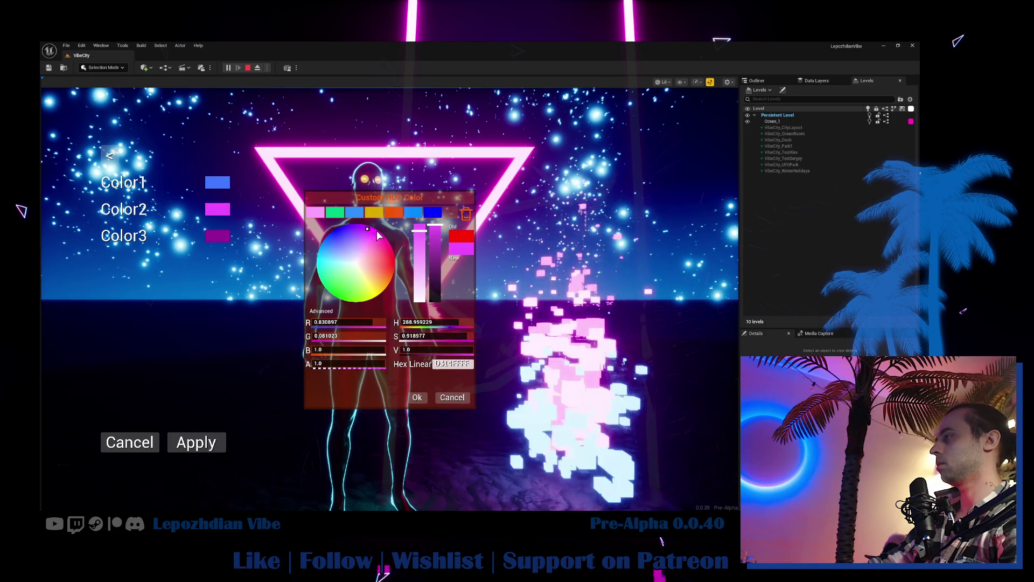
pyautogui.click(437, 282)
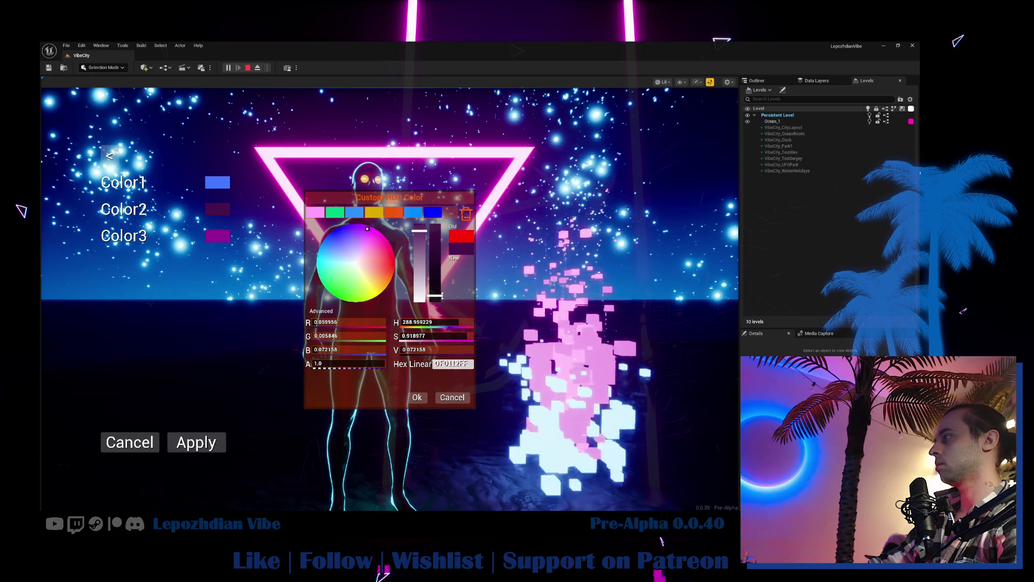
pyautogui.moveTo(442, 295); pyautogui.dragTo(440, 246)
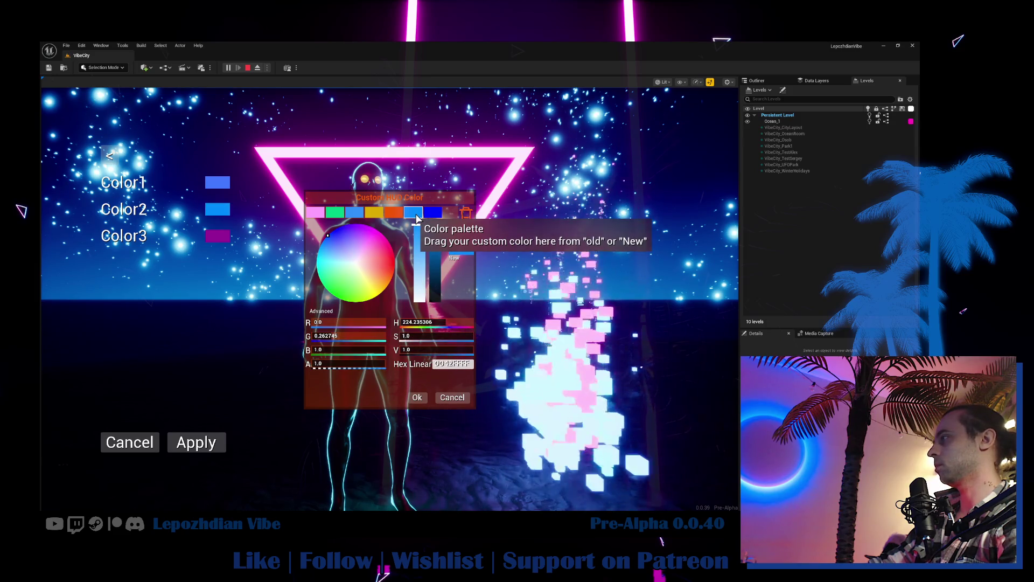
pyautogui.click(420, 395)
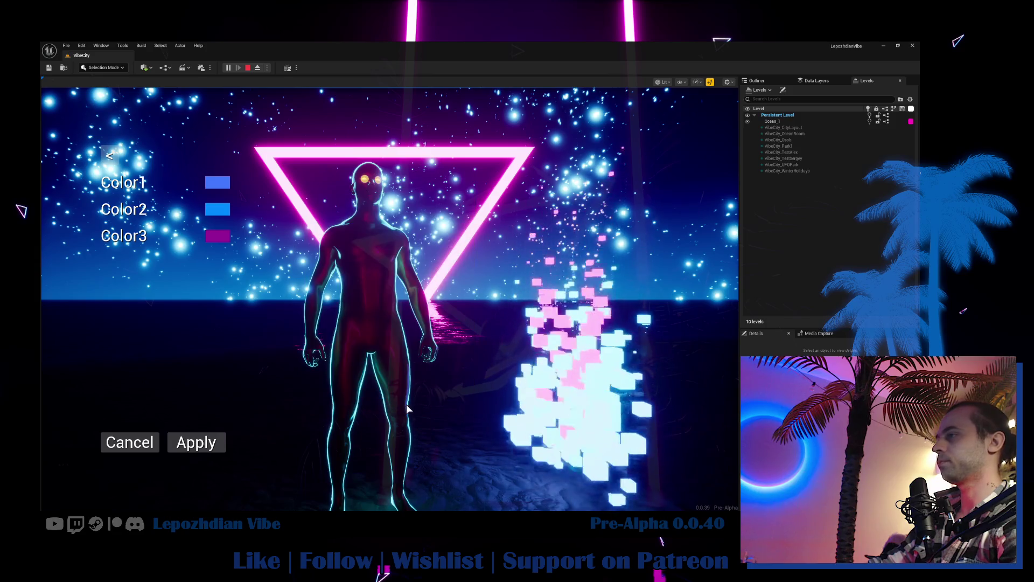
pyautogui.click(197, 445)
pyautogui.click(467, 364)
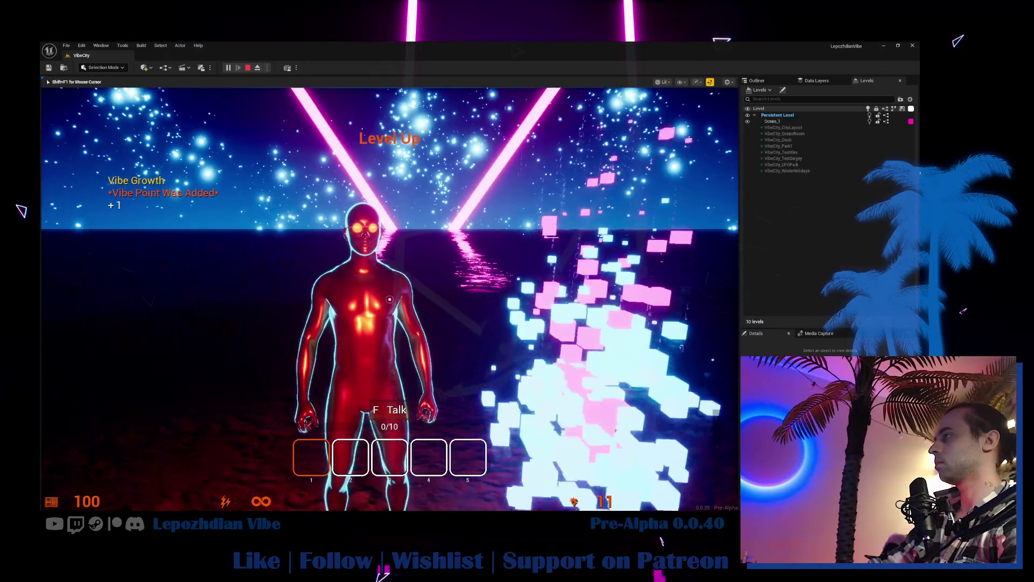
# Step: Talk to the Vibe Assistant, reply 'So Cool!', and follow its lines to the loungers request
pyautogui.press('w')
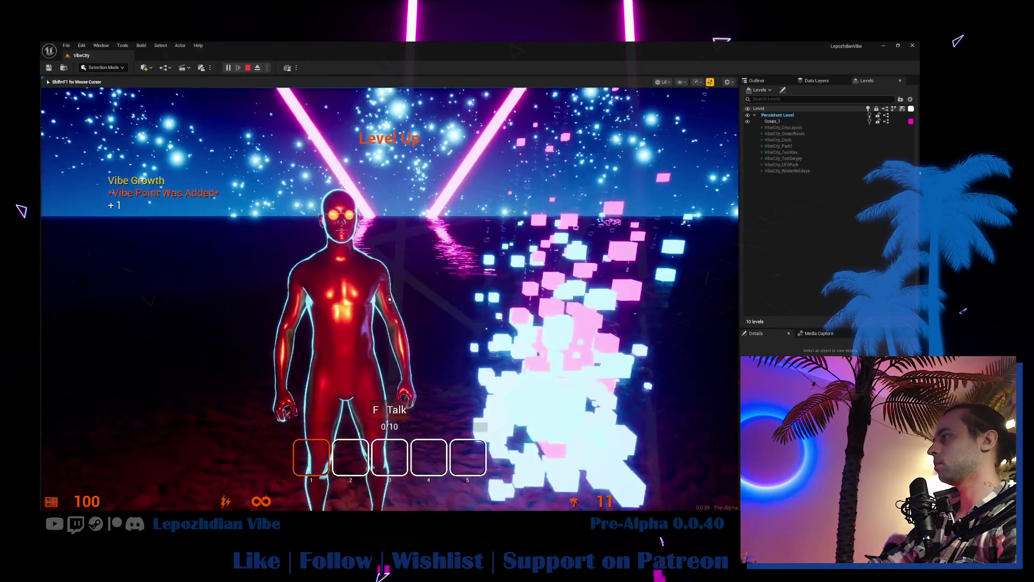
pyautogui.press('f')
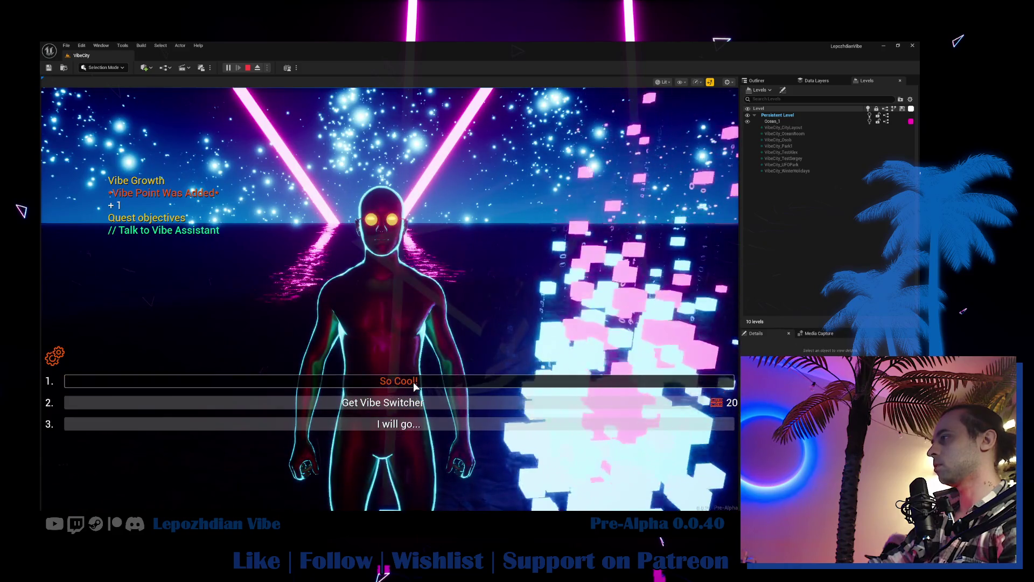
pyautogui.click(412, 382)
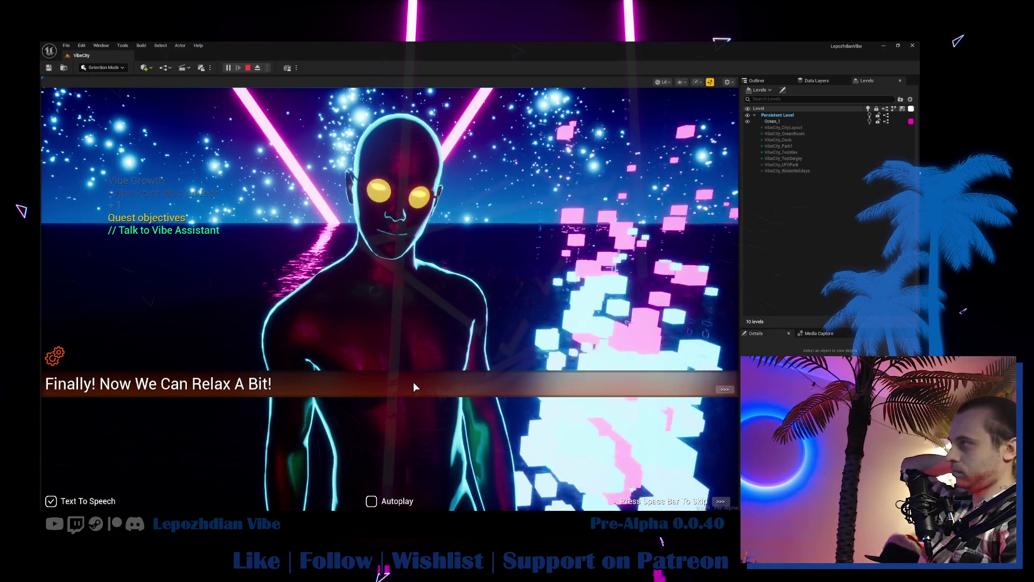
pyautogui.click(412, 386)
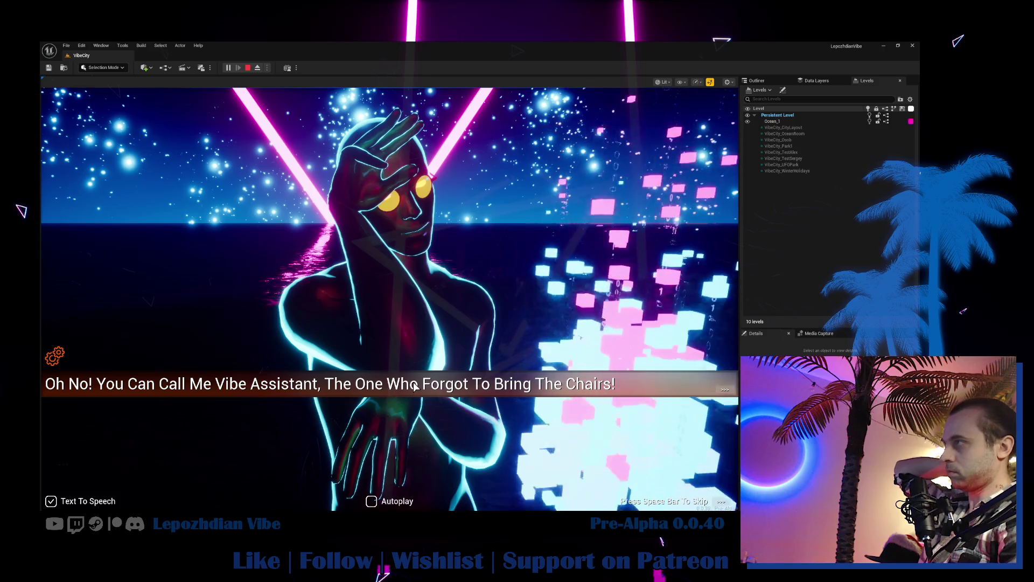
pyautogui.click(414, 386)
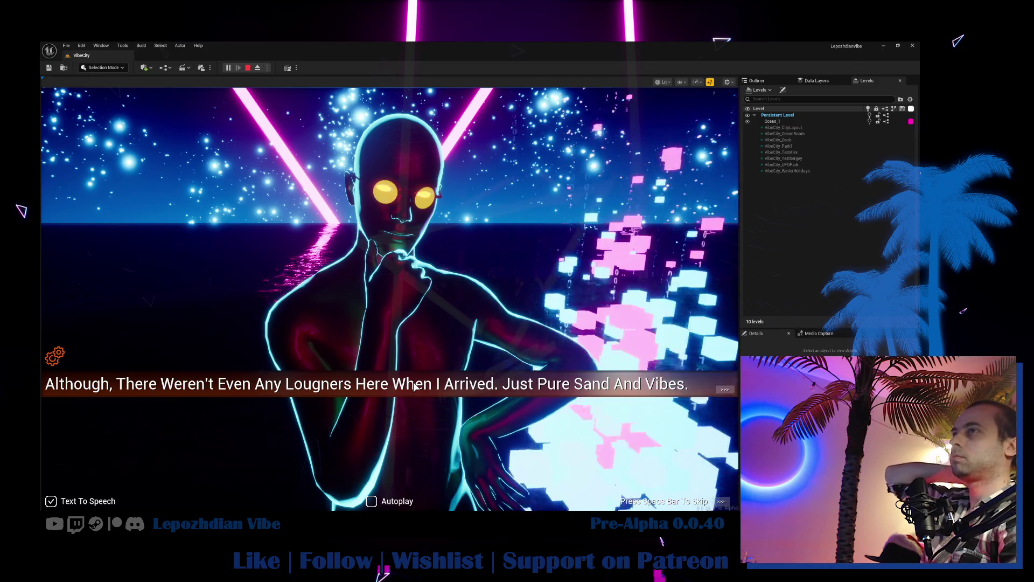
pyautogui.click(415, 385)
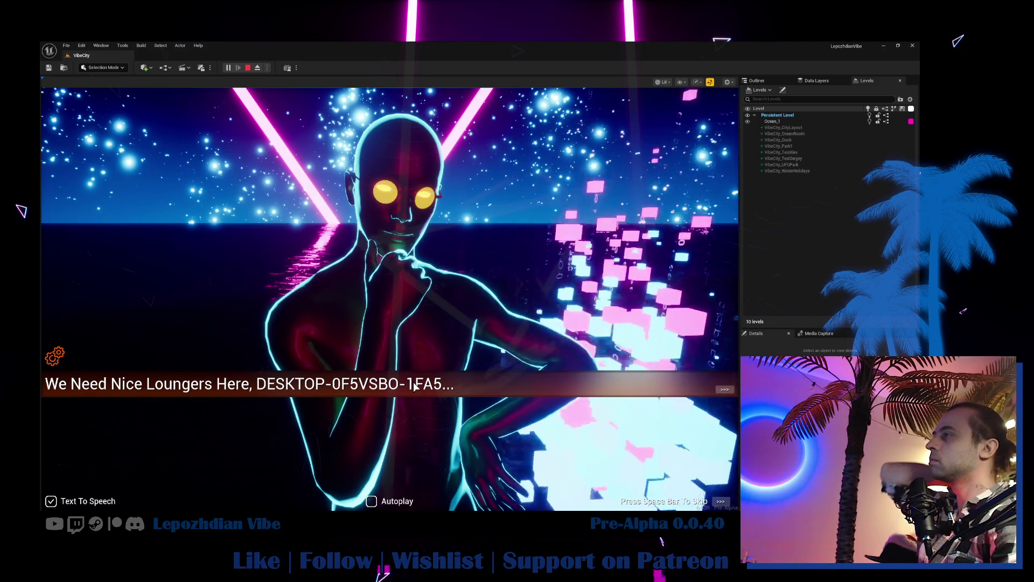
pyautogui.click(414, 385)
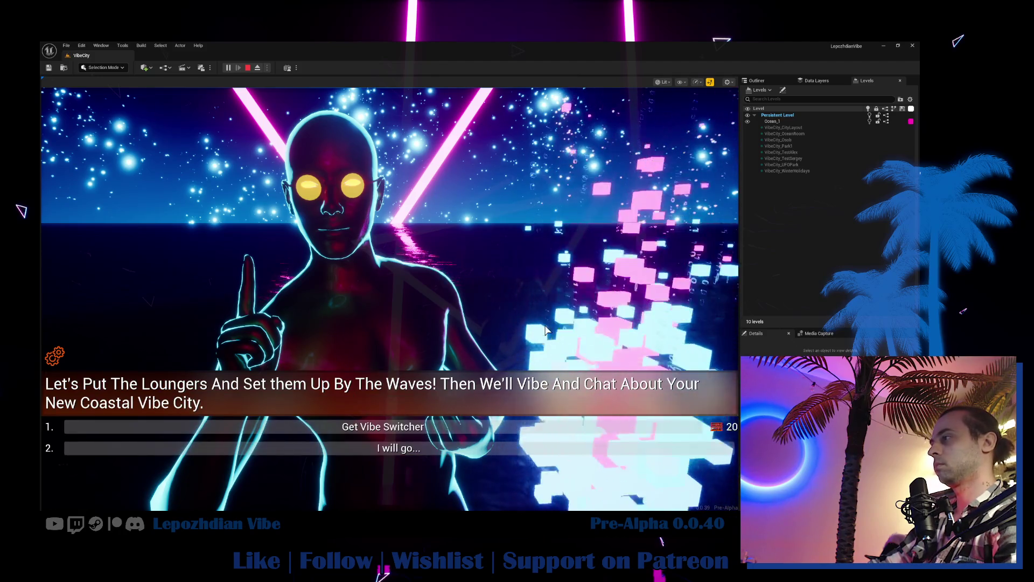
# Step: Agree to set up the loungers and preview them in green, white and red
pyautogui.click(424, 449)
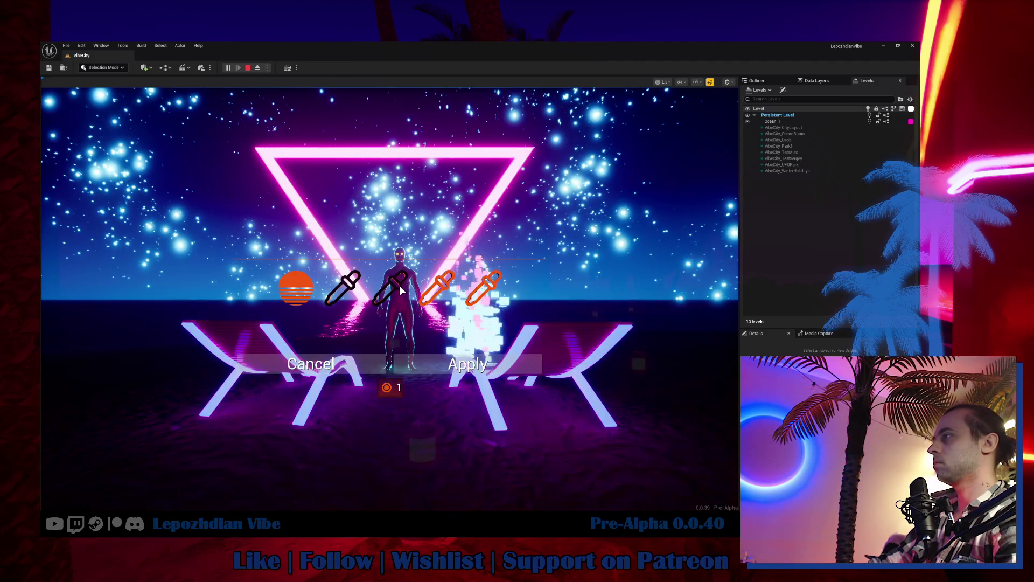
pyautogui.click(482, 290)
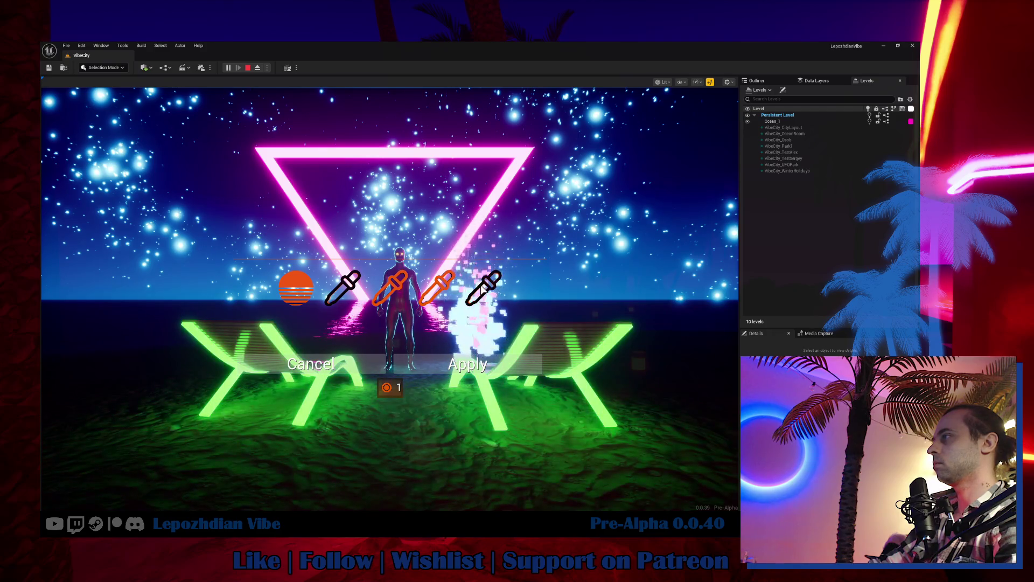
pyautogui.click(387, 292)
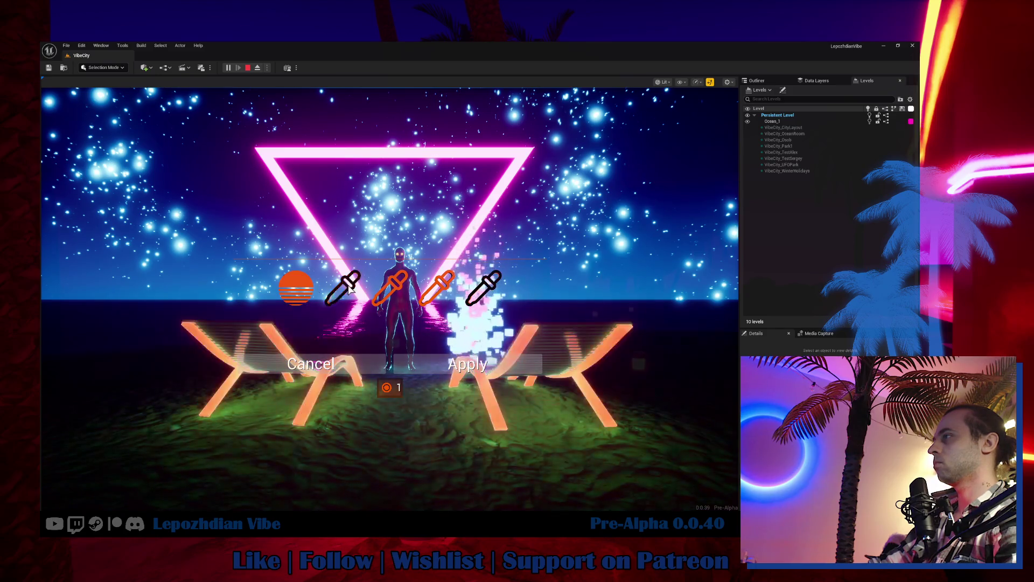
pyautogui.click(337, 294)
# Step: Give the loungers a custom yellow colour from the palette and place them
pyautogui.click(336, 294)
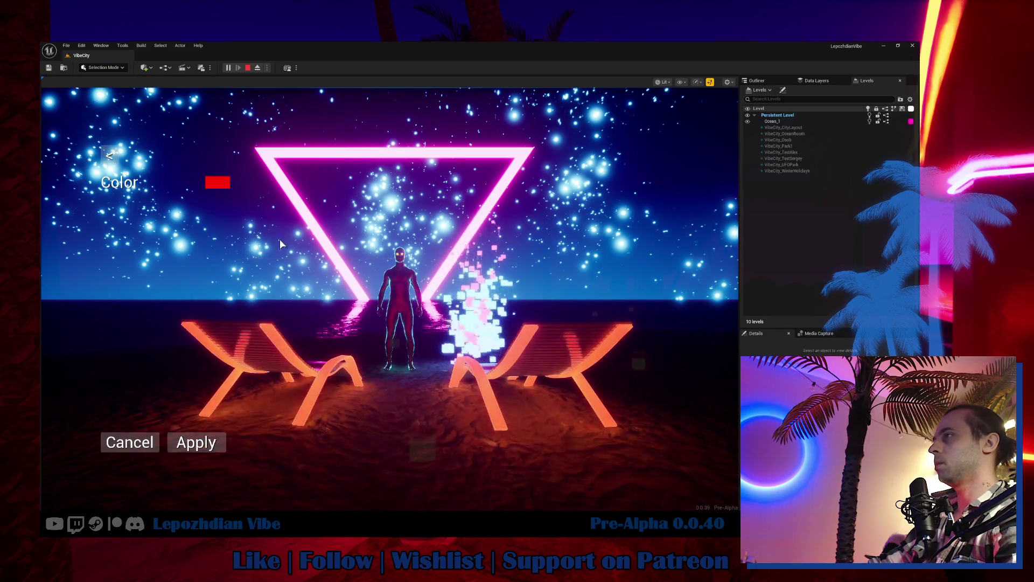
pyautogui.click(217, 182)
pyautogui.click(373, 213)
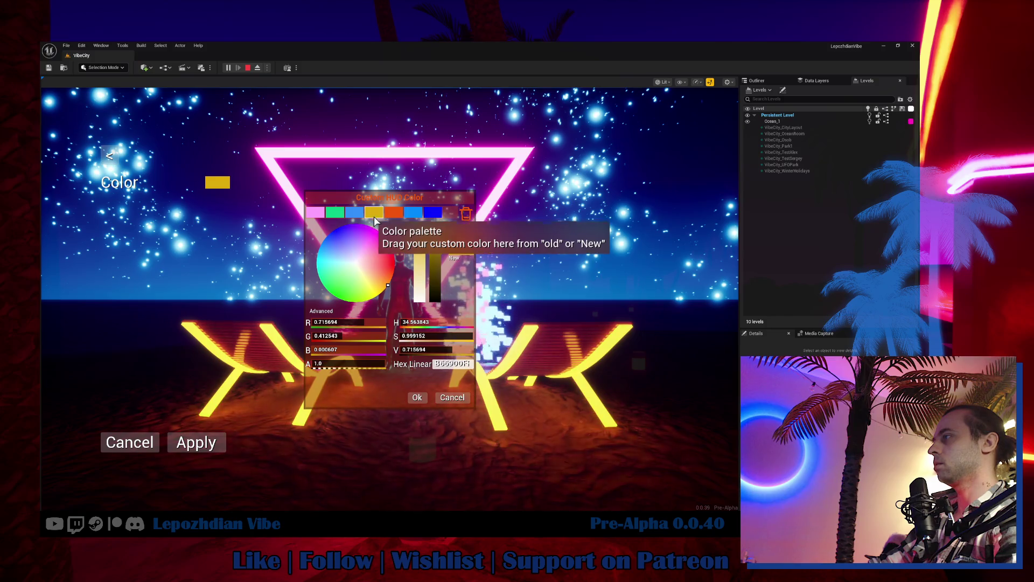
pyautogui.click(419, 398)
pyautogui.click(198, 443)
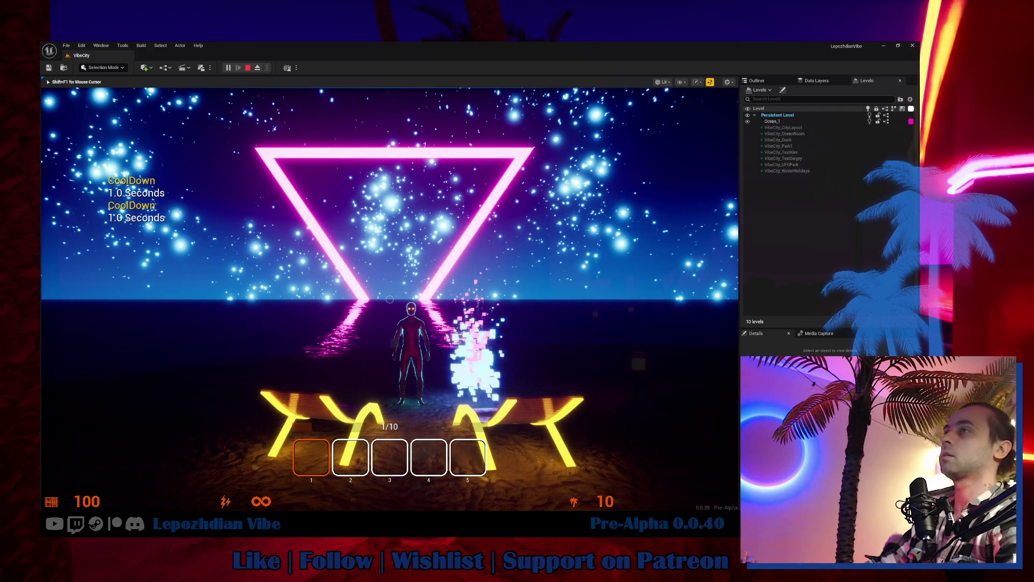
# Step: Walk back across the beach and start talking to the Vibe Assistant again
pyautogui.press('w')
pyautogui.press('w')
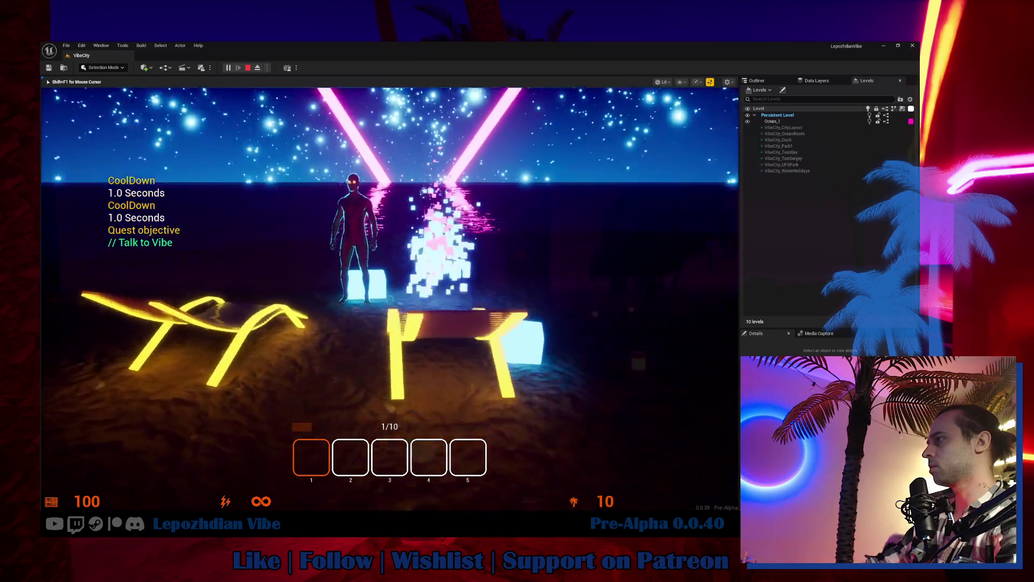
pyautogui.press('w')
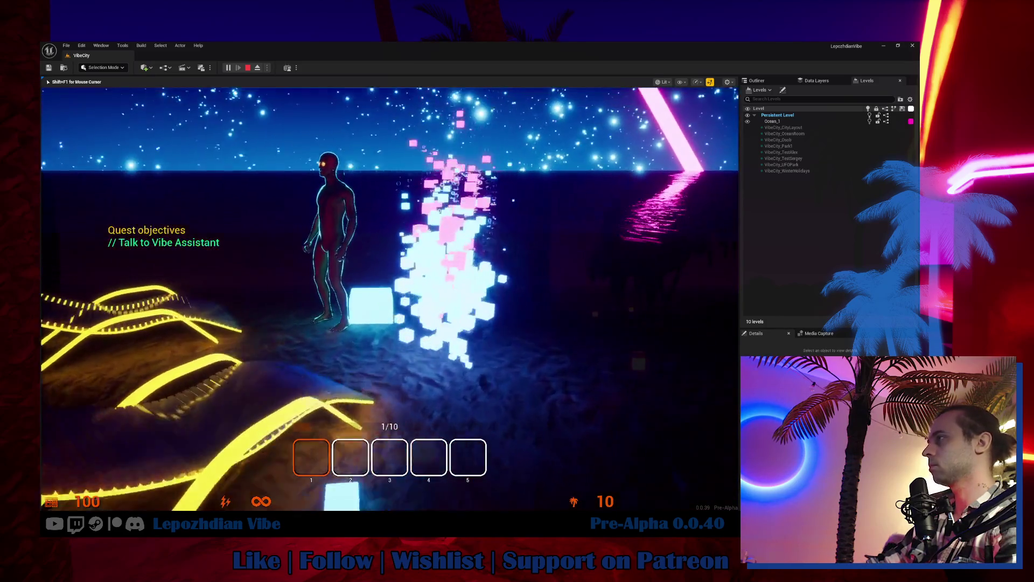
pyautogui.press('f')
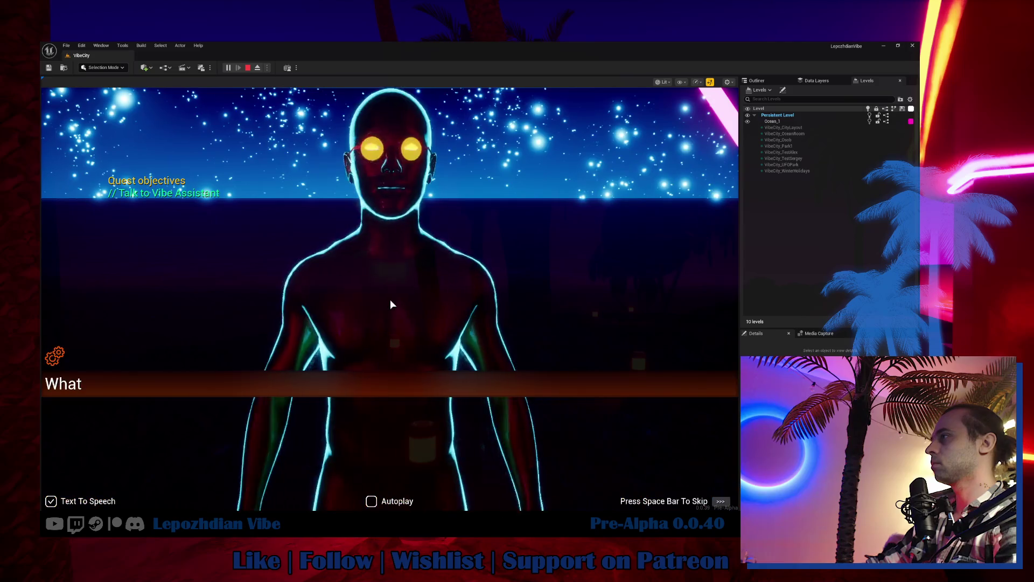